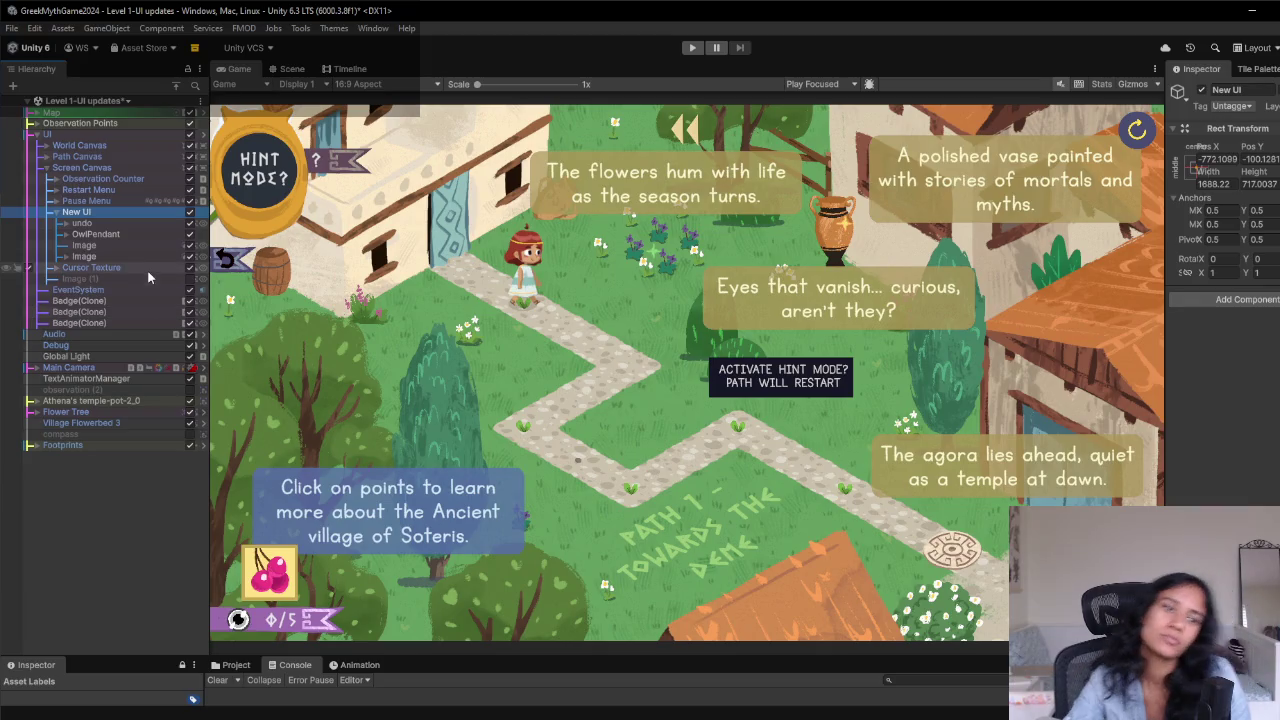
- Check the OwlPendant and New UI objects, then bring up GitHub Desktop's uncommitted changes
left_click(86, 231)
left_click(96, 215)
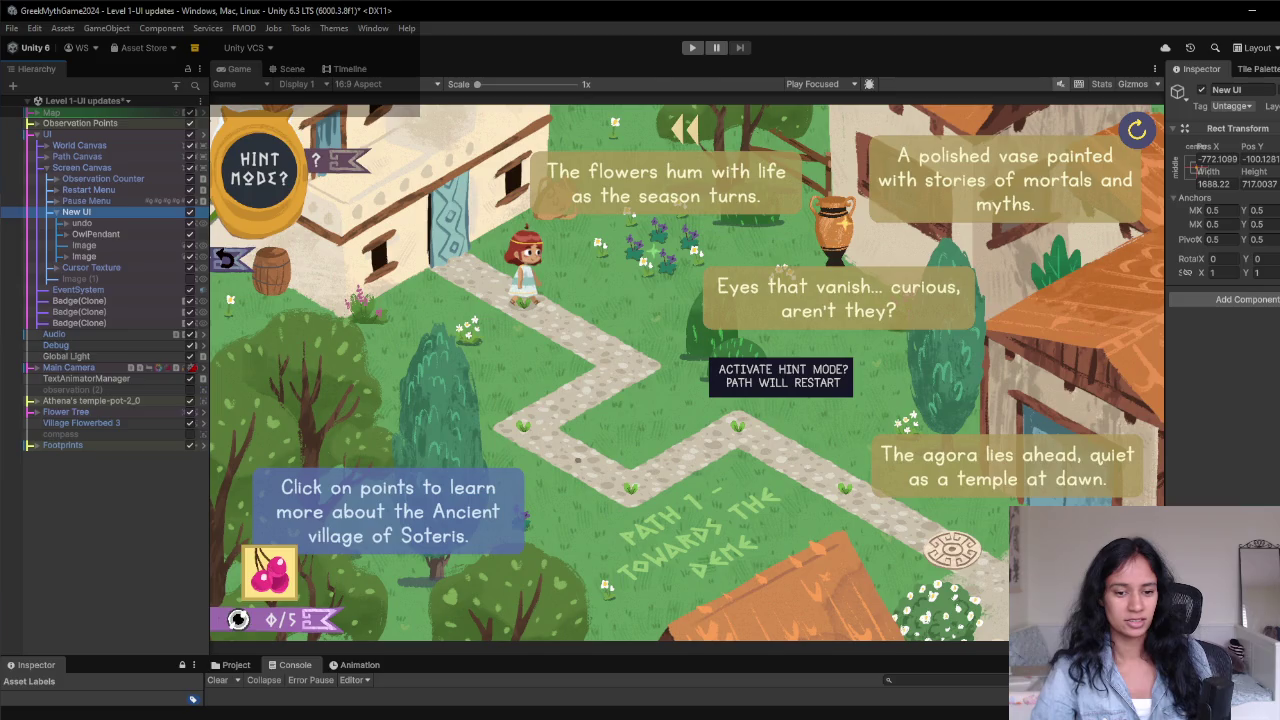
left_click(524, 712)
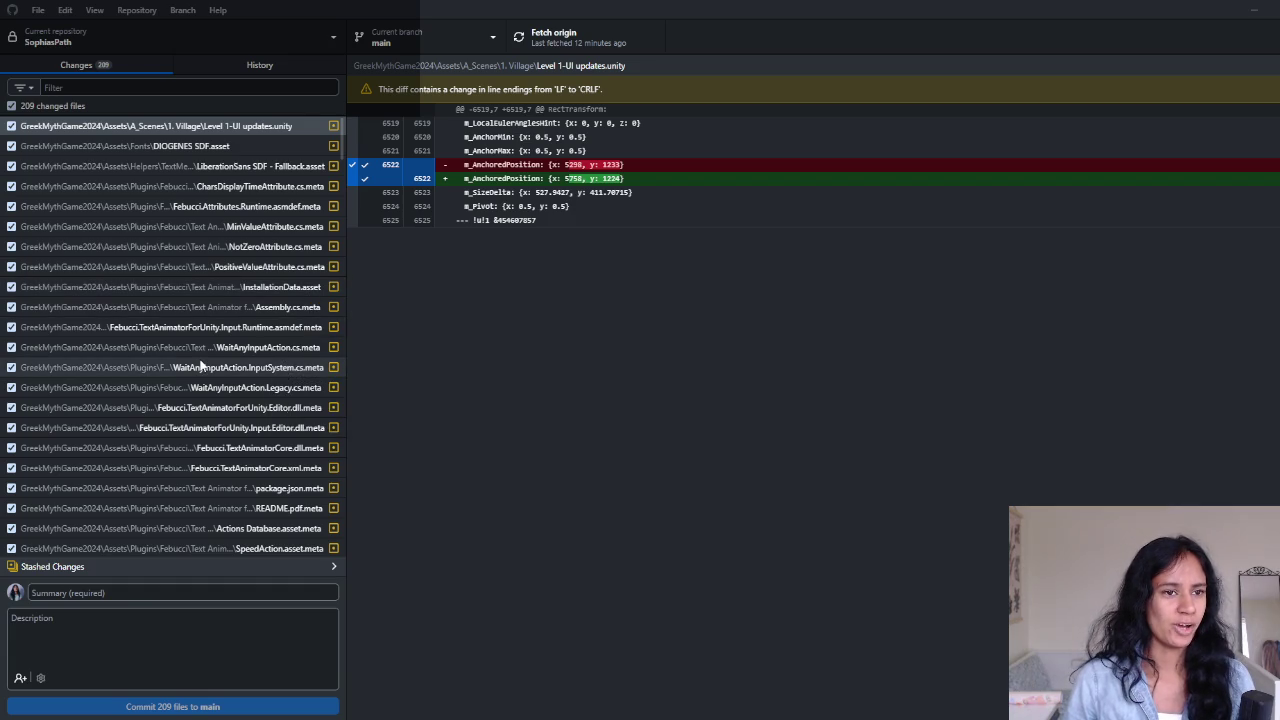
- Scroll through the 209 uncommitted changes in the Changes list
scroll(200, 366, "down", 5)
scroll(200, 366, "down", 15)
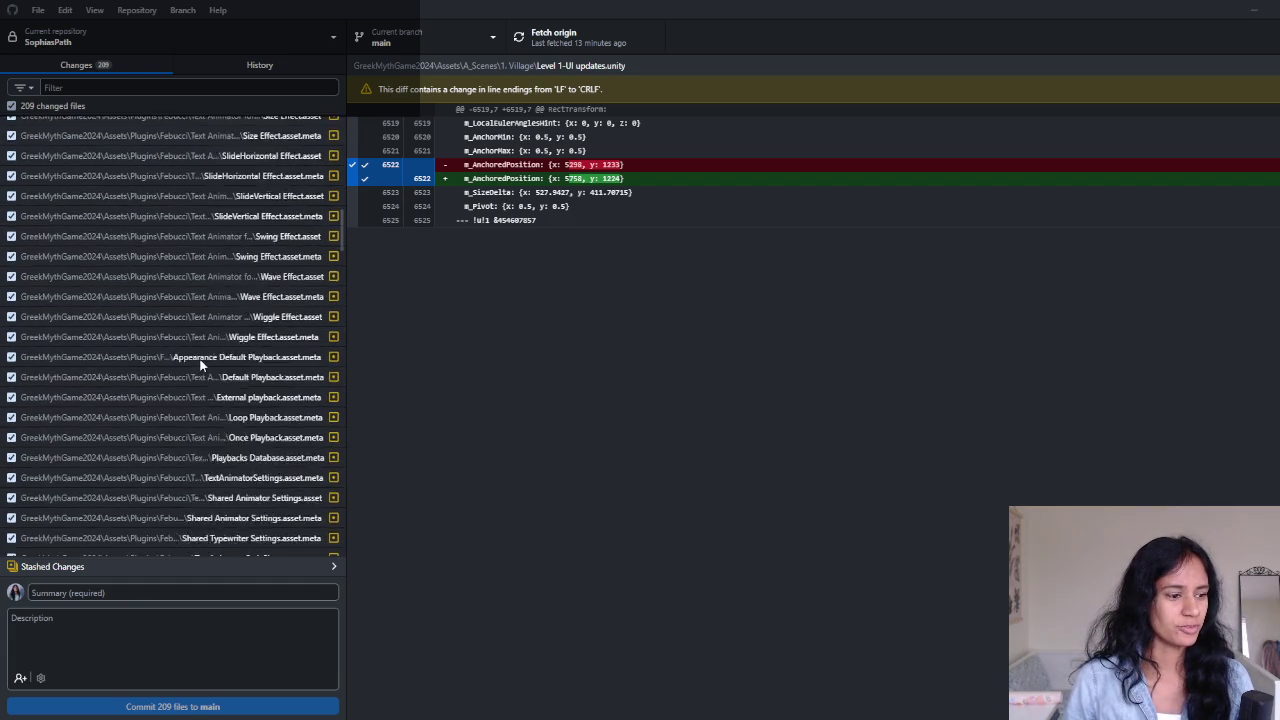
scroll(207, 362, "down", 10)
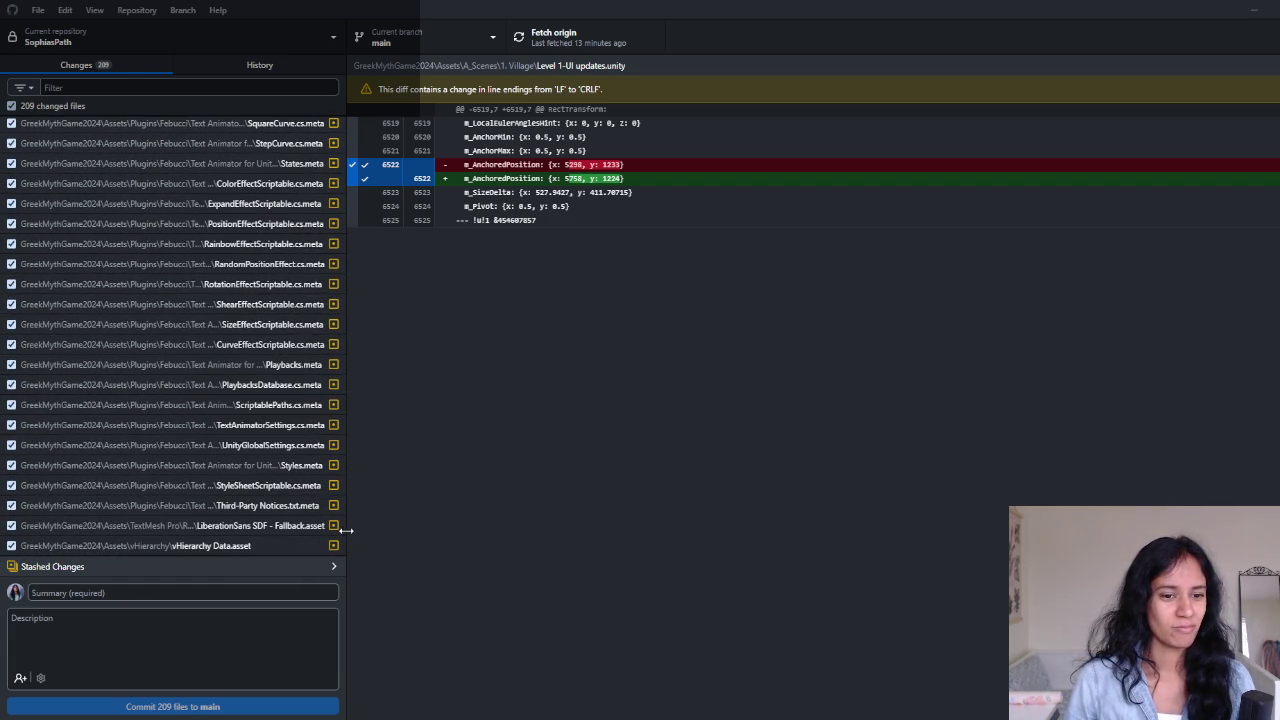
scroll(308, 460, "up", 10)
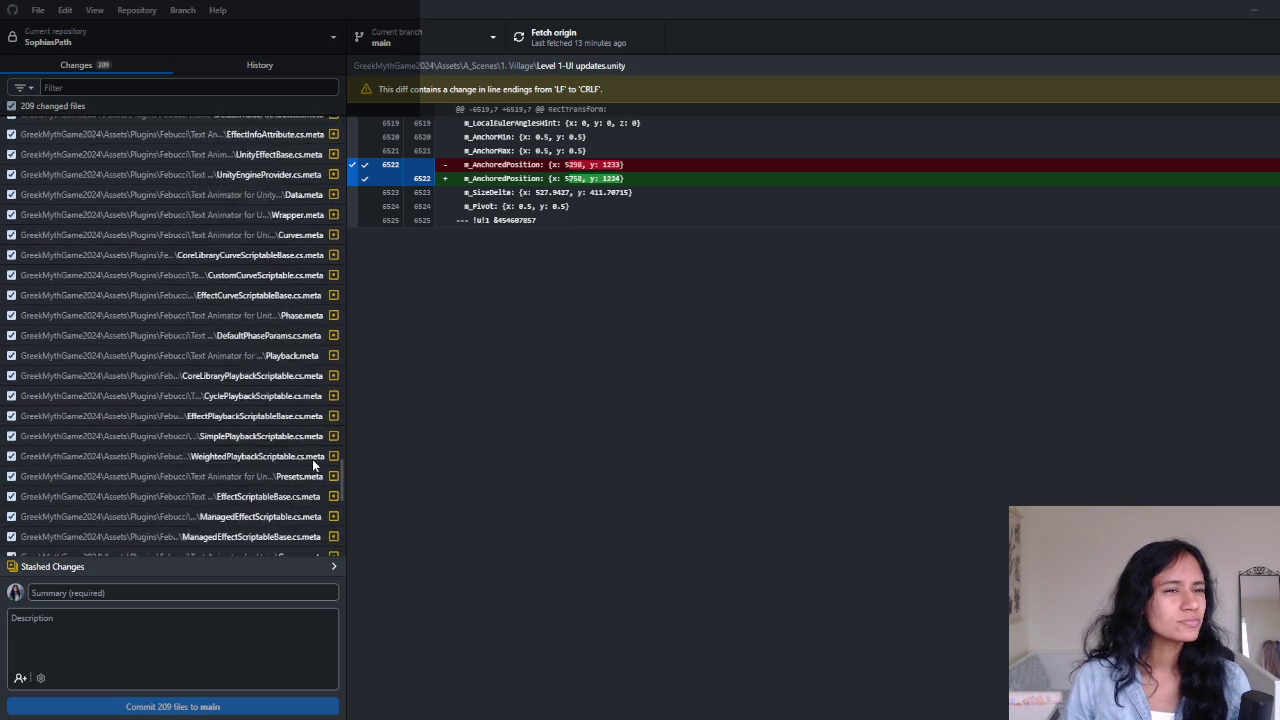
scroll(308, 460, "up", 10)
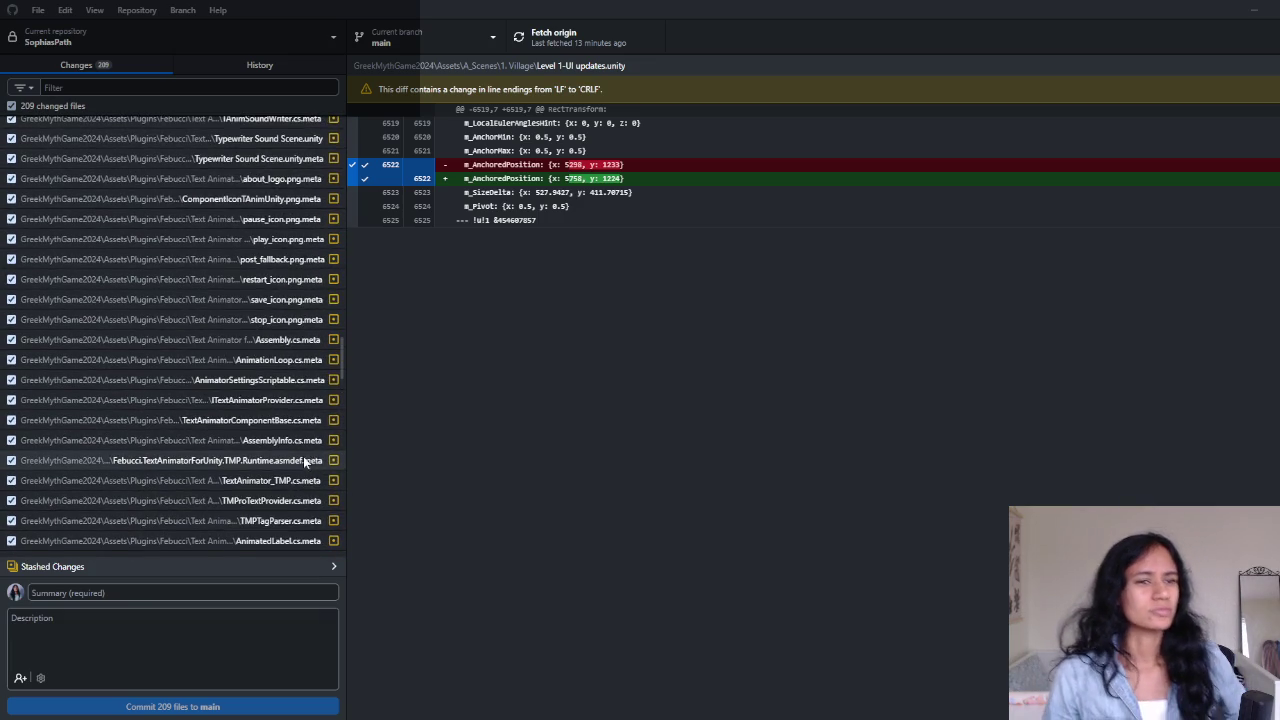
scroll(301, 455, "up", 10)
- Browse the history's UI/overworld mockups and Febucci text animator push commits
left_click(259, 64)
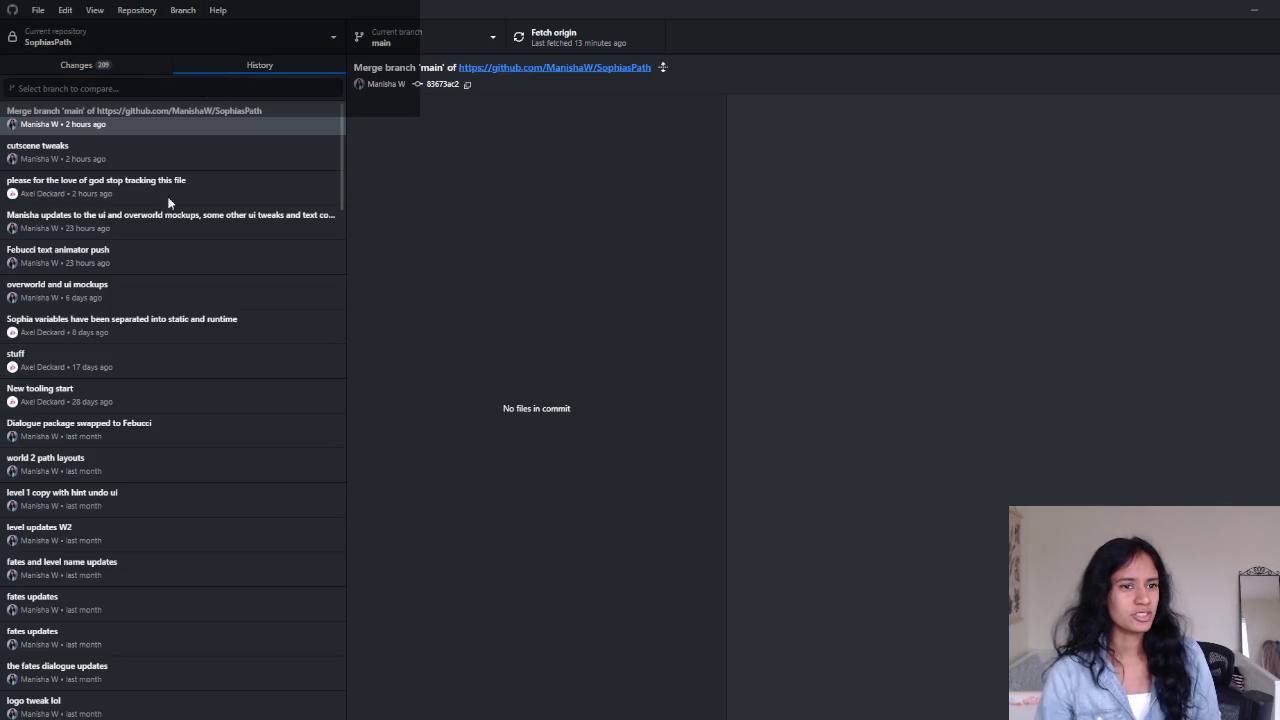
left_click(110, 226)
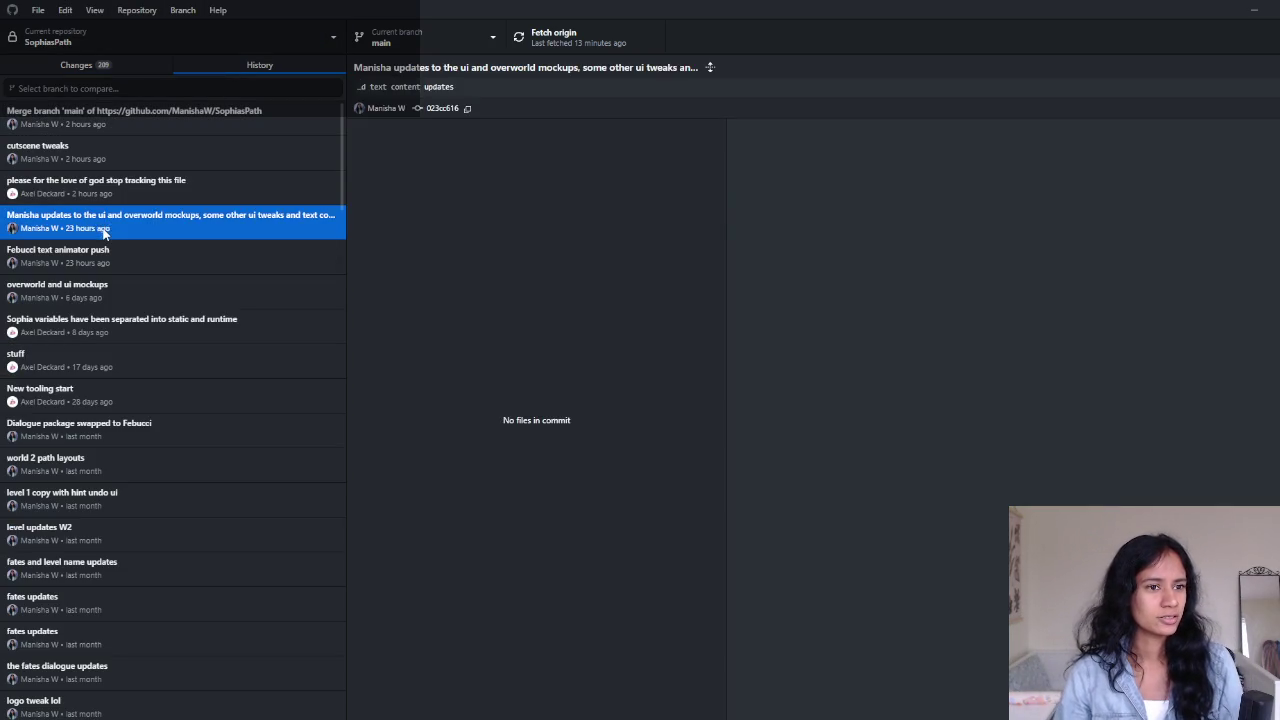
left_click(94, 258)
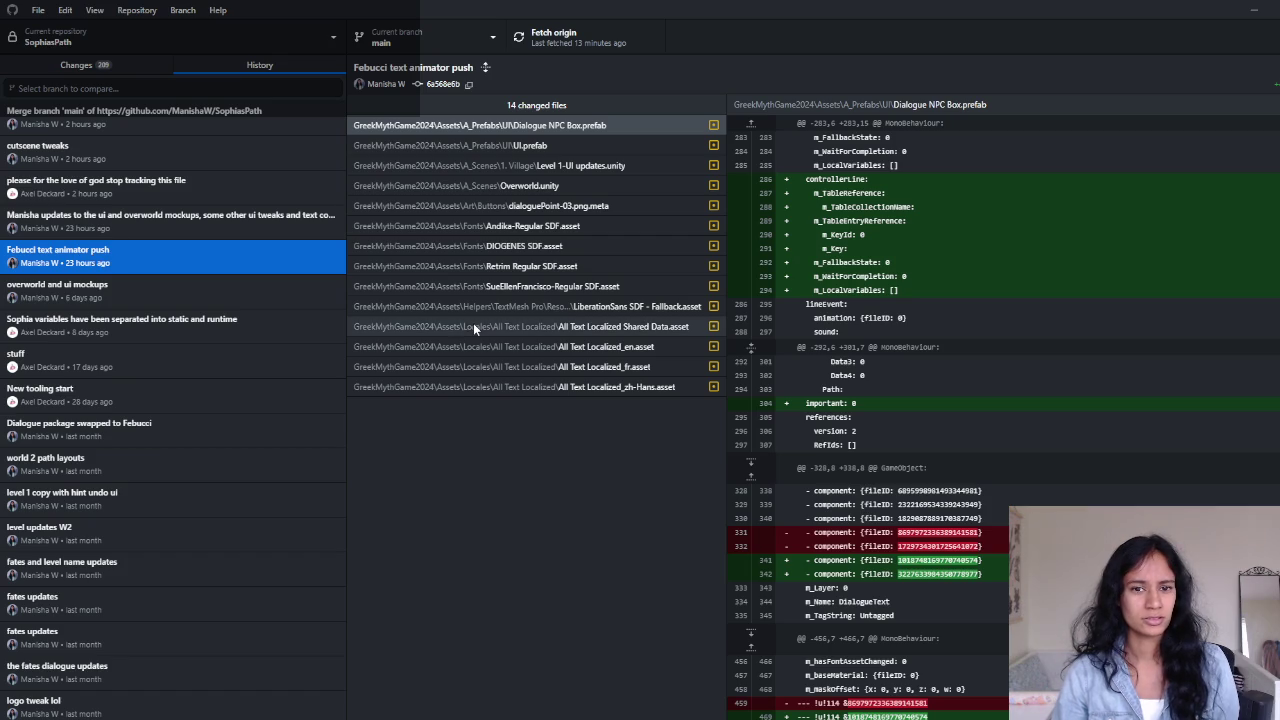
left_click(149, 300)
left_click(150, 261)
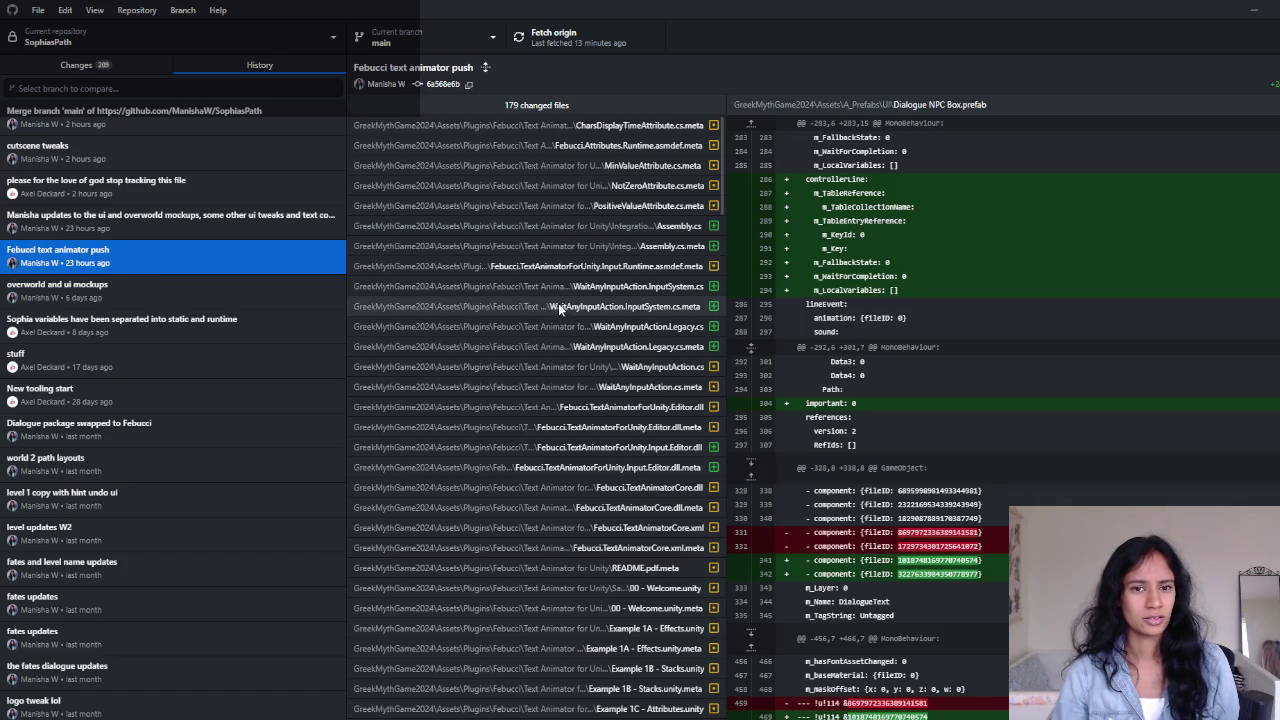
- Scroll the uncommitted changes list again, then return to the Unity game view
left_click(134, 68)
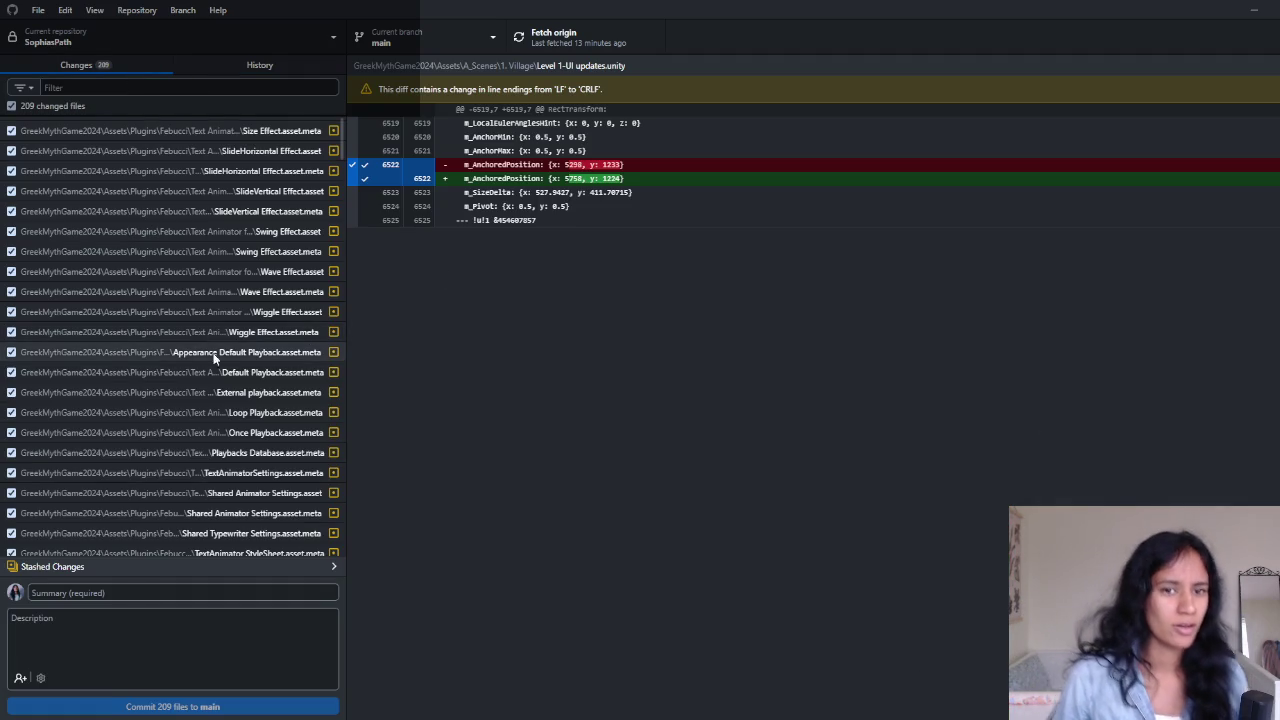
scroll(218, 364, "down", 2)
scroll(285, 362, "down", 5)
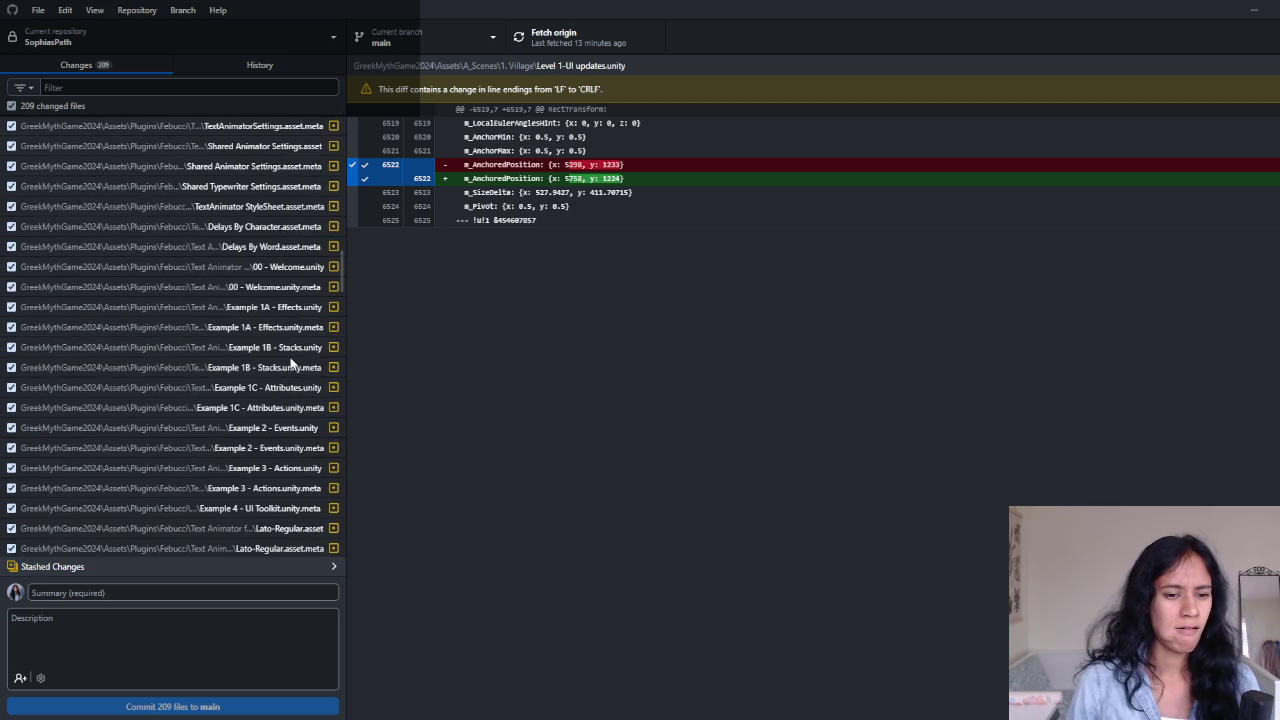
scroll(292, 364, "down", 8)
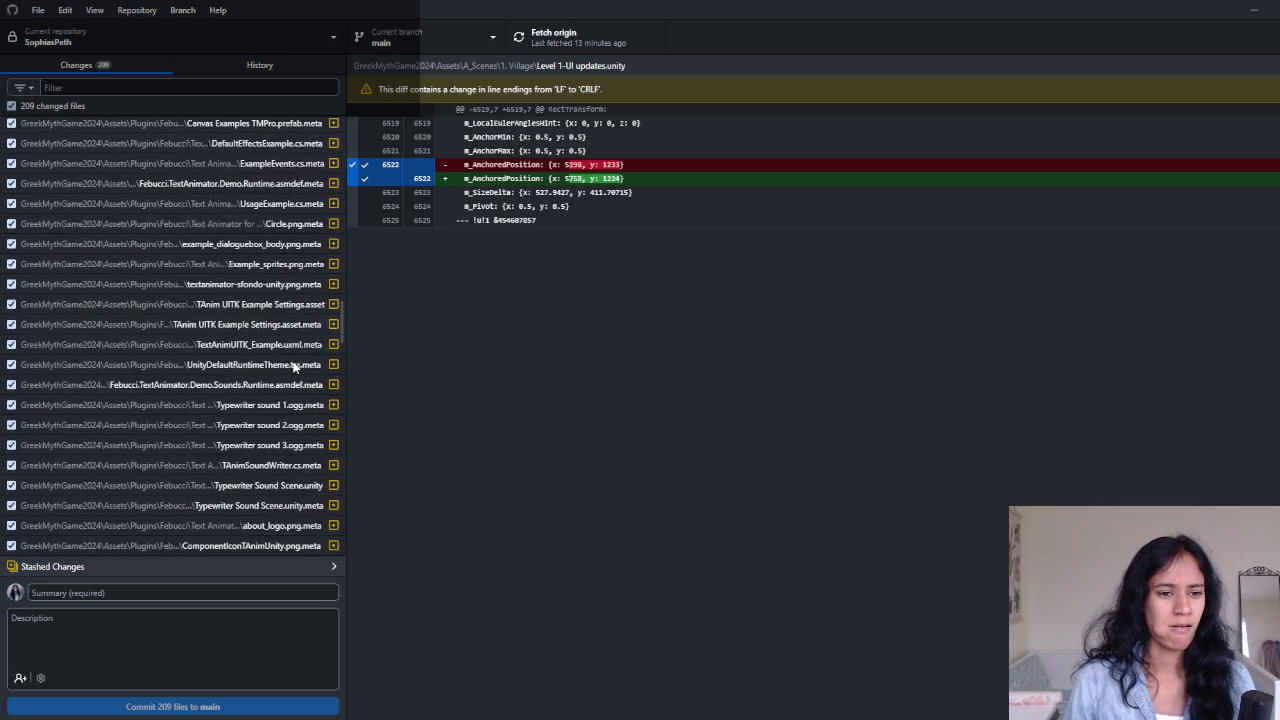
scroll(294, 369, "up", 15)
scroll(294, 367, "up", 10)
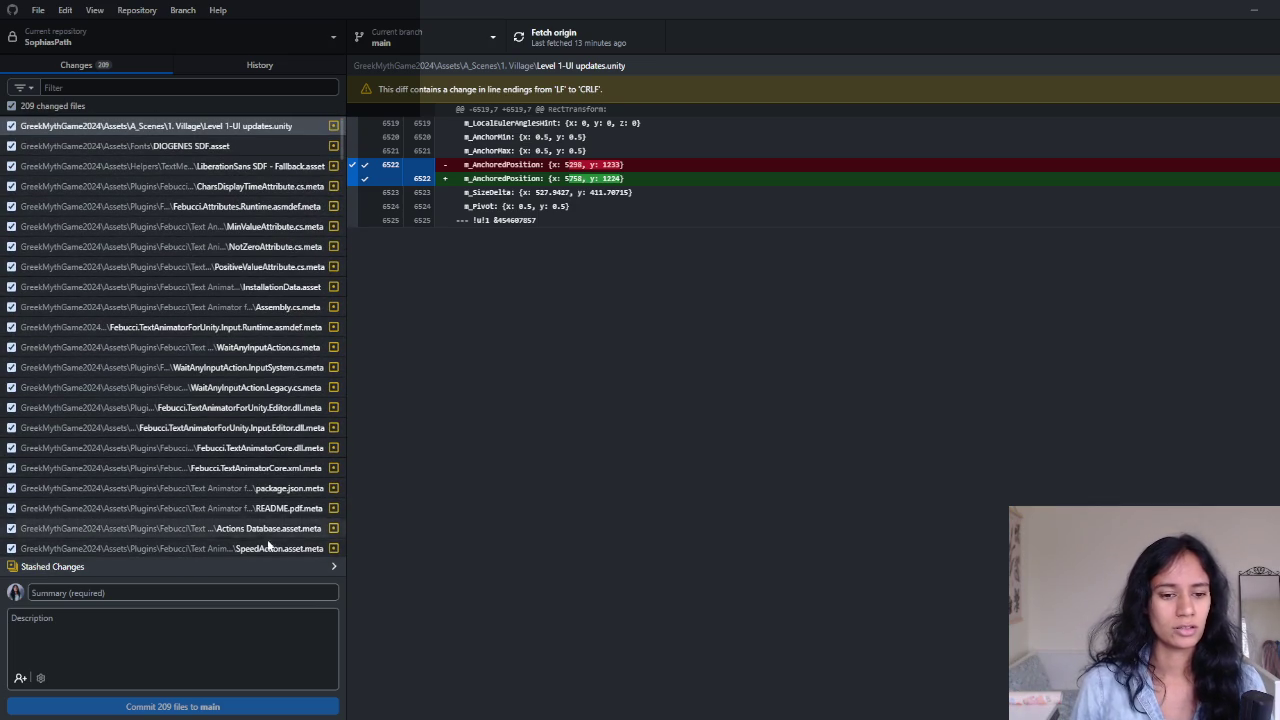
key("alt+Tab")
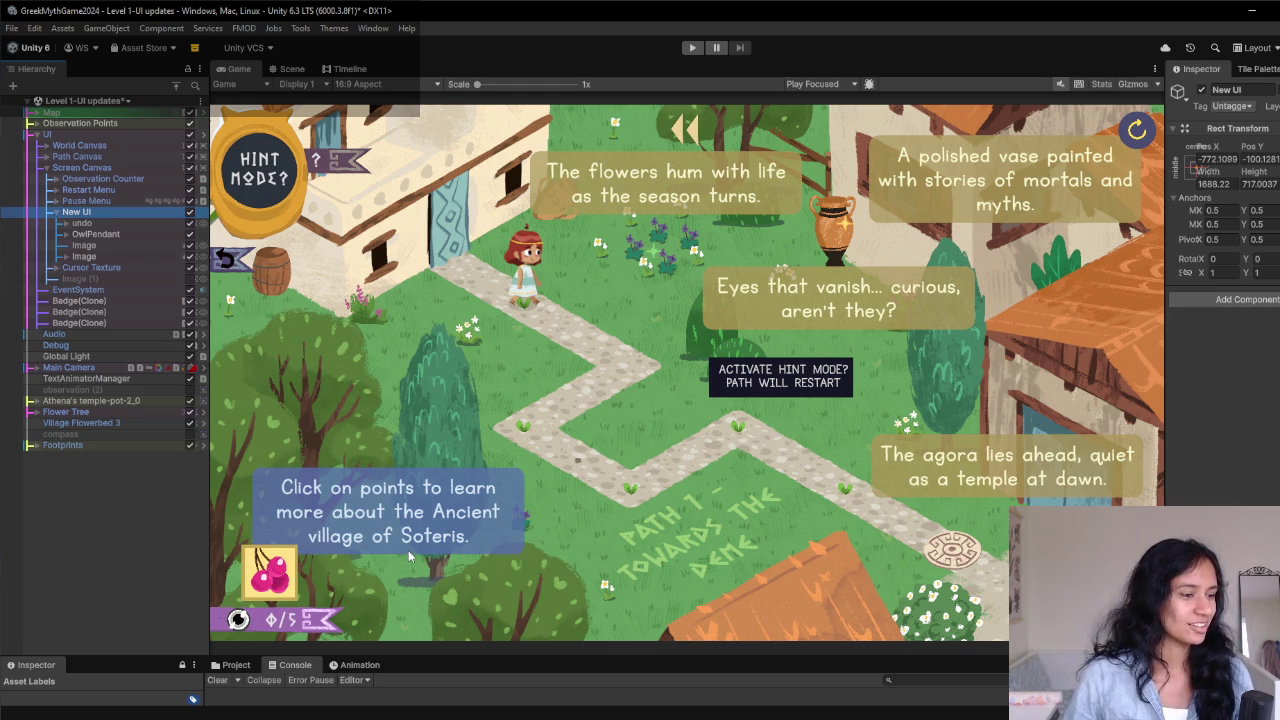
- Inspect diffs of the LiberationSans font asset, Febucci meta files, InstallationData.asset and Input.Editor.dll.meta
key("alt+Tab")
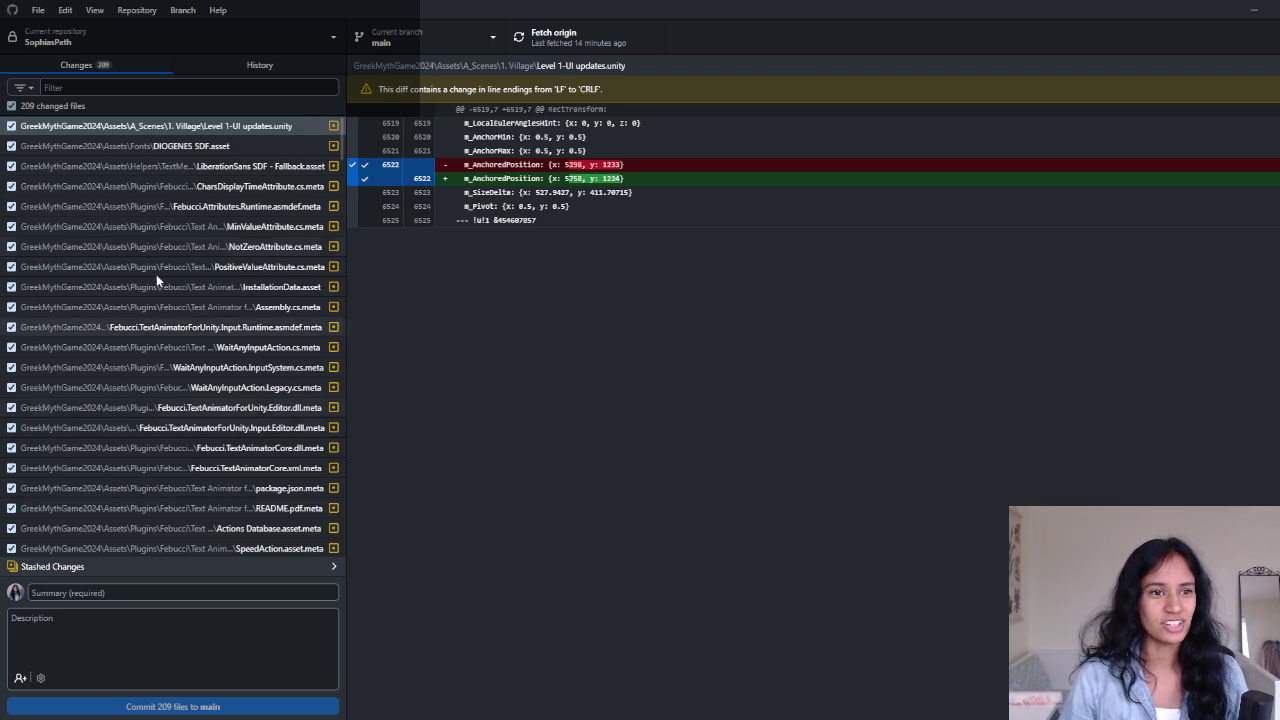
left_click(185, 164)
left_click(185, 224)
left_click(201, 206)
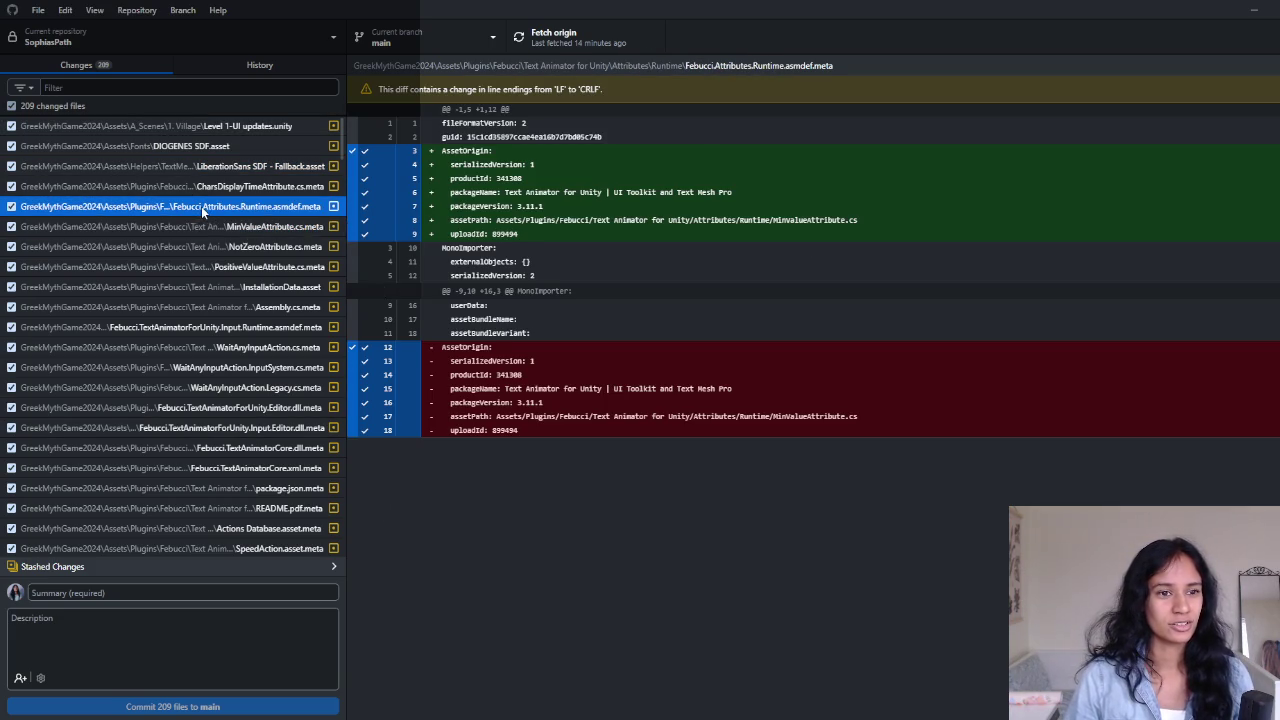
left_click_drag(348, 248, 358, 248)
left_click(172, 290)
scroll(211, 319, "down", 1)
left_click(211, 319)
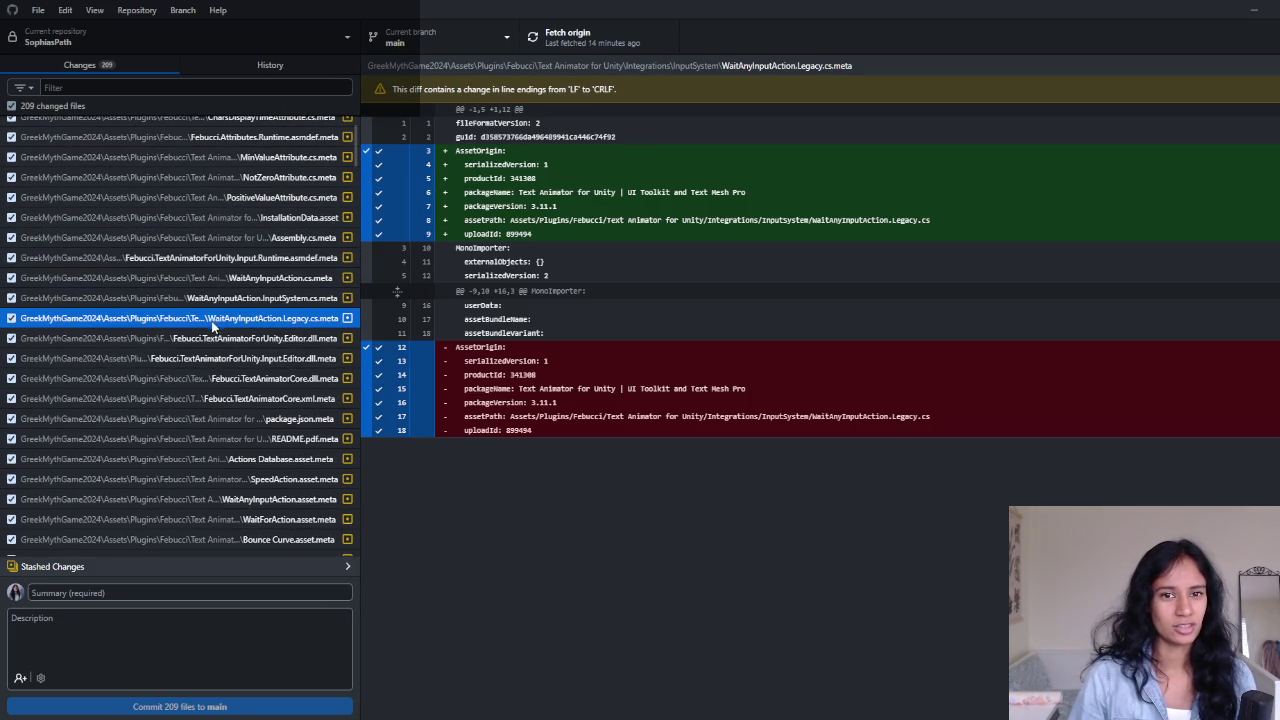
left_click(205, 358)
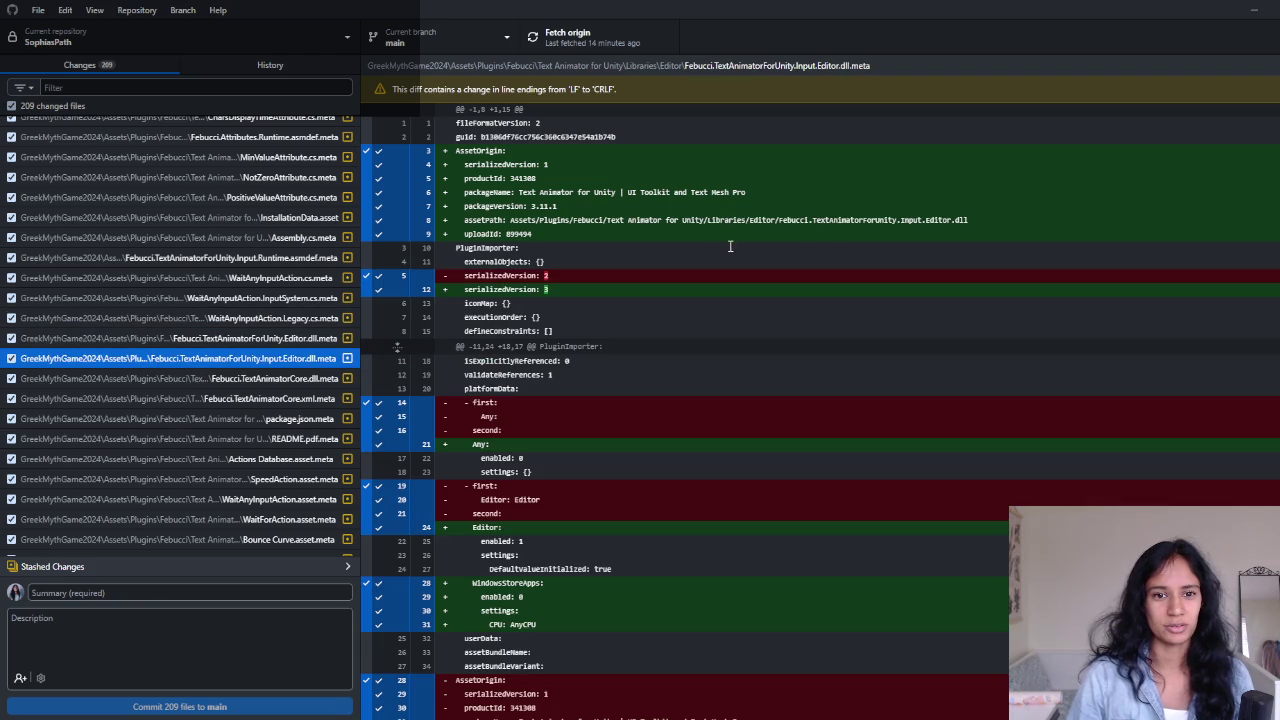
- Open the UI and overworld mockups update commit in History to see its 14 files
scroll(208, 342, "down", 1)
scroll(207, 342, "down", 10)
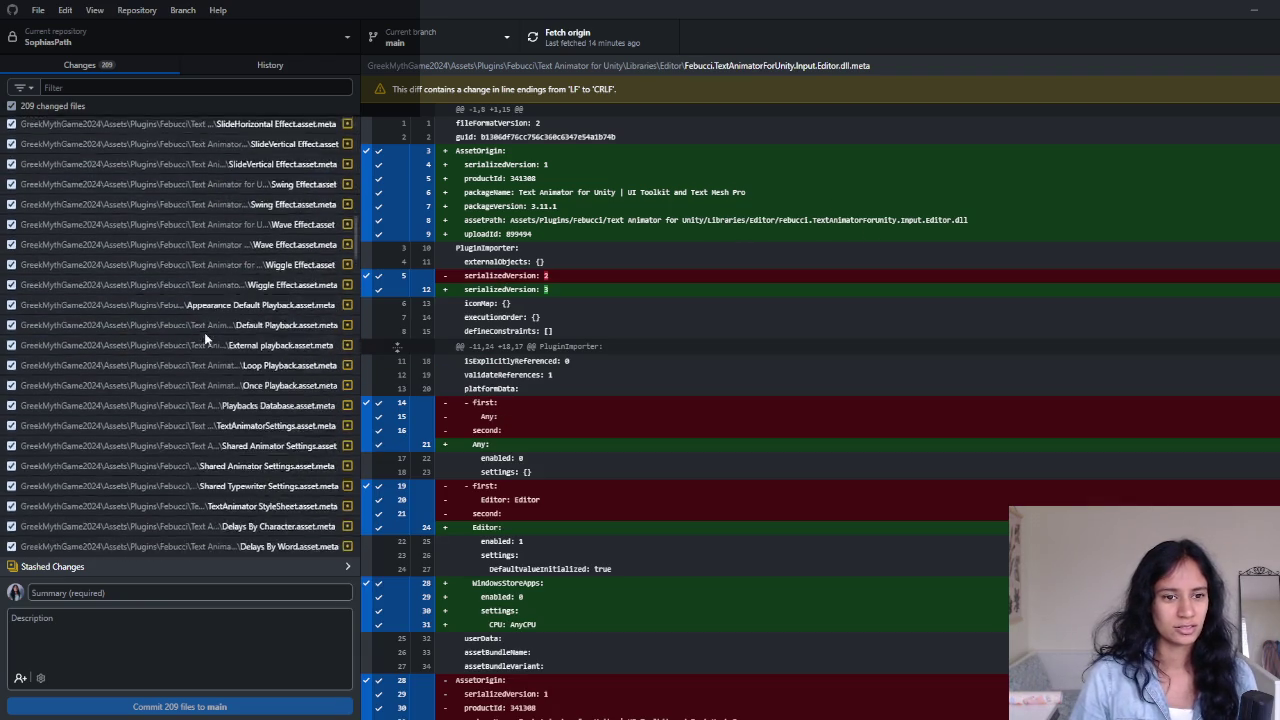
scroll(210, 350, "down", 1)
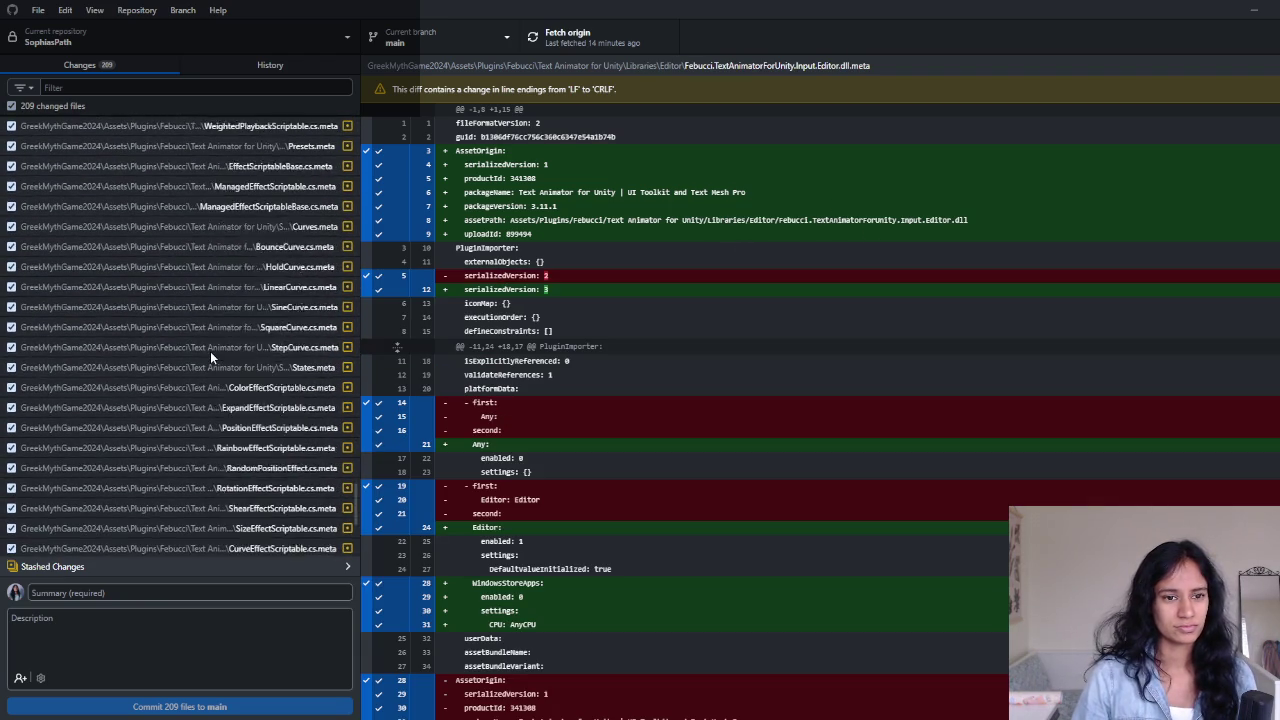
scroll(212, 349, "down", 1)
scroll(215, 346, "down", 5)
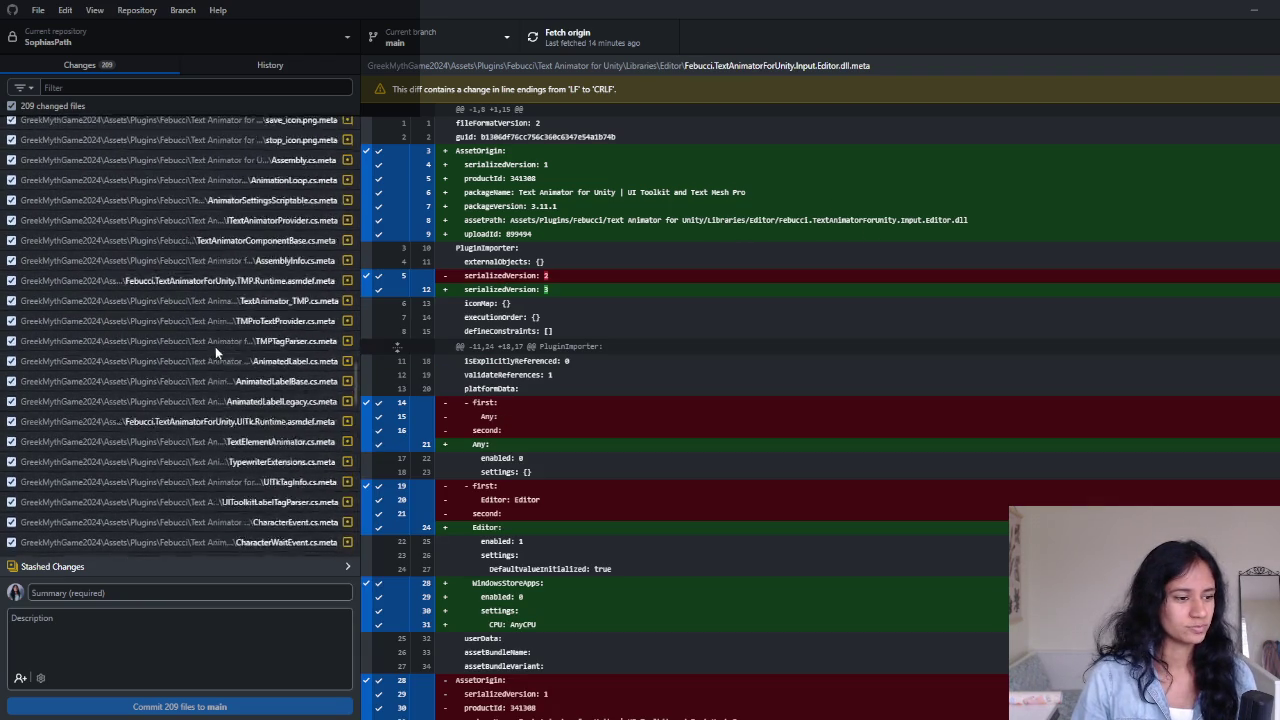
left_click(264, 65)
left_click(169, 289)
left_click(219, 214)
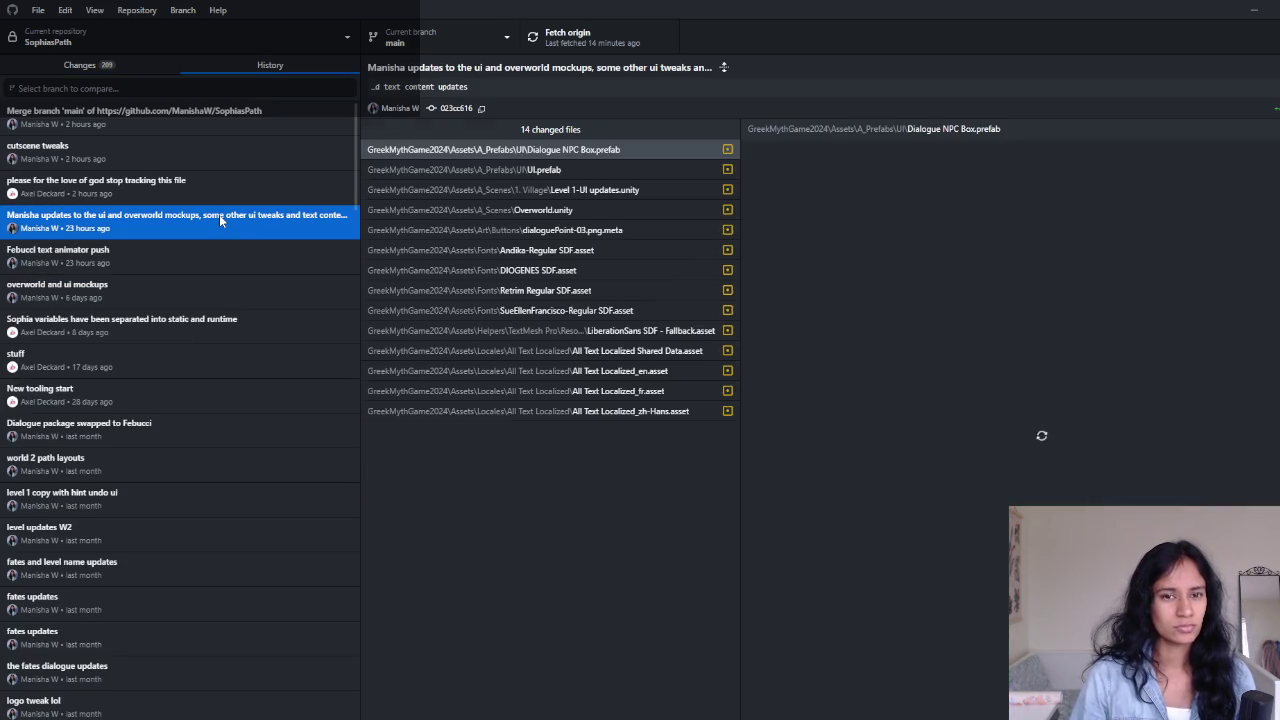
- Look over the stop-tracking, cutscene tweaks and latest merge commits, then check Unity
left_click(159, 187)
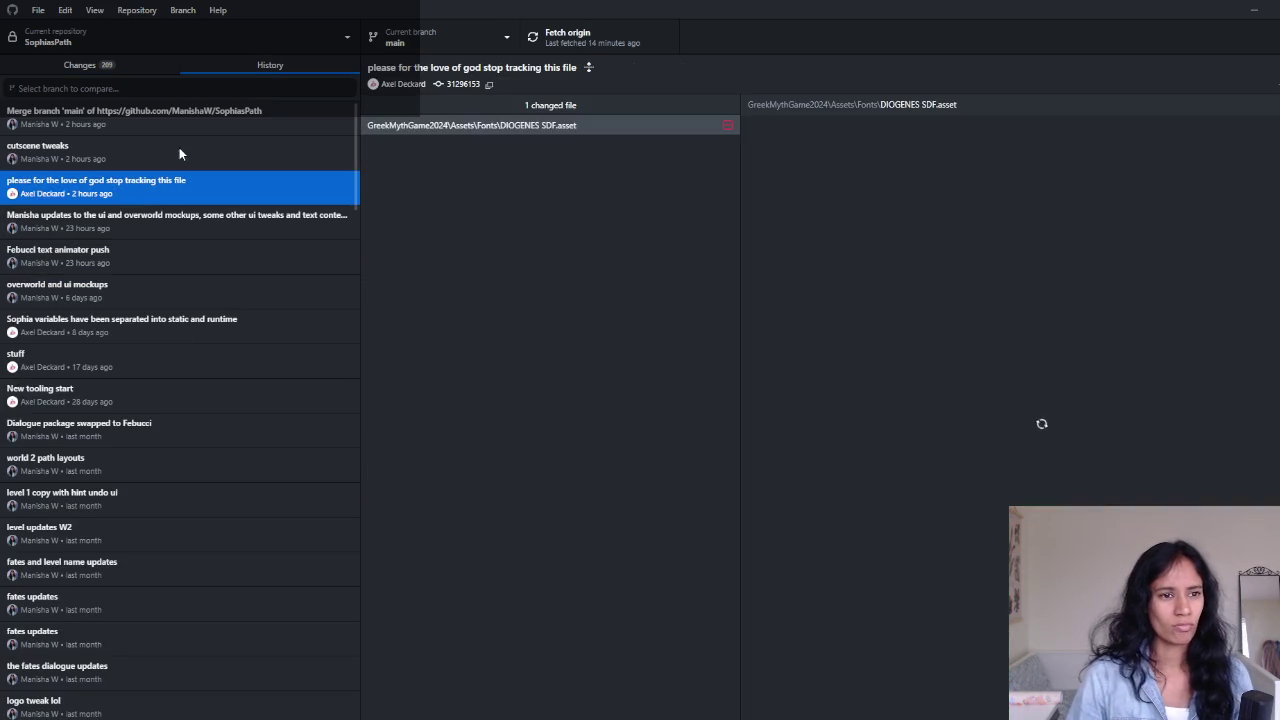
left_click(179, 147)
left_click(184, 120)
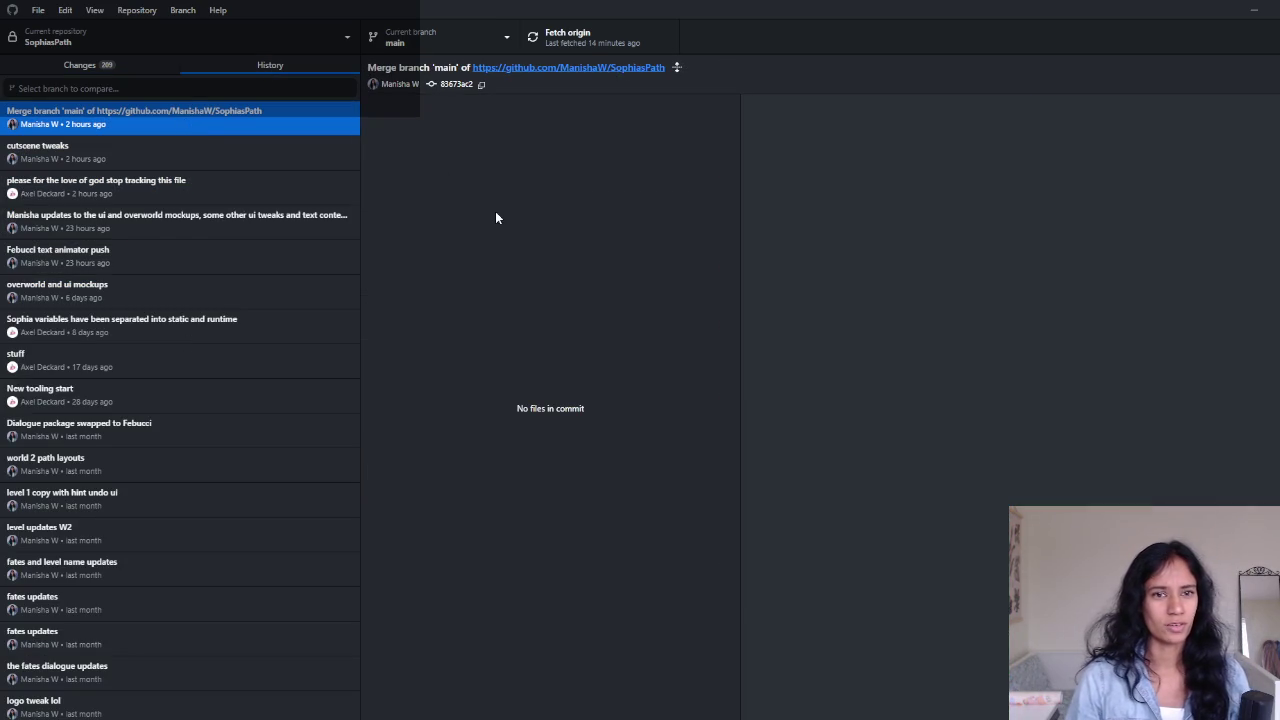
left_click(1254, 10)
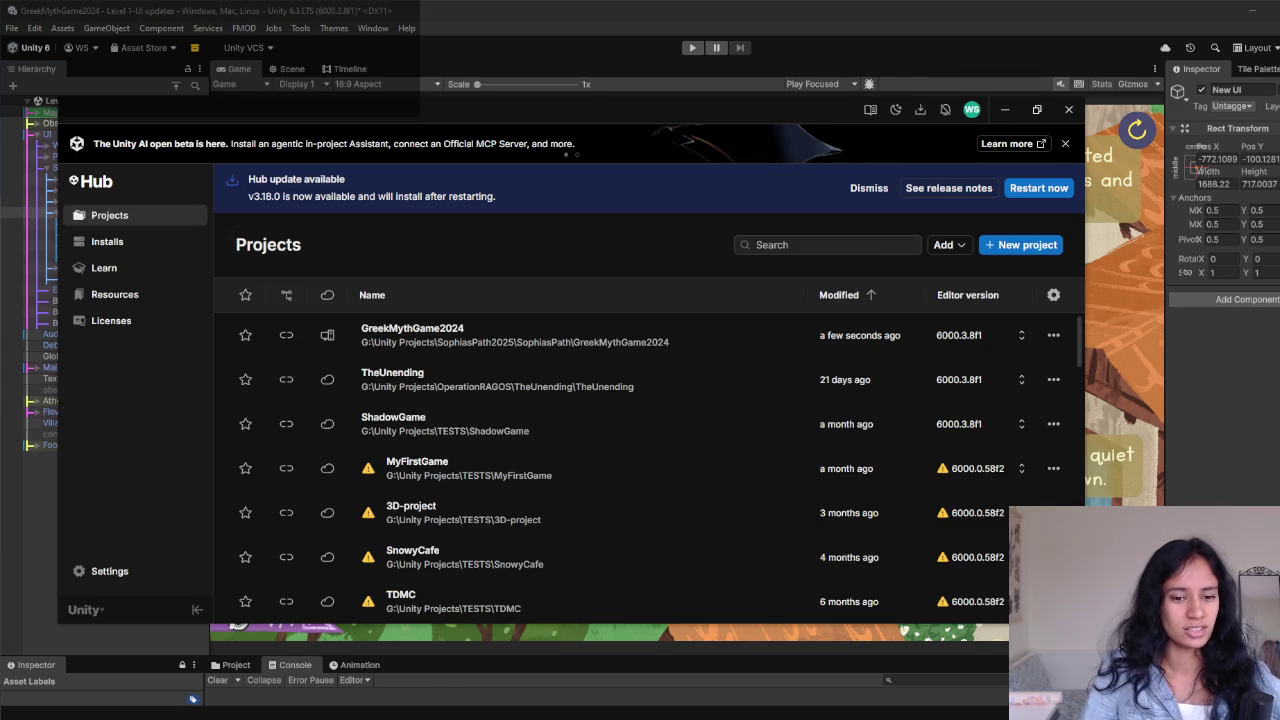
- Back in GitHub Desktop, view the stop-tracking commit's DIOGENES SDF.asset change
key("alt+Tab")
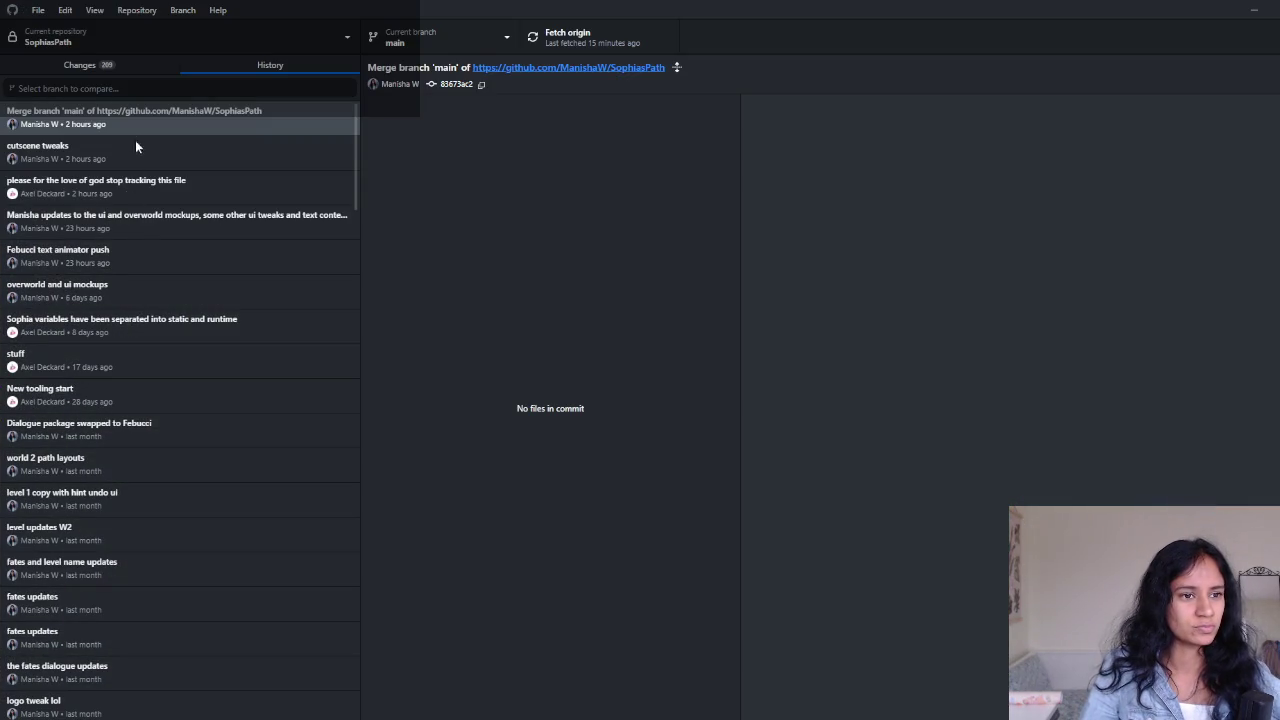
left_click(128, 188)
left_click(462, 126)
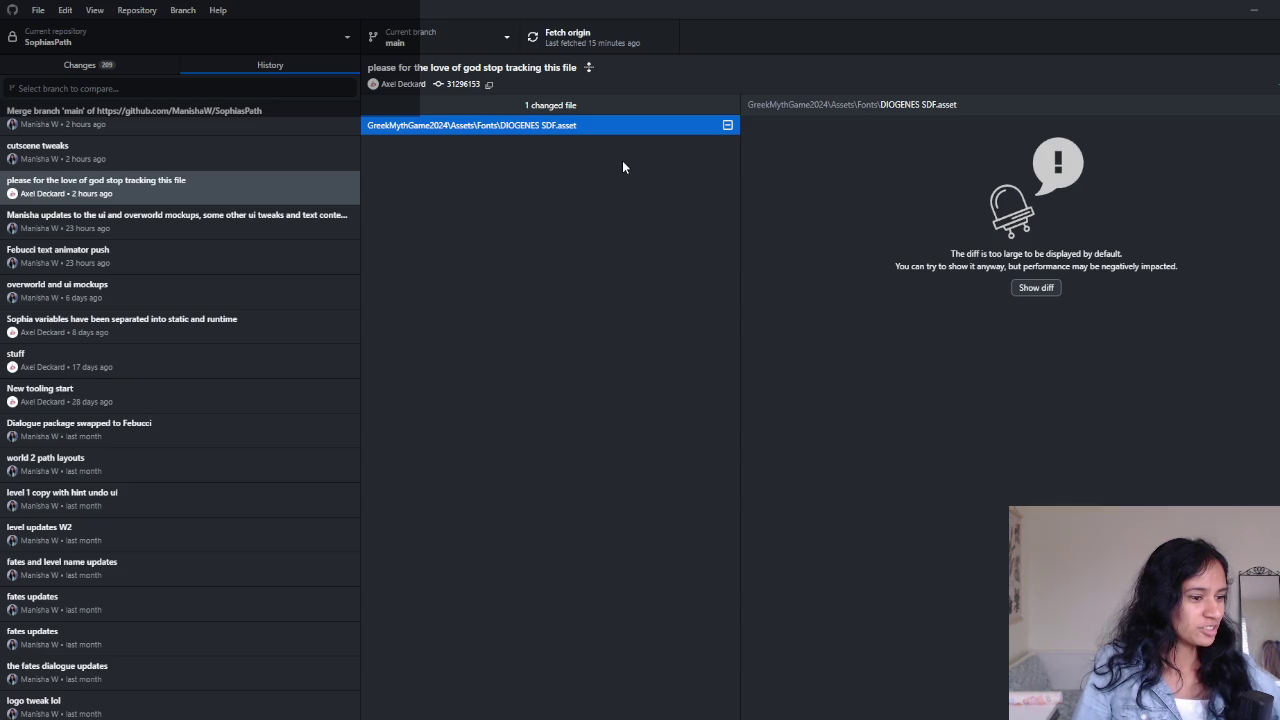
left_click(203, 155)
left_click(208, 129)
left_click(200, 152)
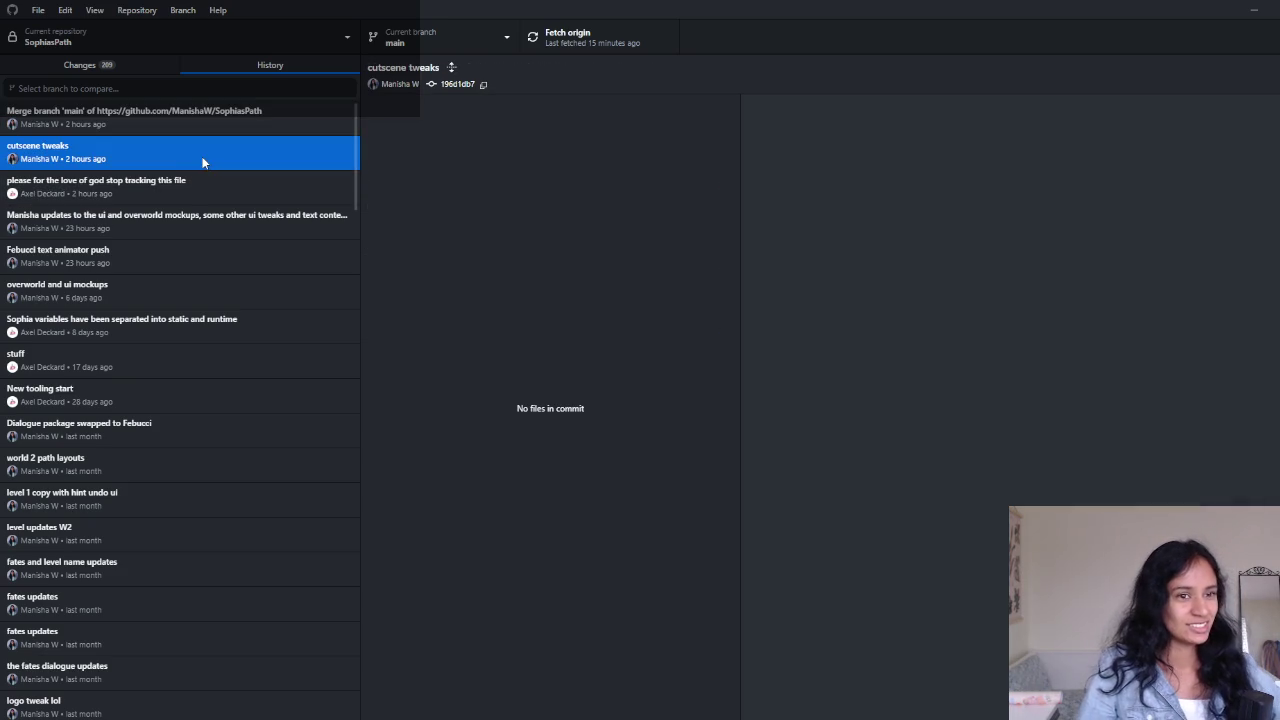
left_click(212, 209)
left_click(219, 166)
left_click(218, 130)
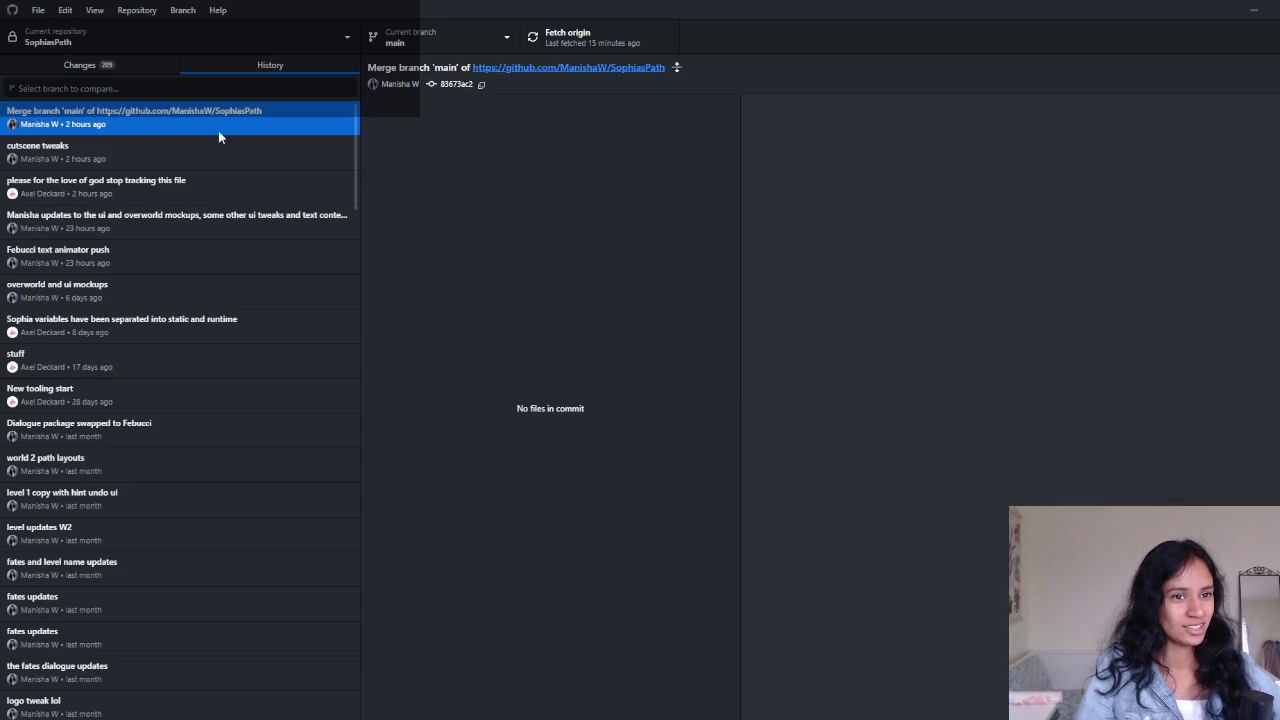
left_click(213, 155)
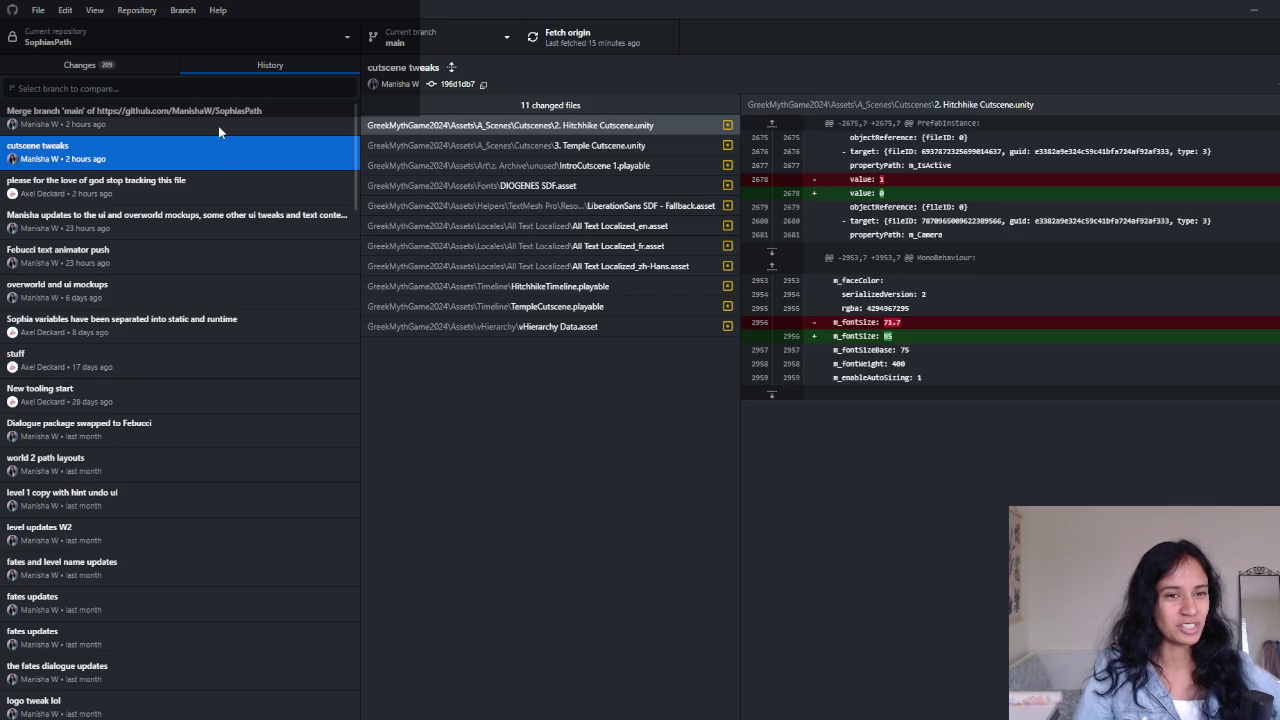
left_click(217, 126)
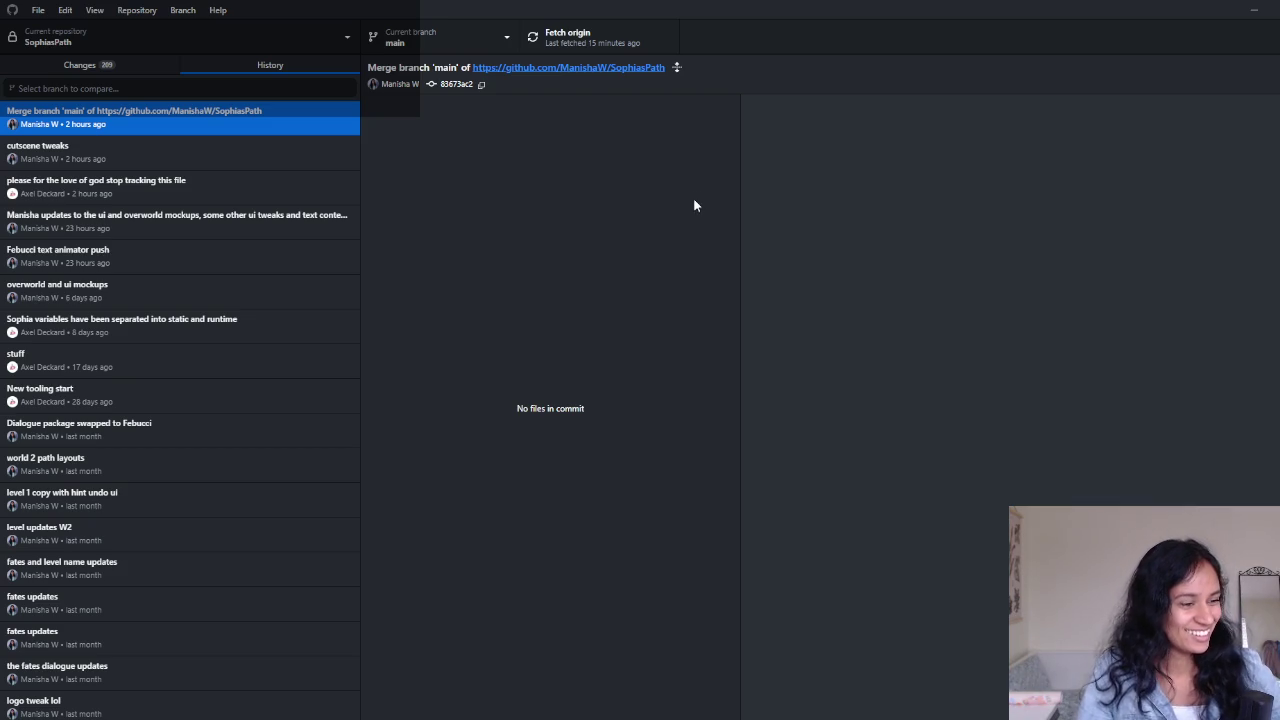
left_click(1253, 10)
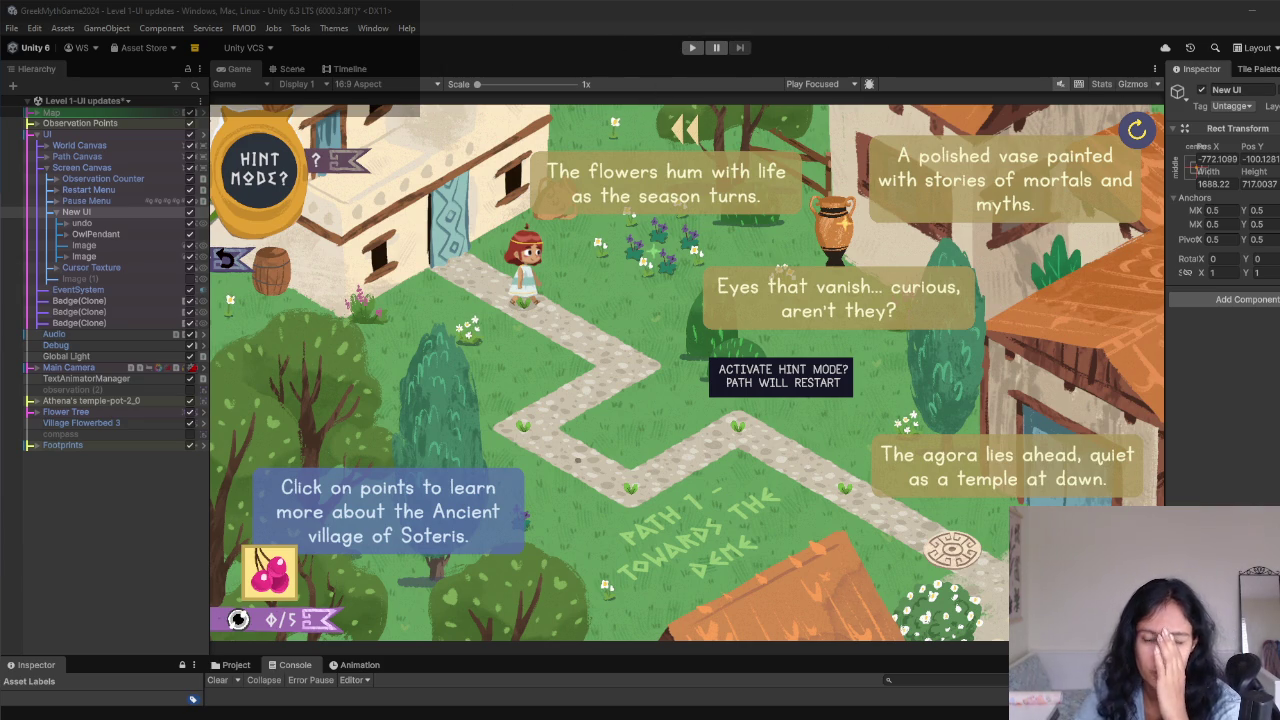
- Play the level, choose 'restart path' from the pause menu, then stop play mode
left_click(692, 48)
key("Escape")
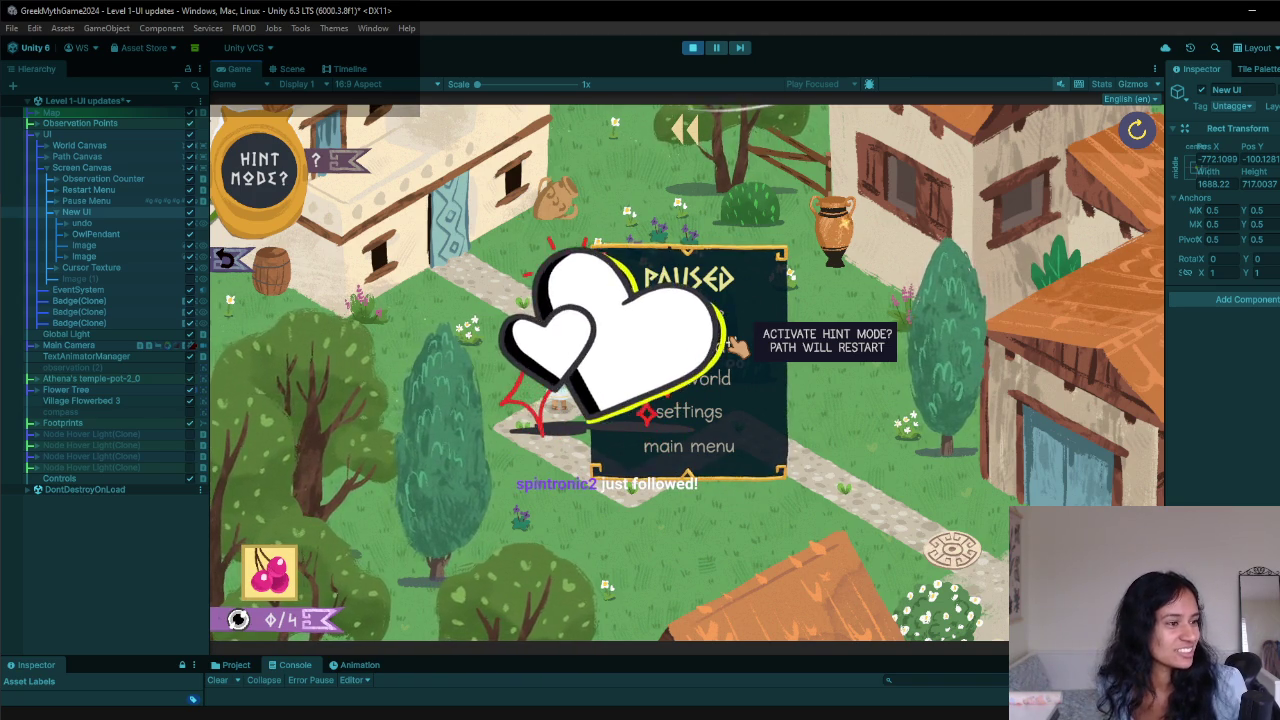
left_click(738, 346)
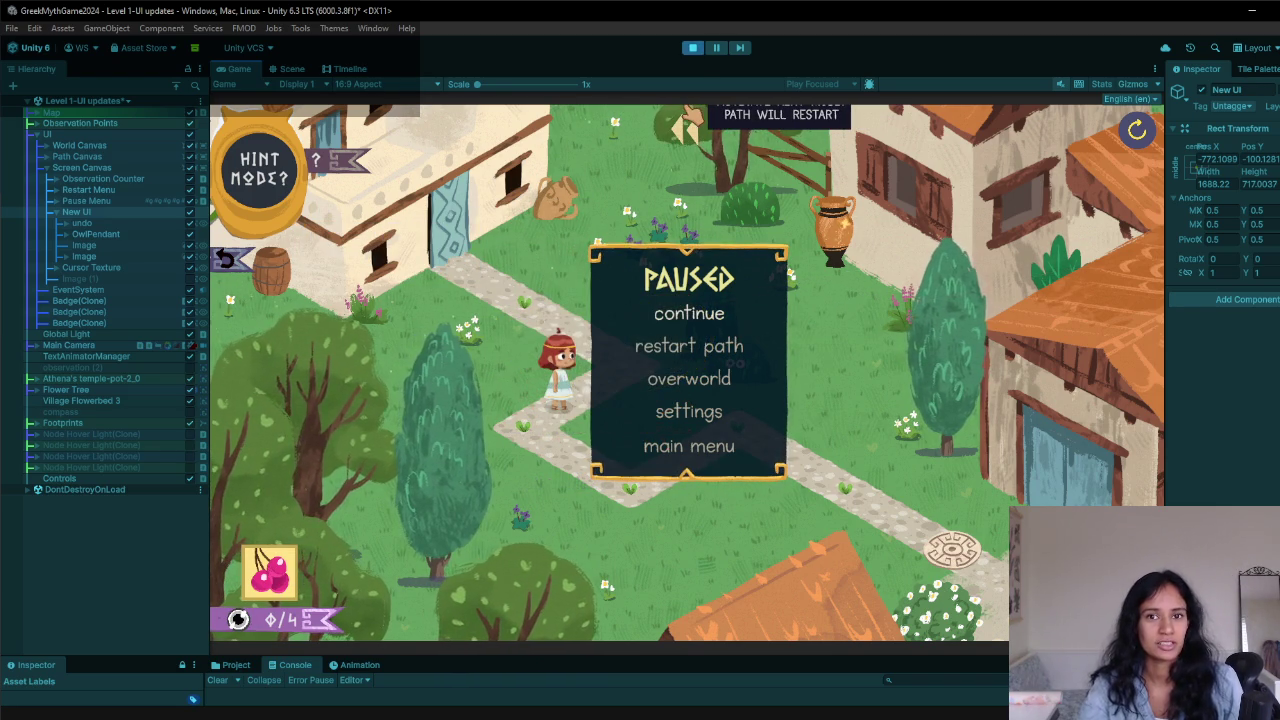
left_click(692, 47)
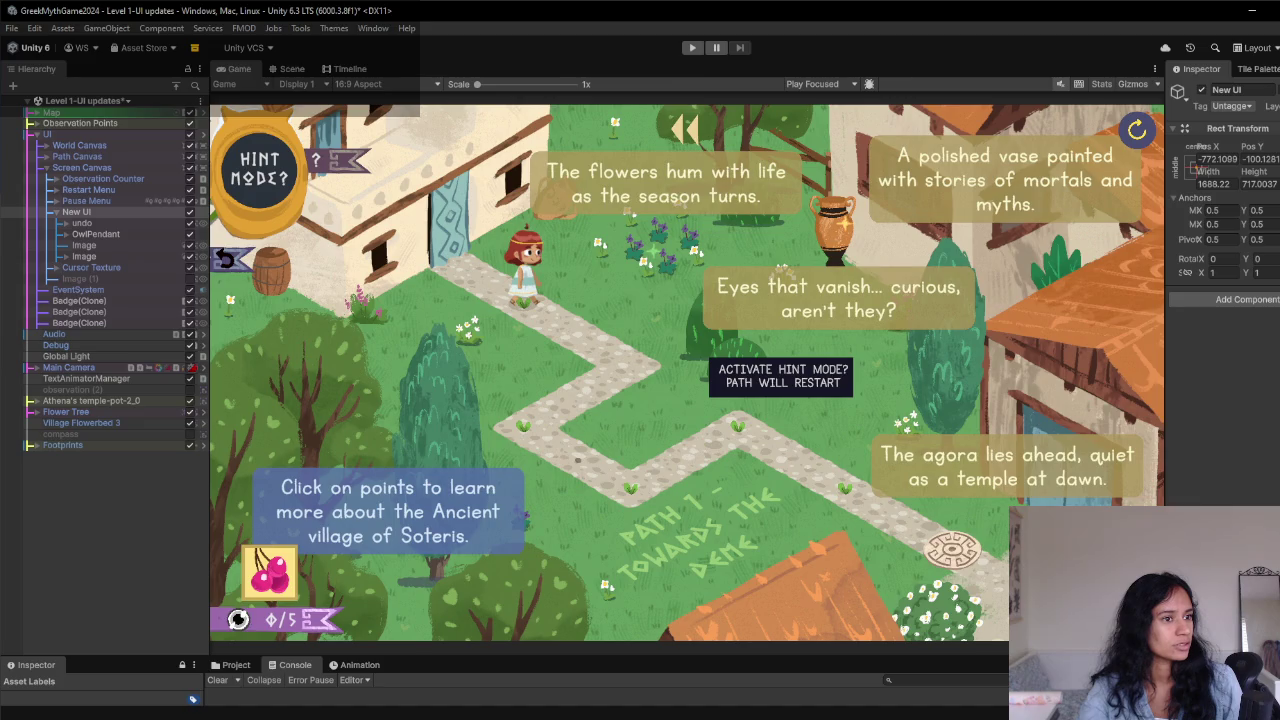
key("alt+Tab")
- On the To do list tab, add blank lines after the control scheme notes
scroll(633, 450, "down", 5)
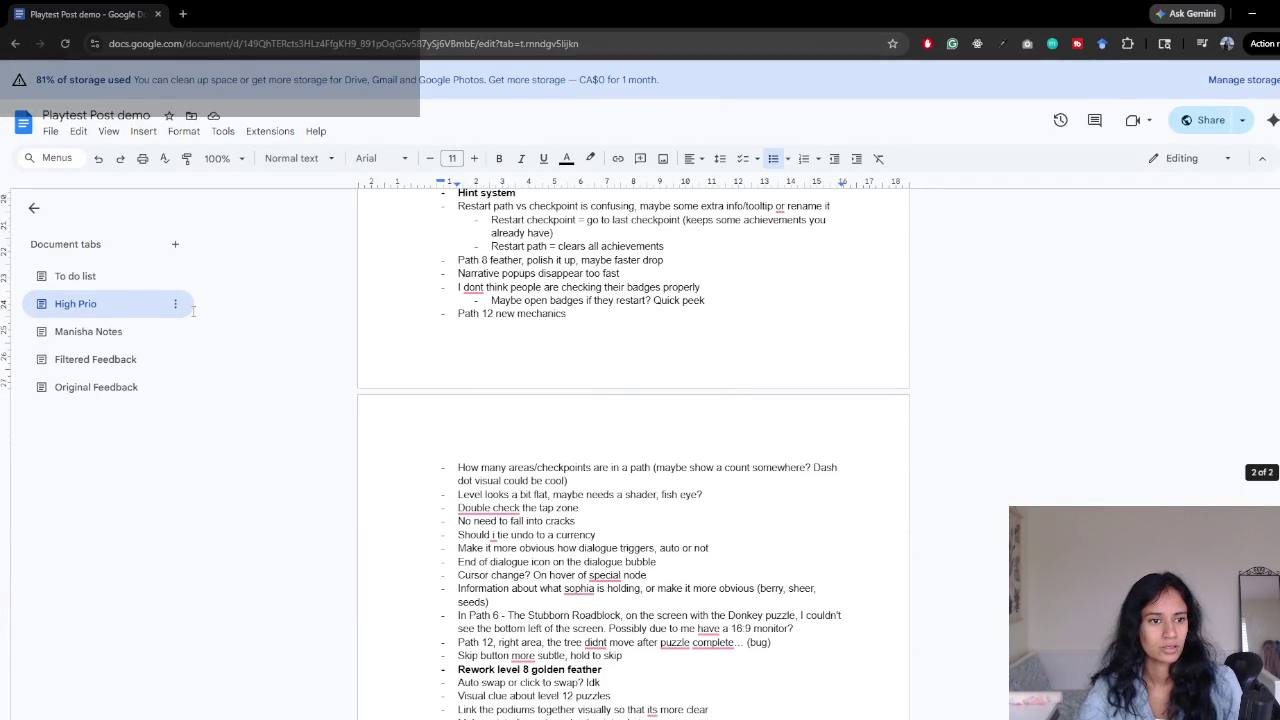
left_click(75, 276)
scroll(800, 500, "down", 3)
left_click(806, 589)
key("Return")
key("Return")
key("Return")
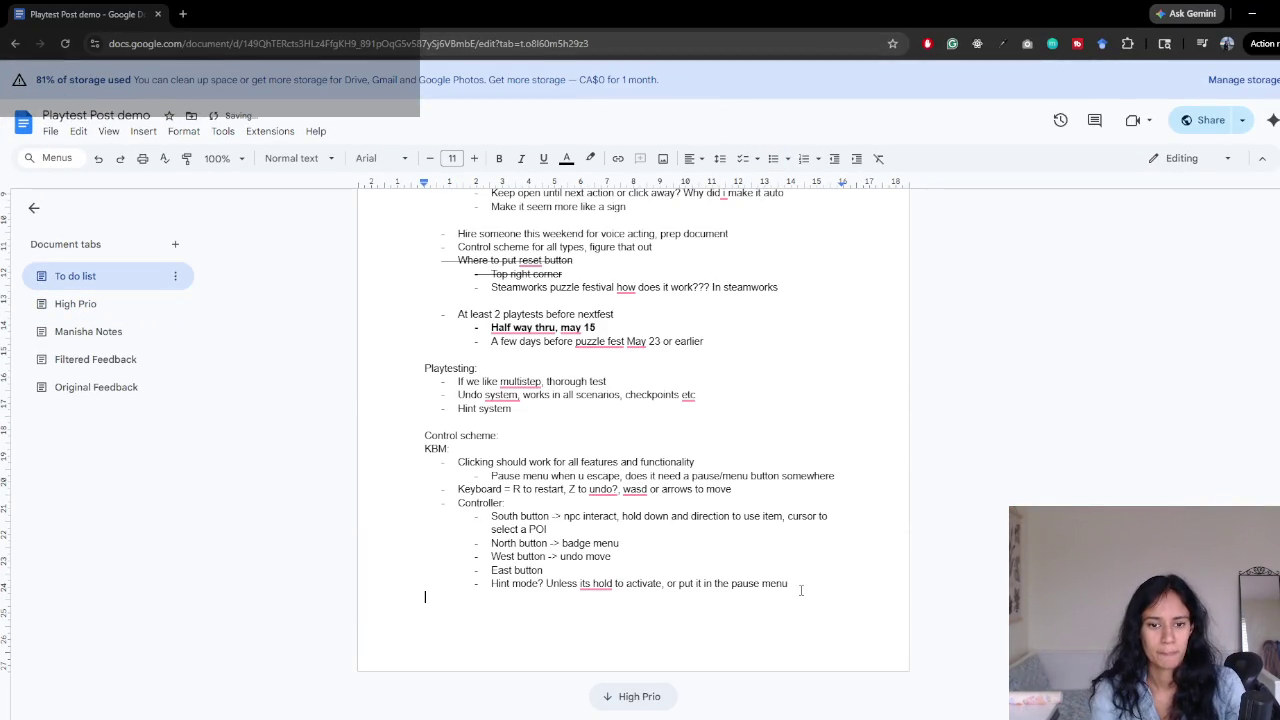
key("Return")
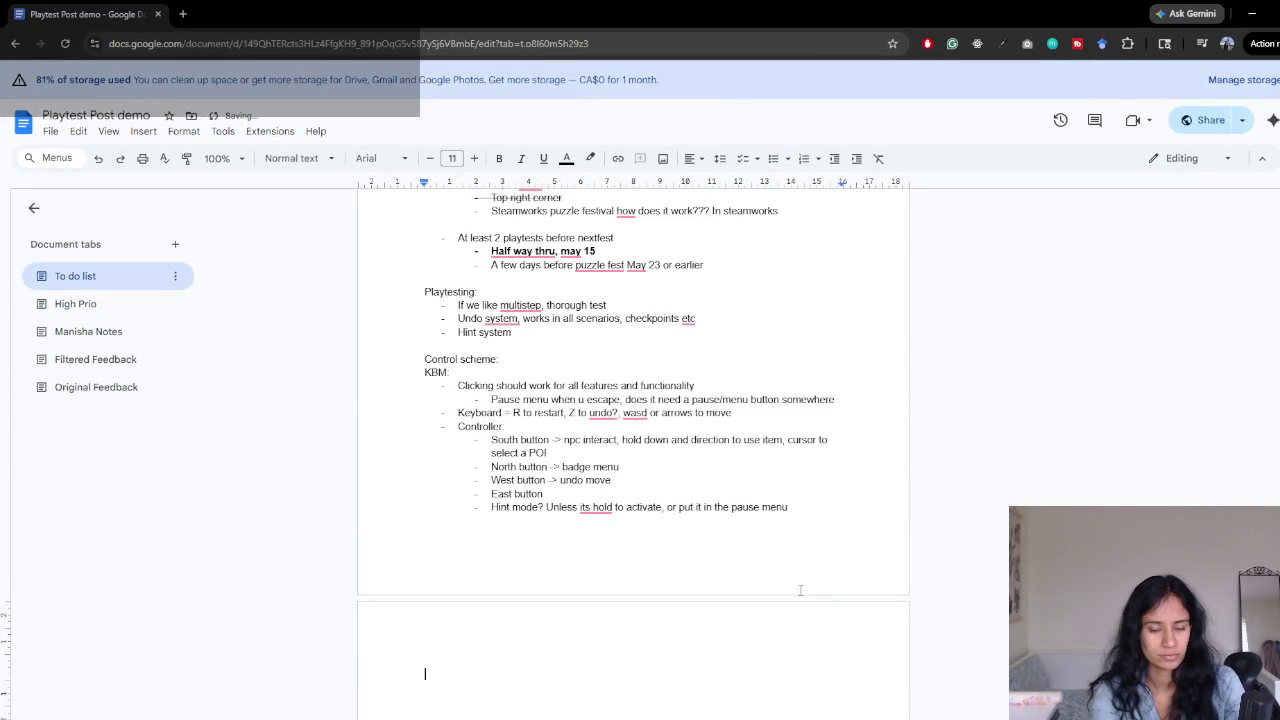
- Type 'Activate Hint Mode? Path will restart from checkpoint.' and 'Restart Path ->' on separate lines
type("H")
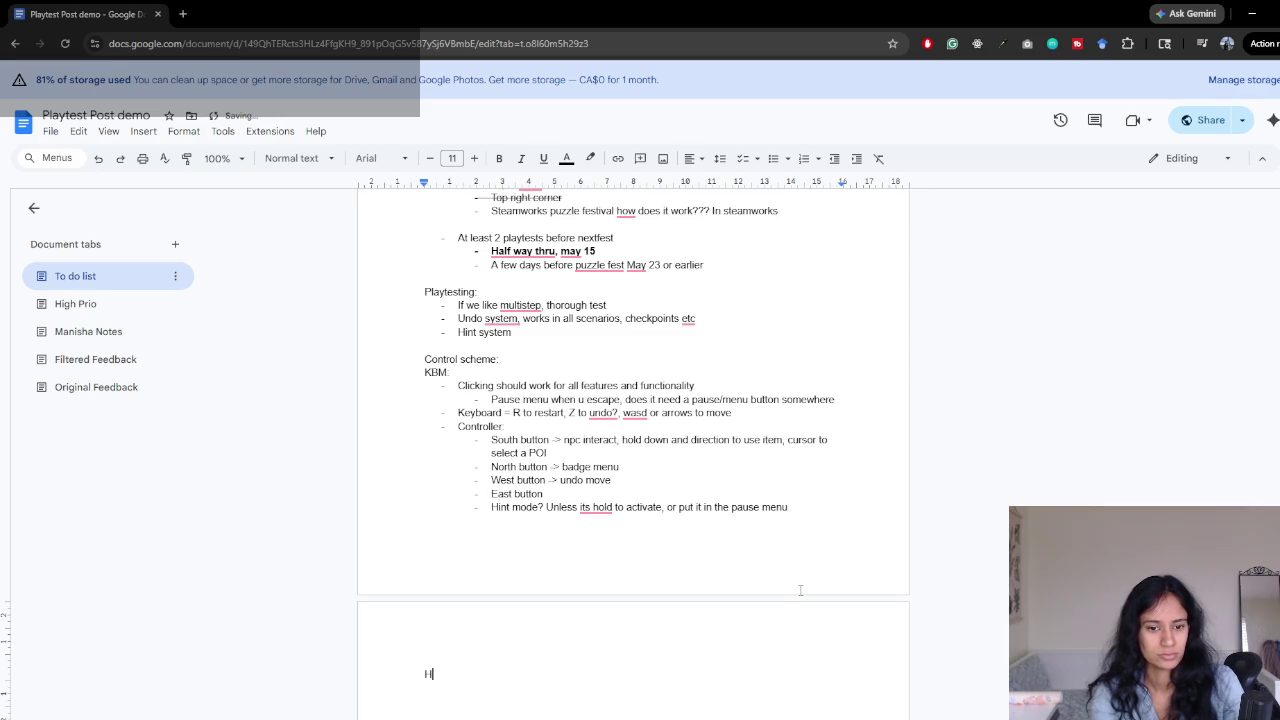
key("BackSpace")
type("A")
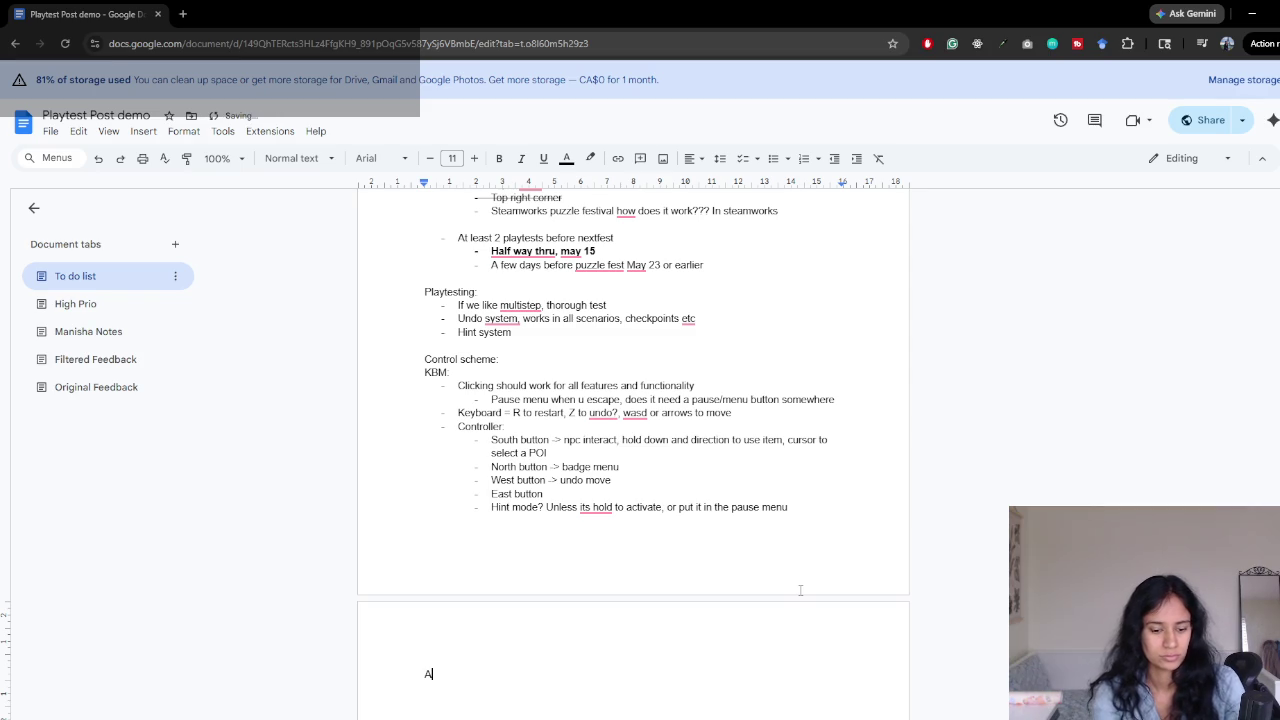
type("ctivate Hint ")
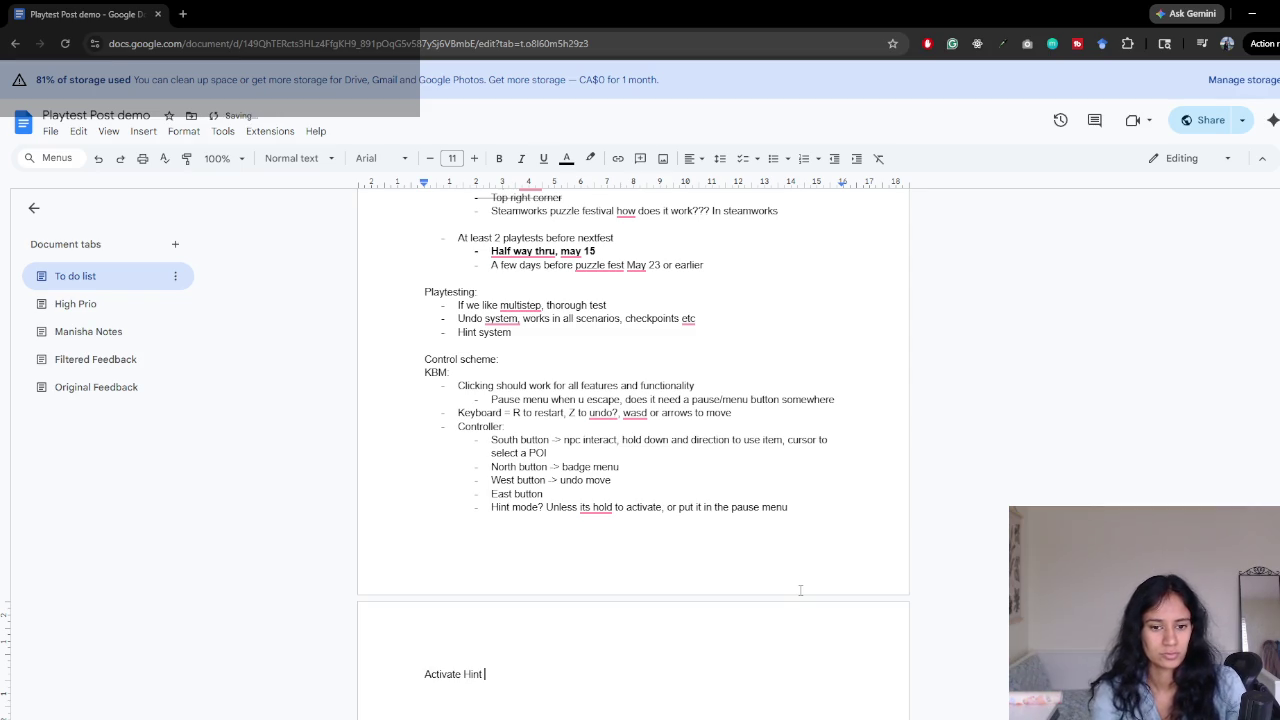
type("Mode? Path will restart.")
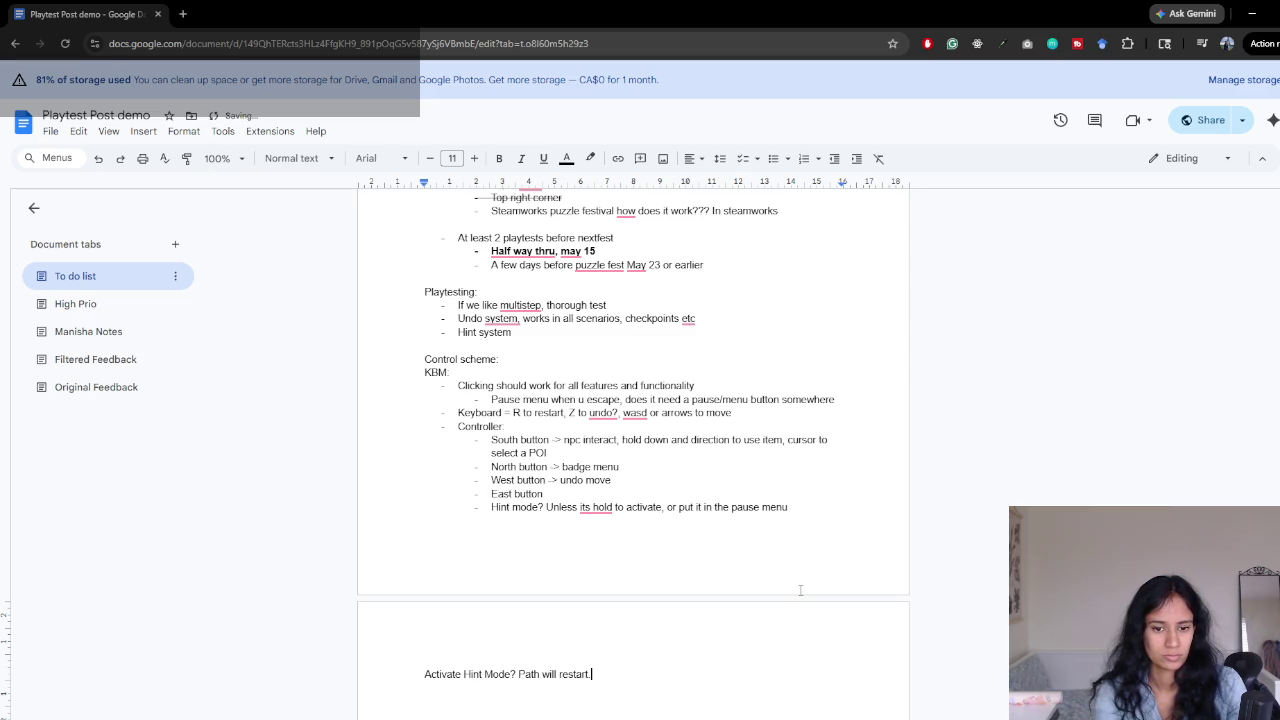
key("BackSpace")
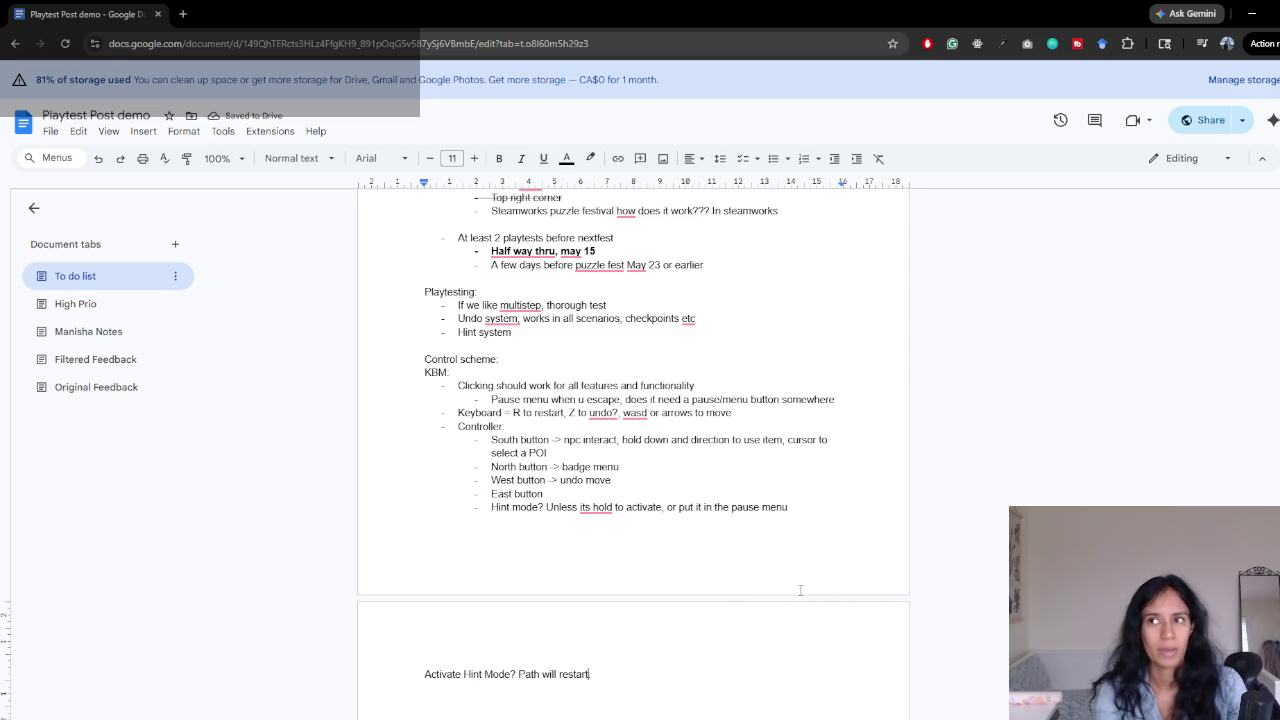
type(".")
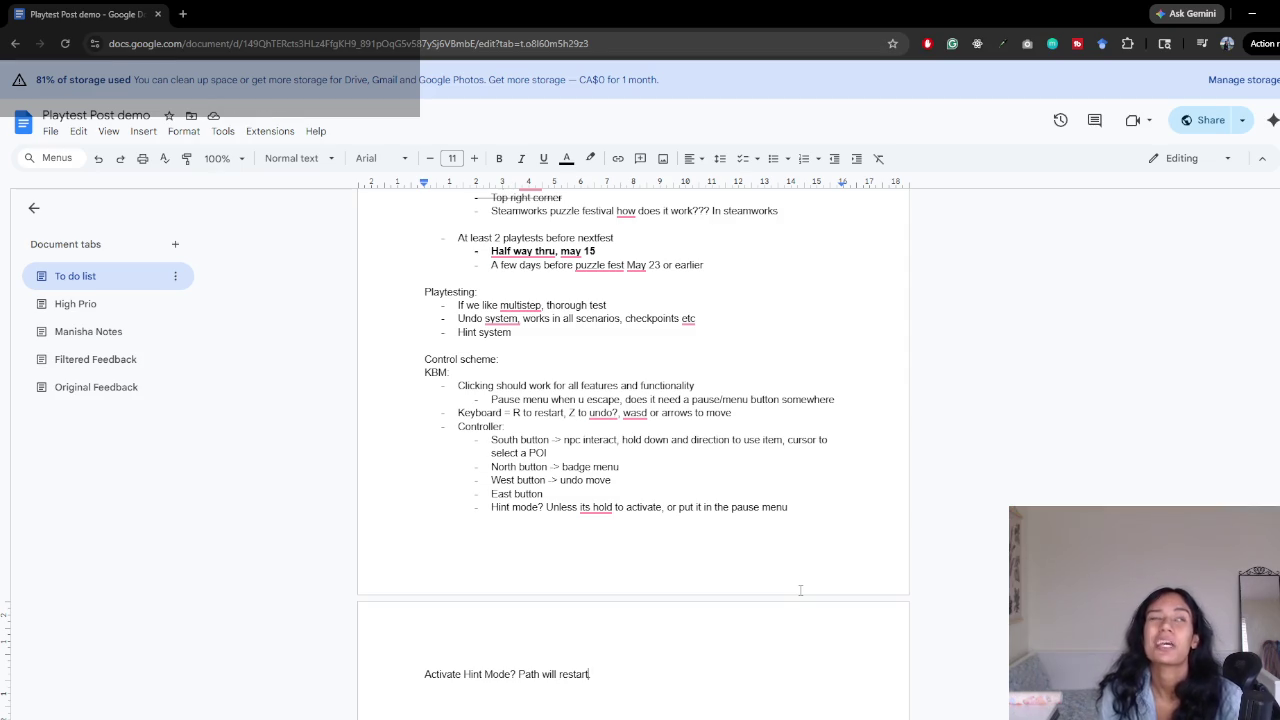
type(" from che")
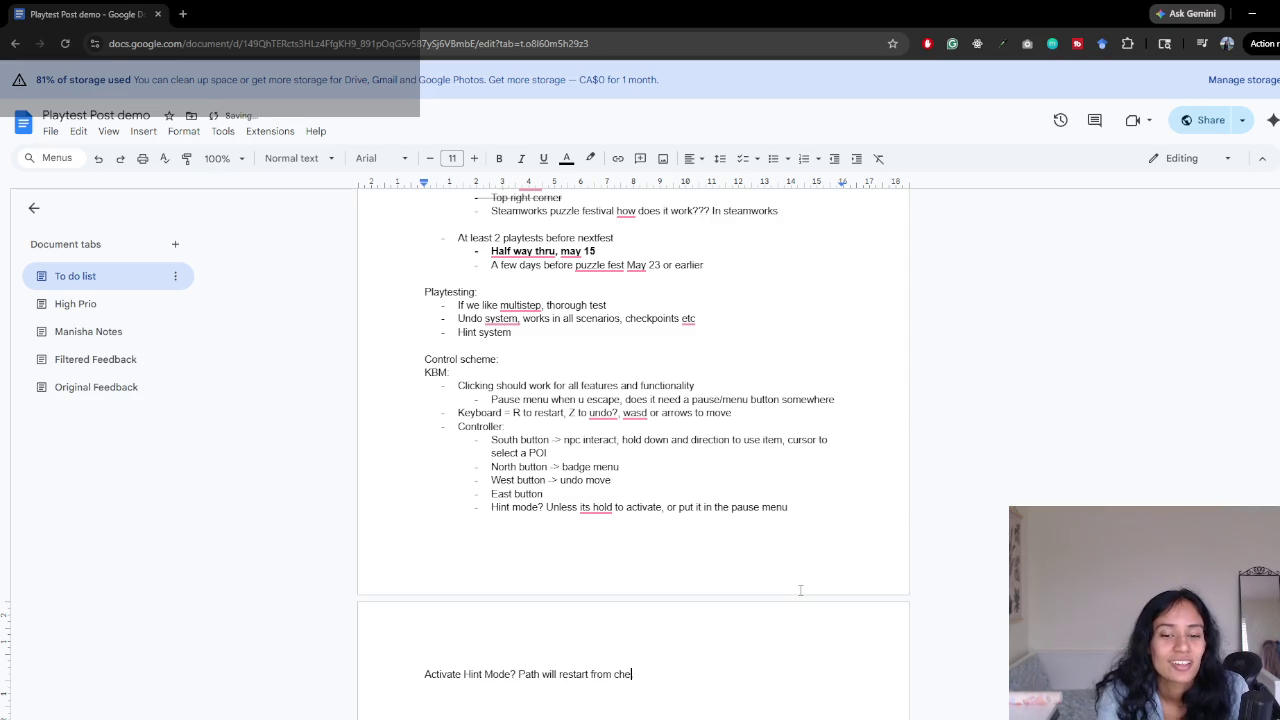
type("ckpoint")
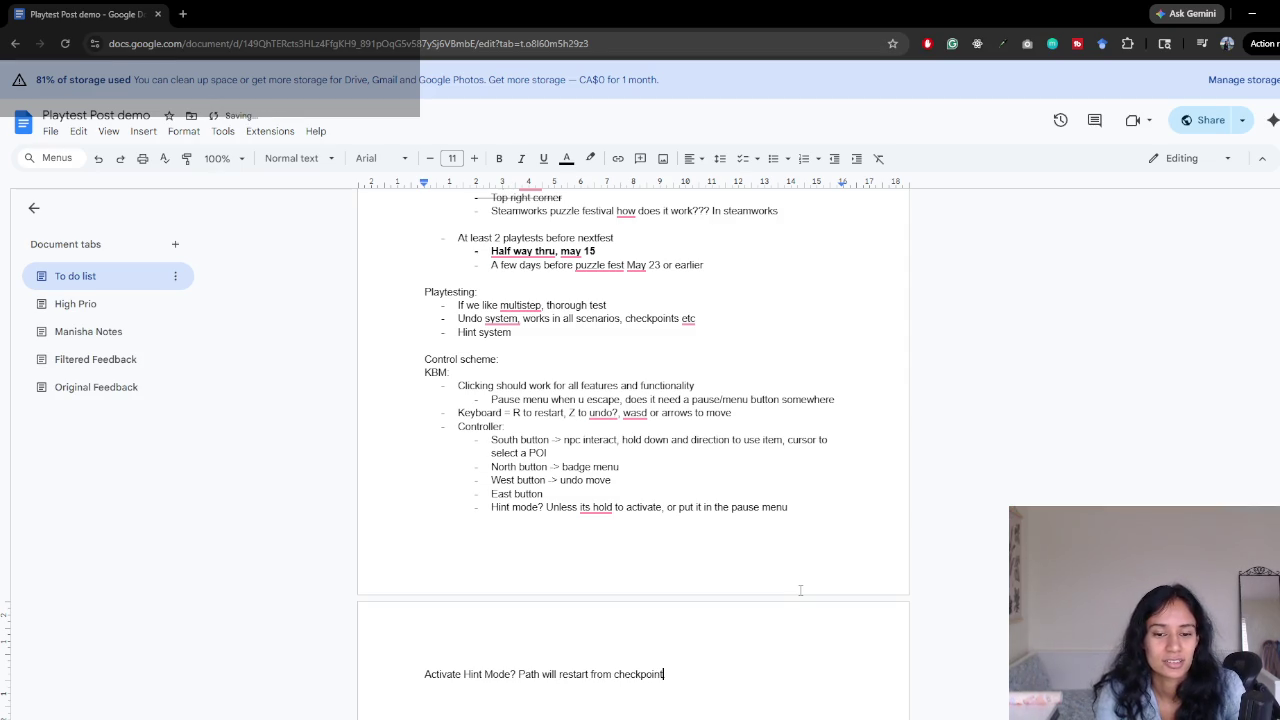
type(".")
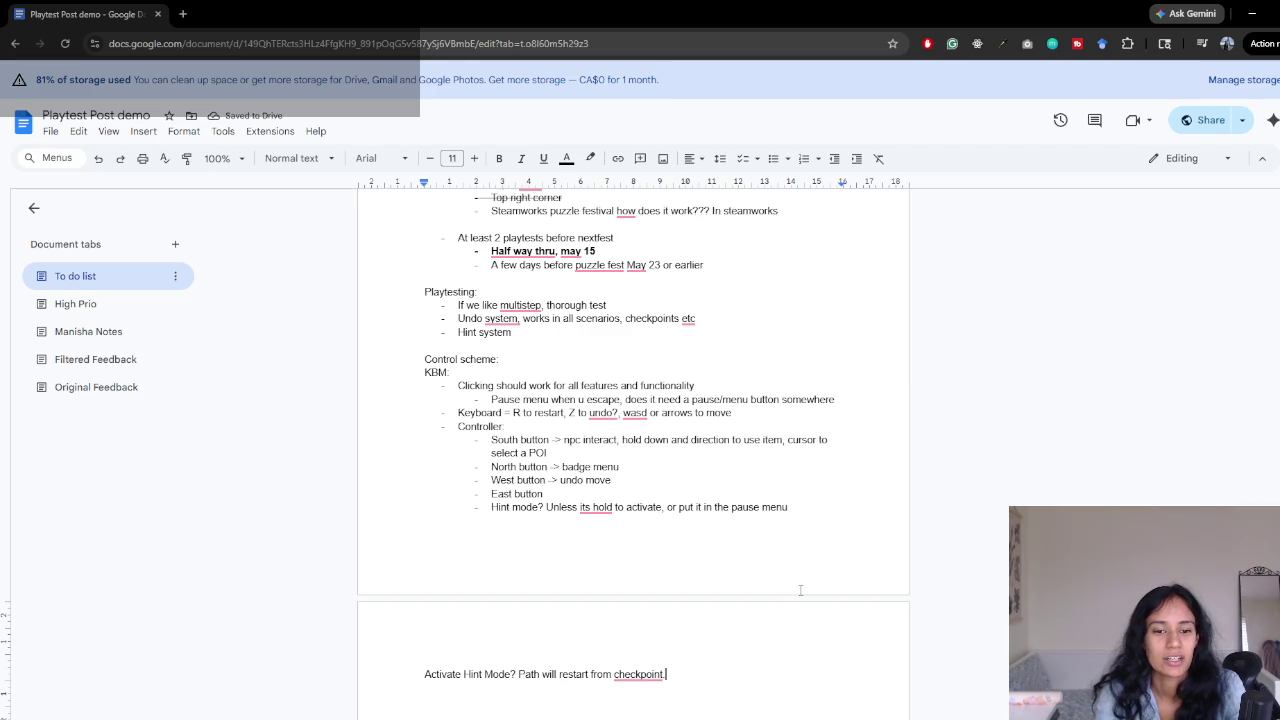
key("Return")
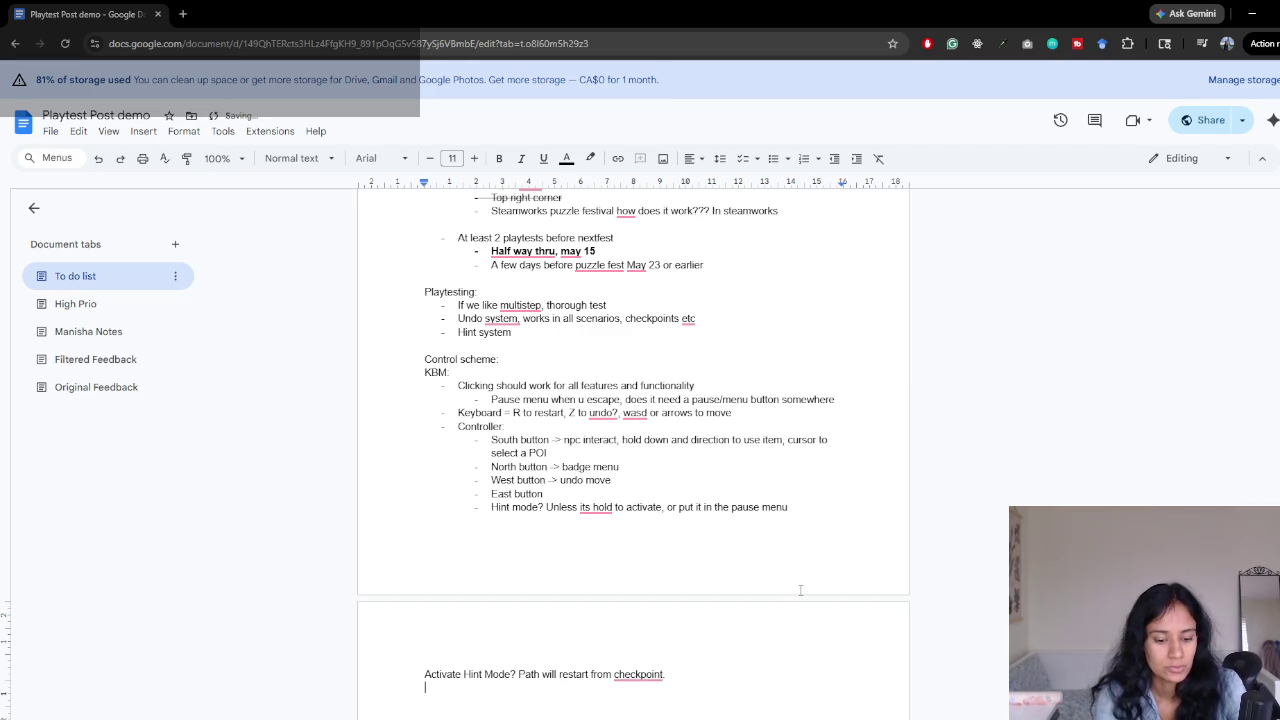
type("Restart Path ->")
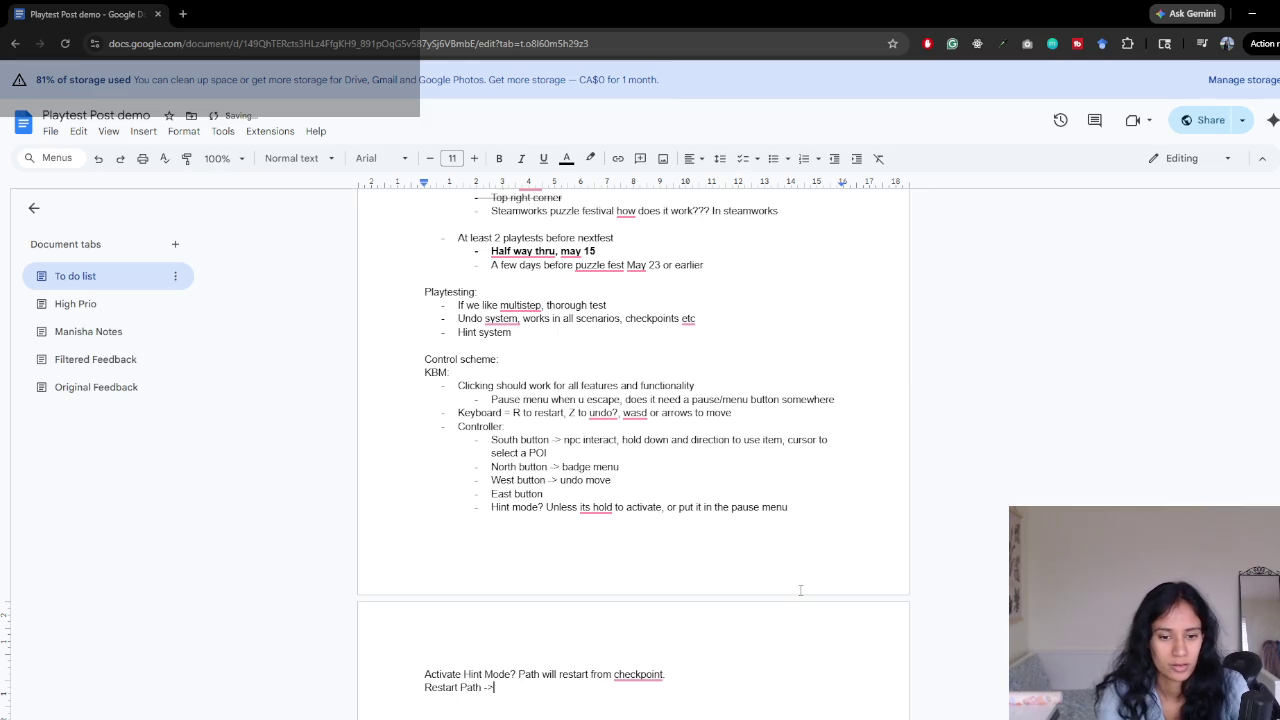
- Prefix the hint mode line with 'Hover on Hint Mode UI ->'
key("Up")
key("Home")
type("Hover o")
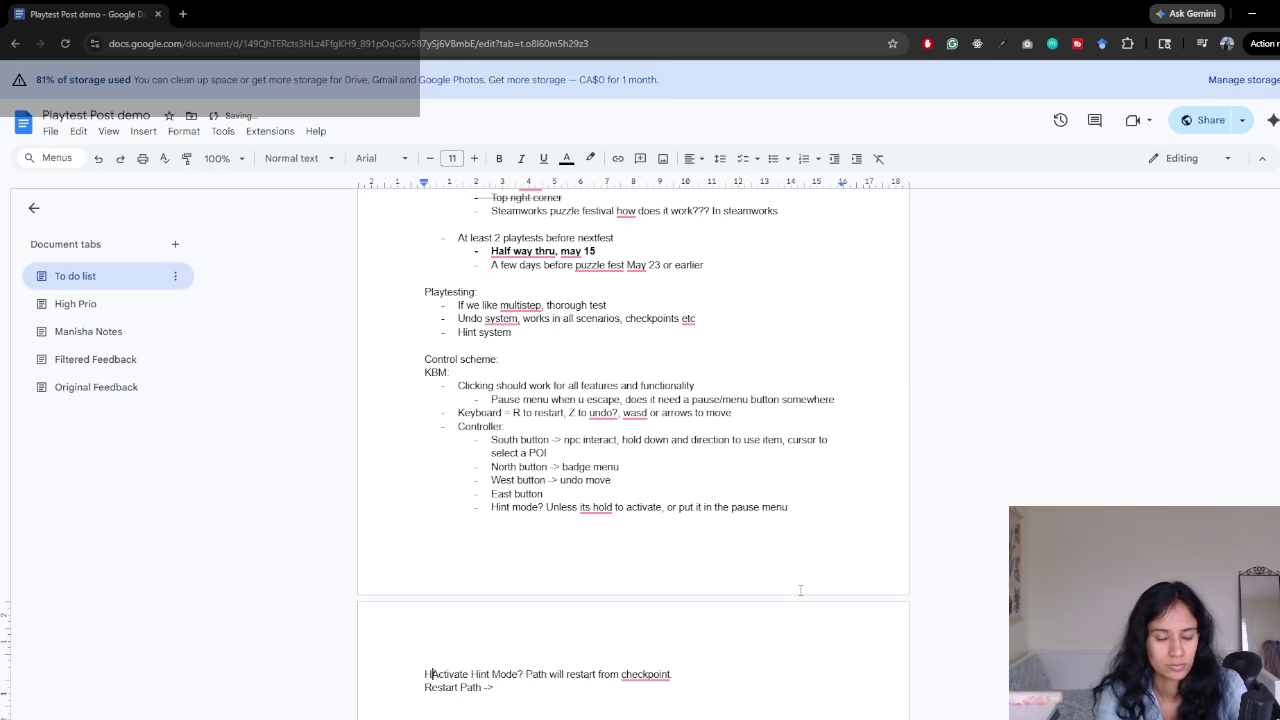
type("n Hint Mod")
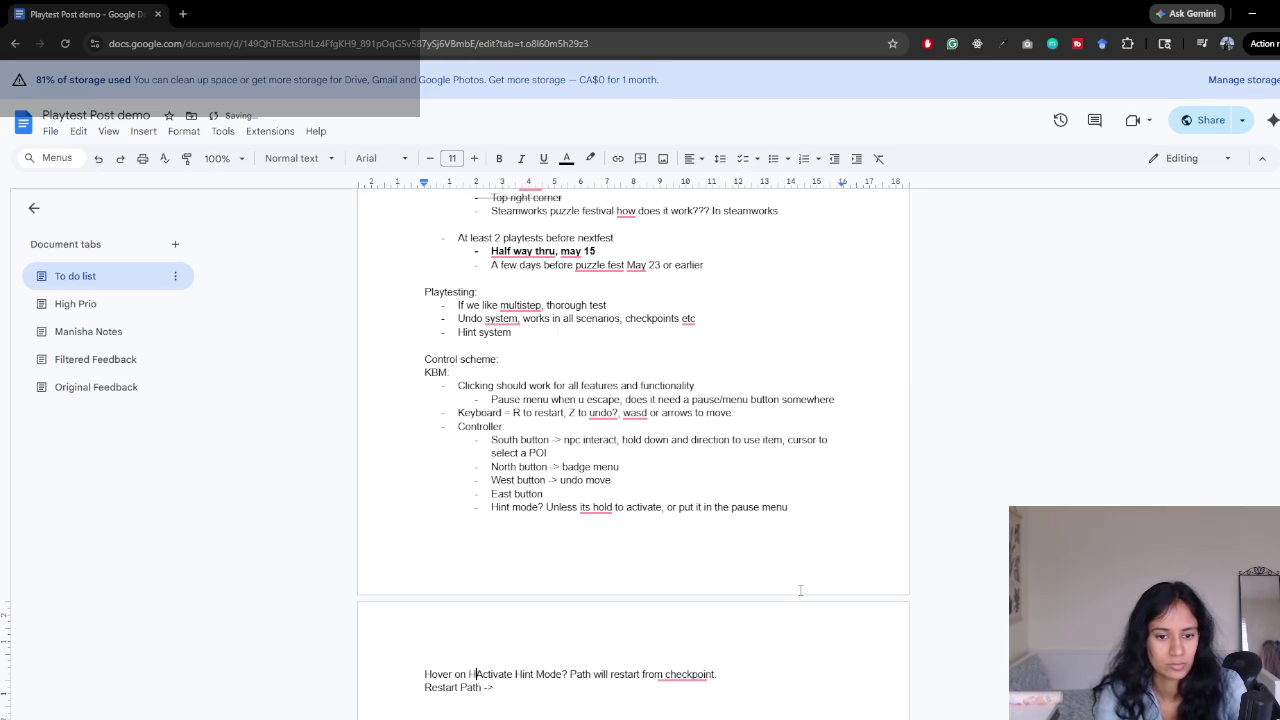
type("e UI ->")
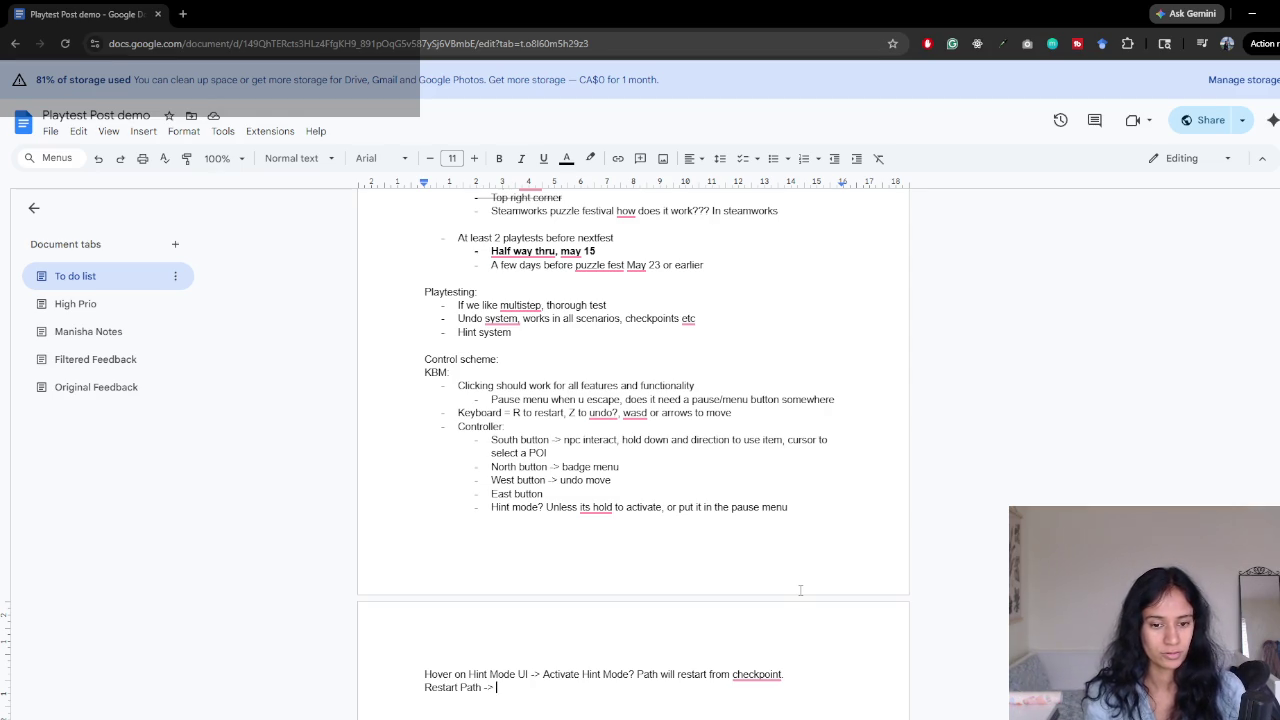
- Complete the line as 'Restart Path -> Start from beginning and clear all badges.'
type("C")
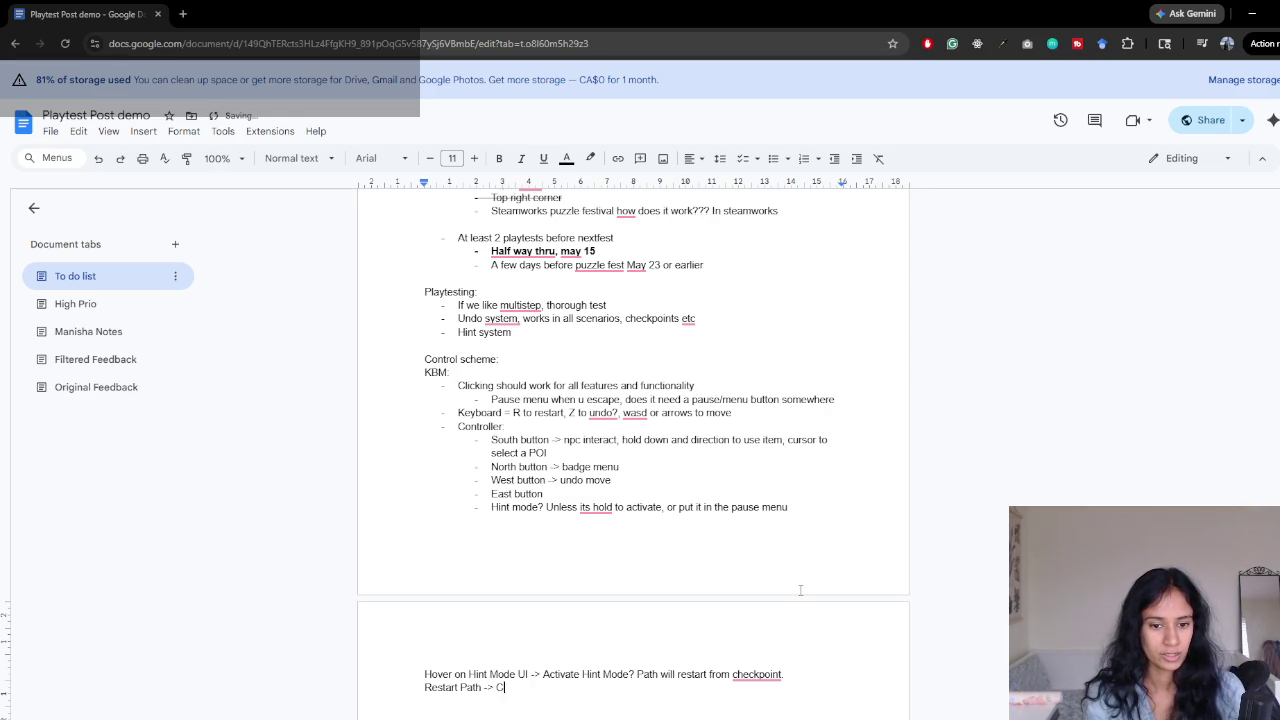
type("lears all badges")
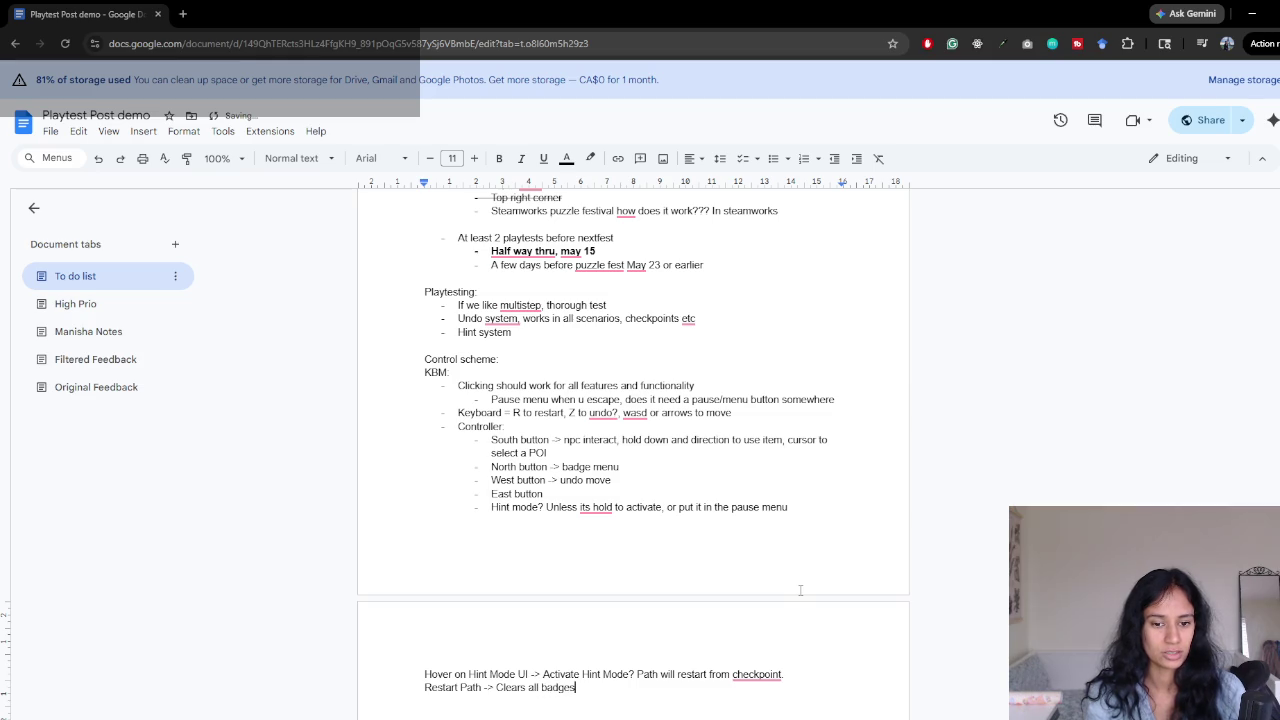
key("BackSpace")
type(".")
key("ctrl+Left")
key("ctrl+Left")
key("End")
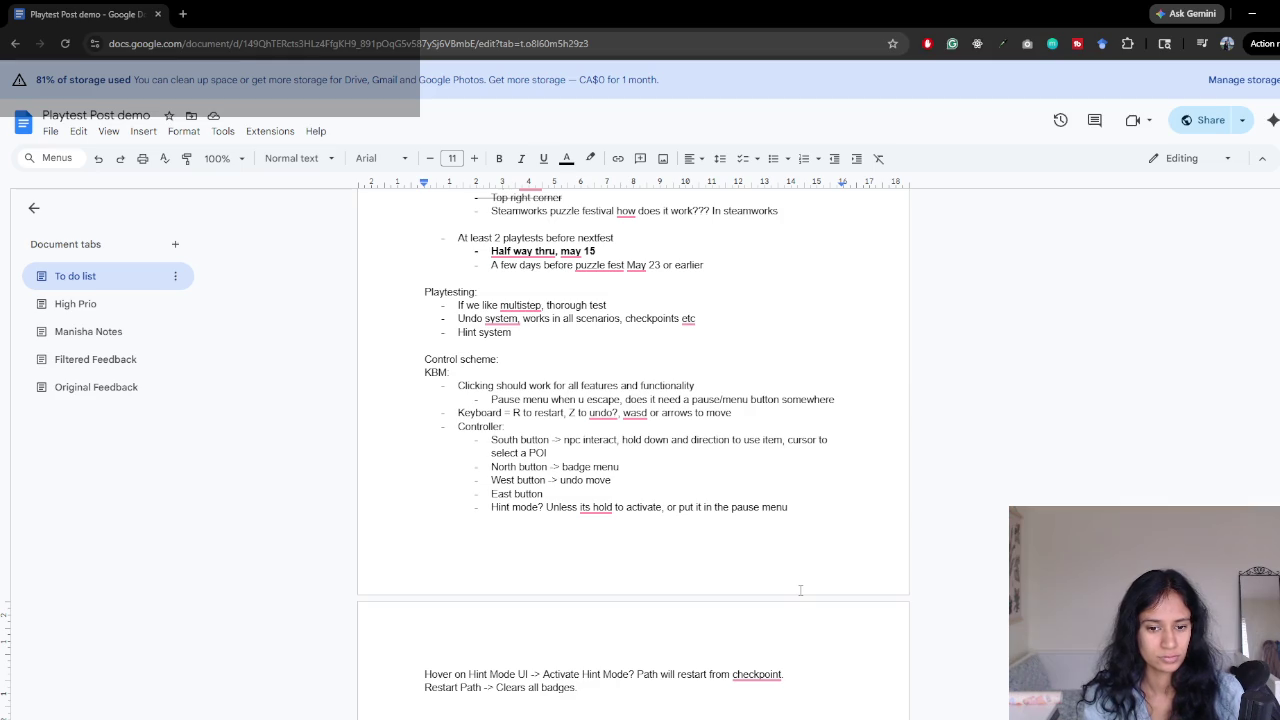
key("ctrl+Left")
key("ctrl+Left")
key("ctrl+Left")
key("BackSpace")
key("BackSpace")
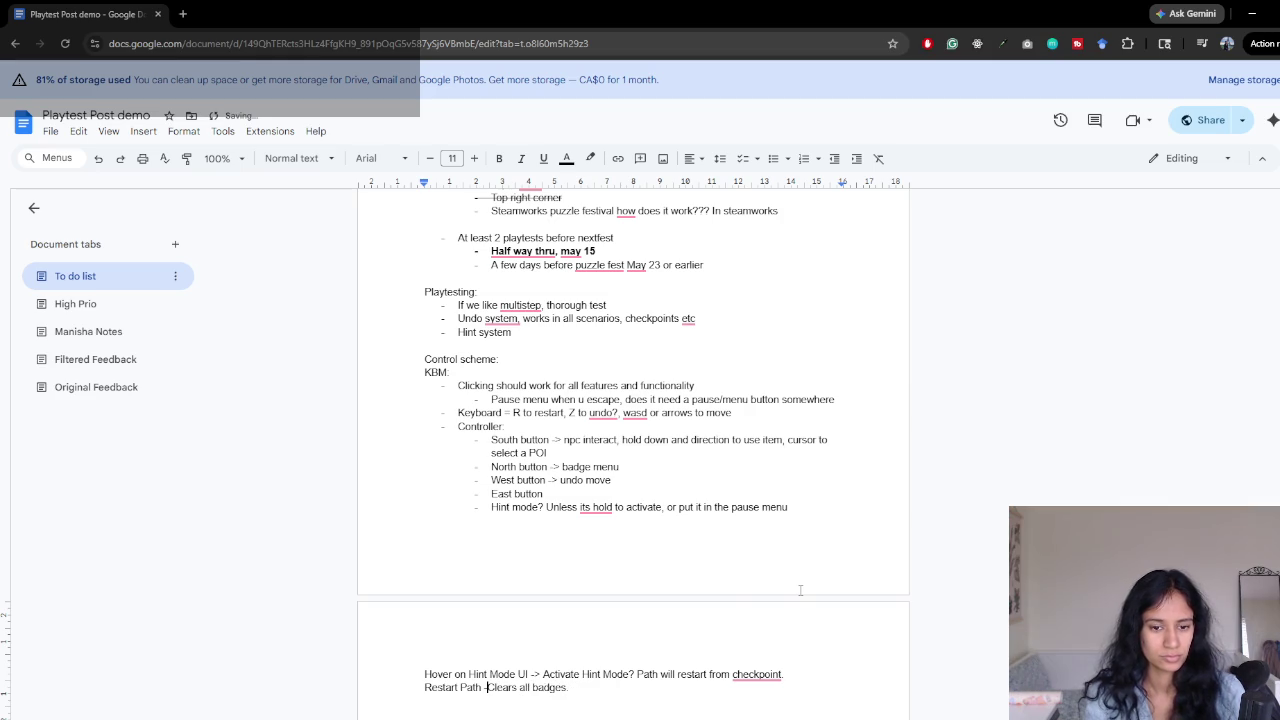
type("> Start ")
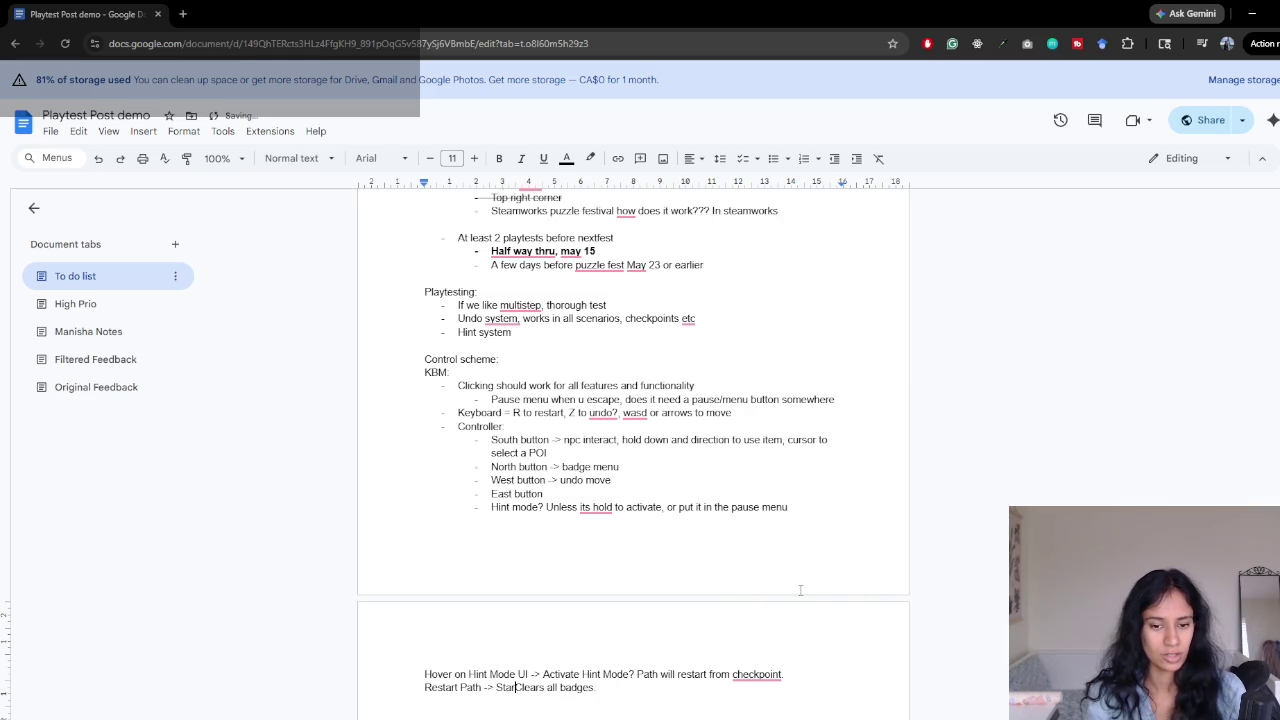
type("from ")
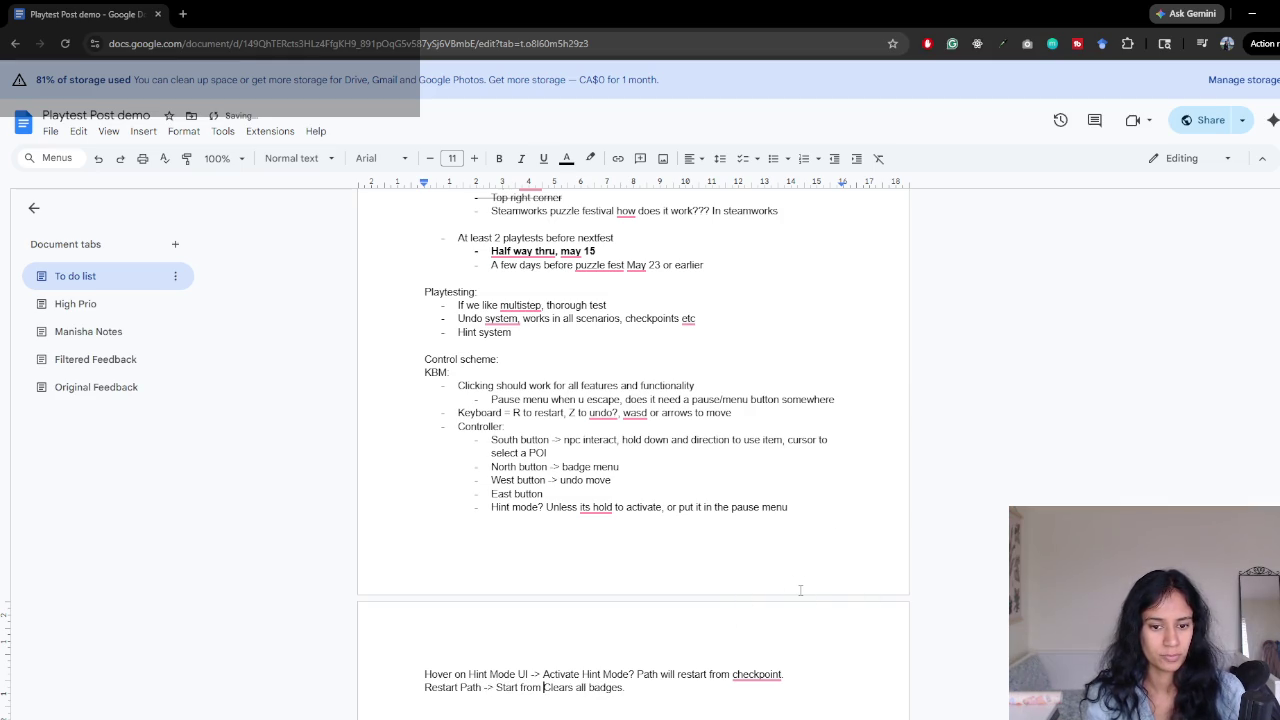
type("begi")
type("nning and")
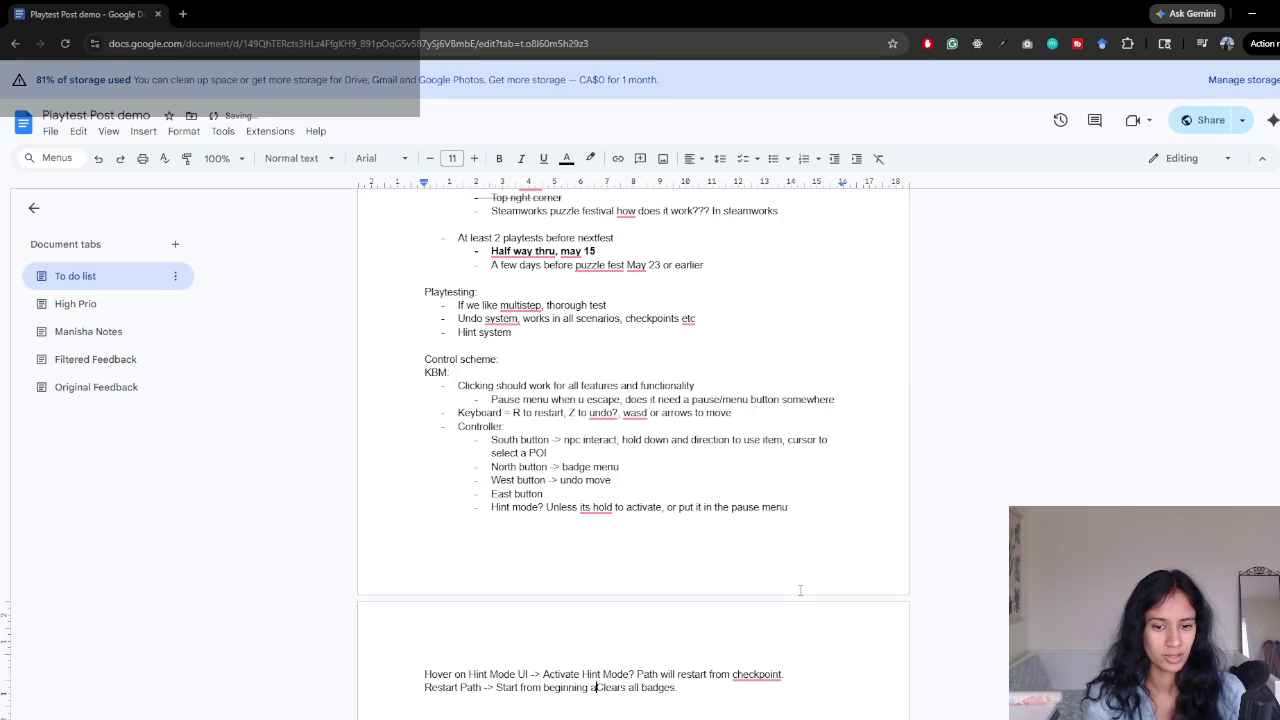
key("ctrl+BackSpace")
key("ctrl+BackSpace")
type("and clear")
key("ctrl+Right")
key("End")
- Add the line 'Item holding -> Sophia is holding _____.' and start a new line
key("Return")
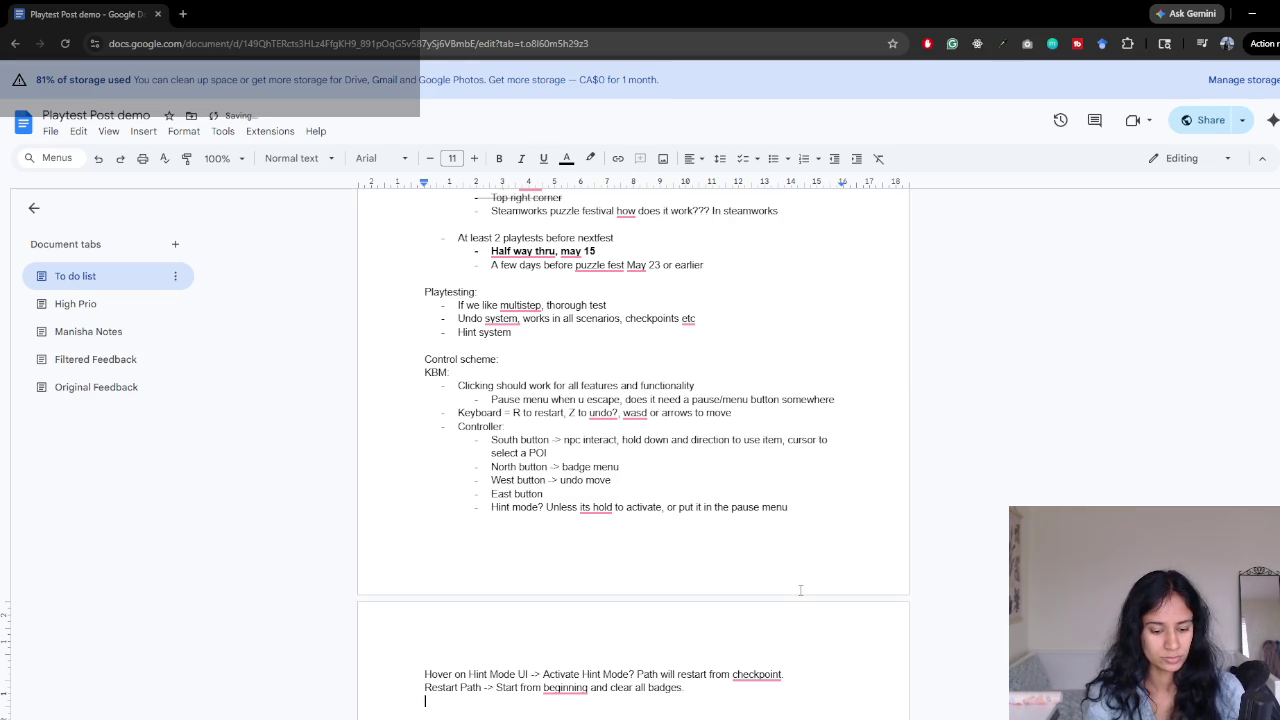
type("Item holding -> Sophia is holding _____.")
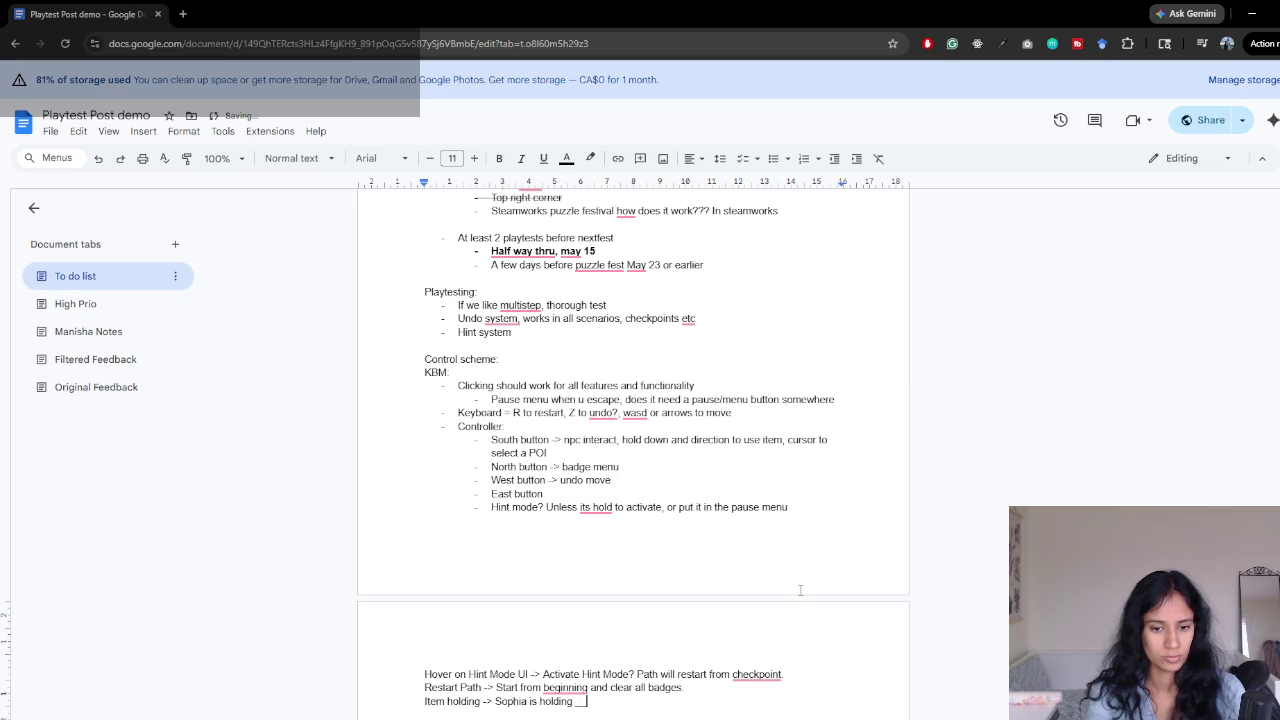
key("Return")
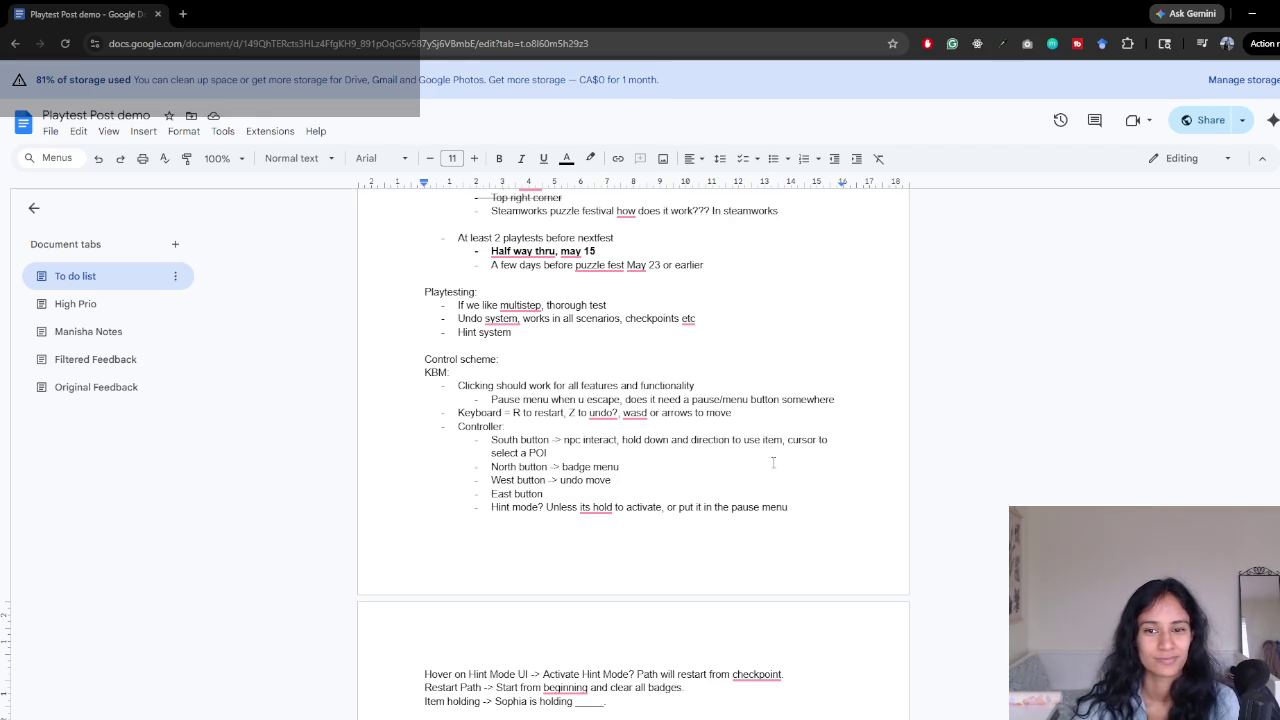
scroll(773, 462, "up", 1)
scroll(705, 465, "up", 1)
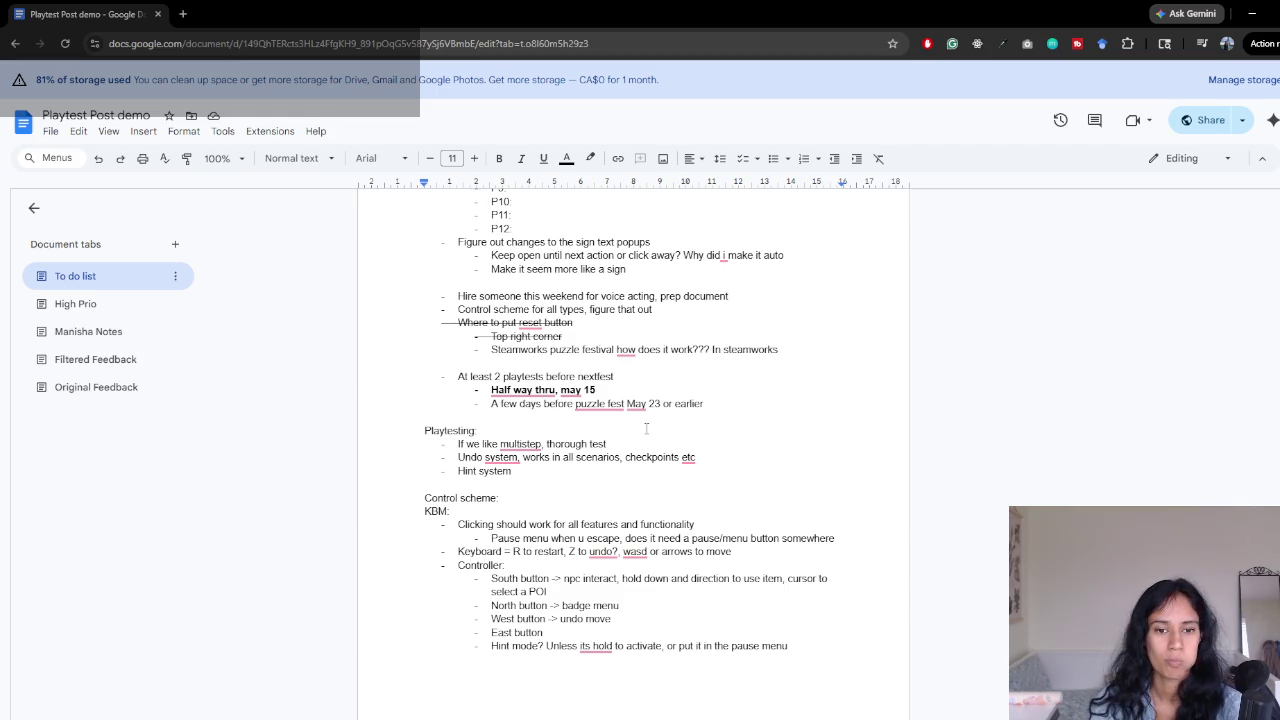
- Insert a 'Tooltips:' heading line above the three tooltip lines
scroll(646, 428, "down", 4)
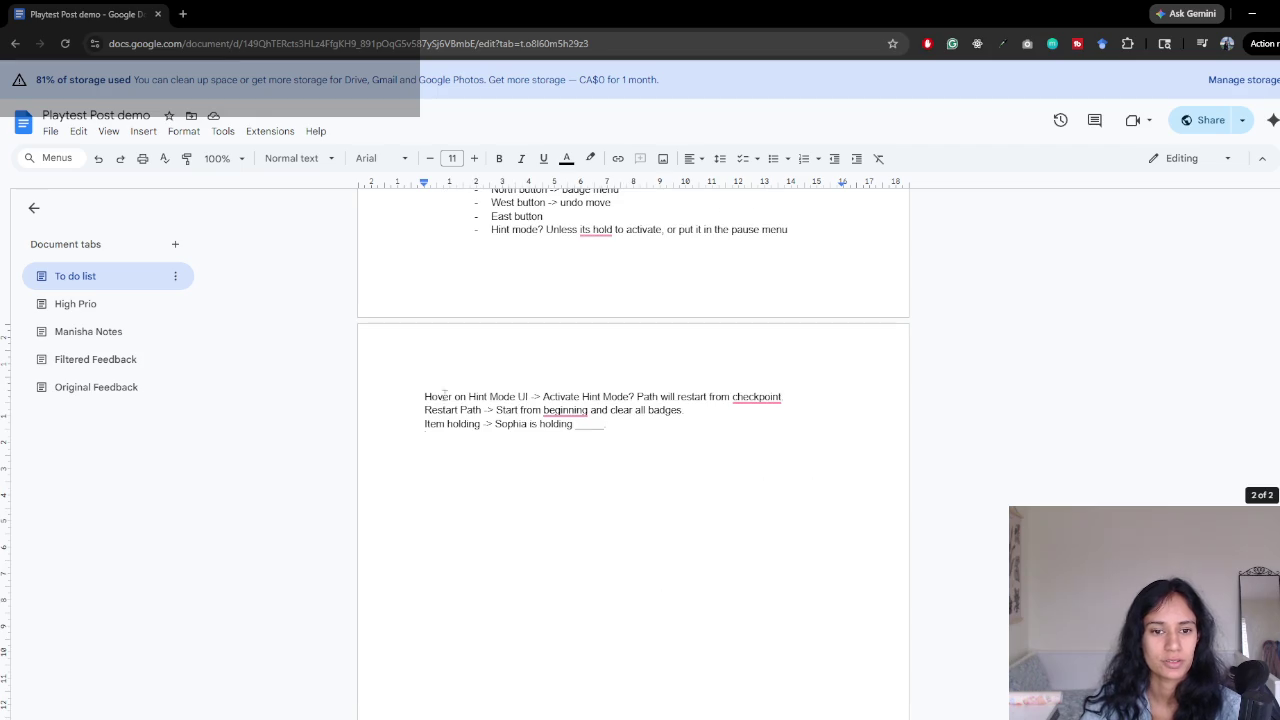
key("Return")
key("Up")
type("In")
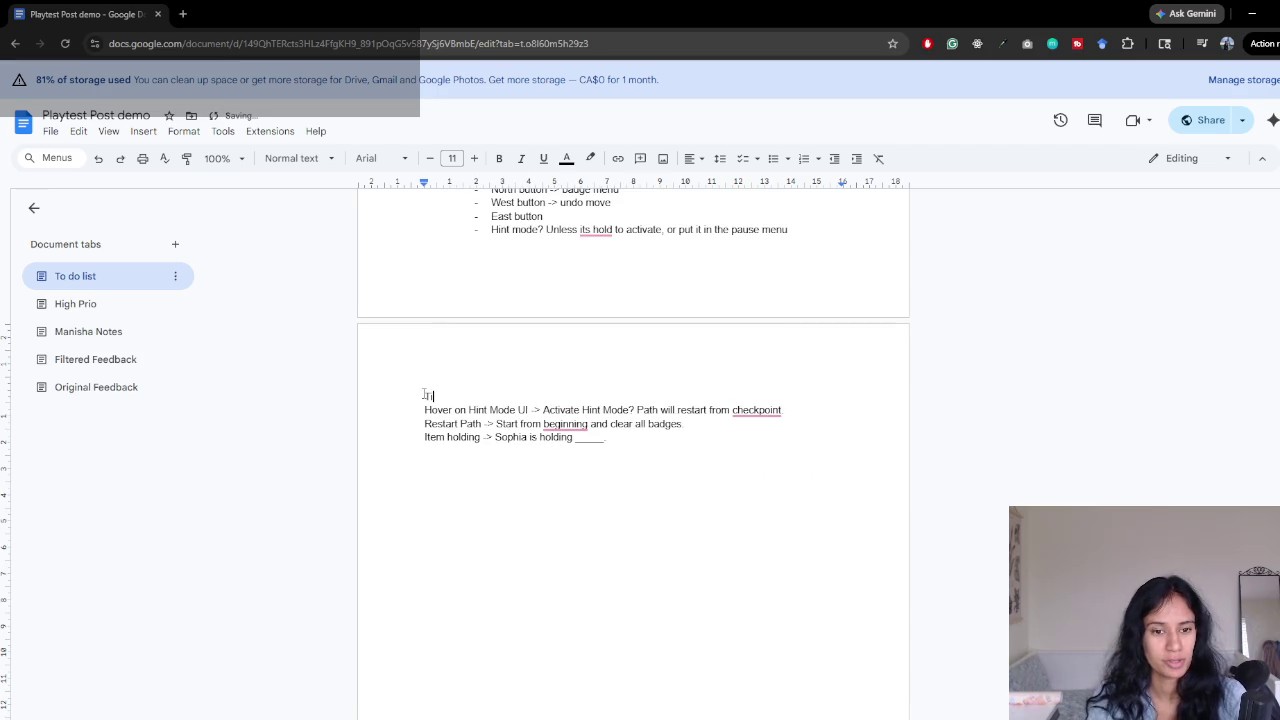
type("oltips:")
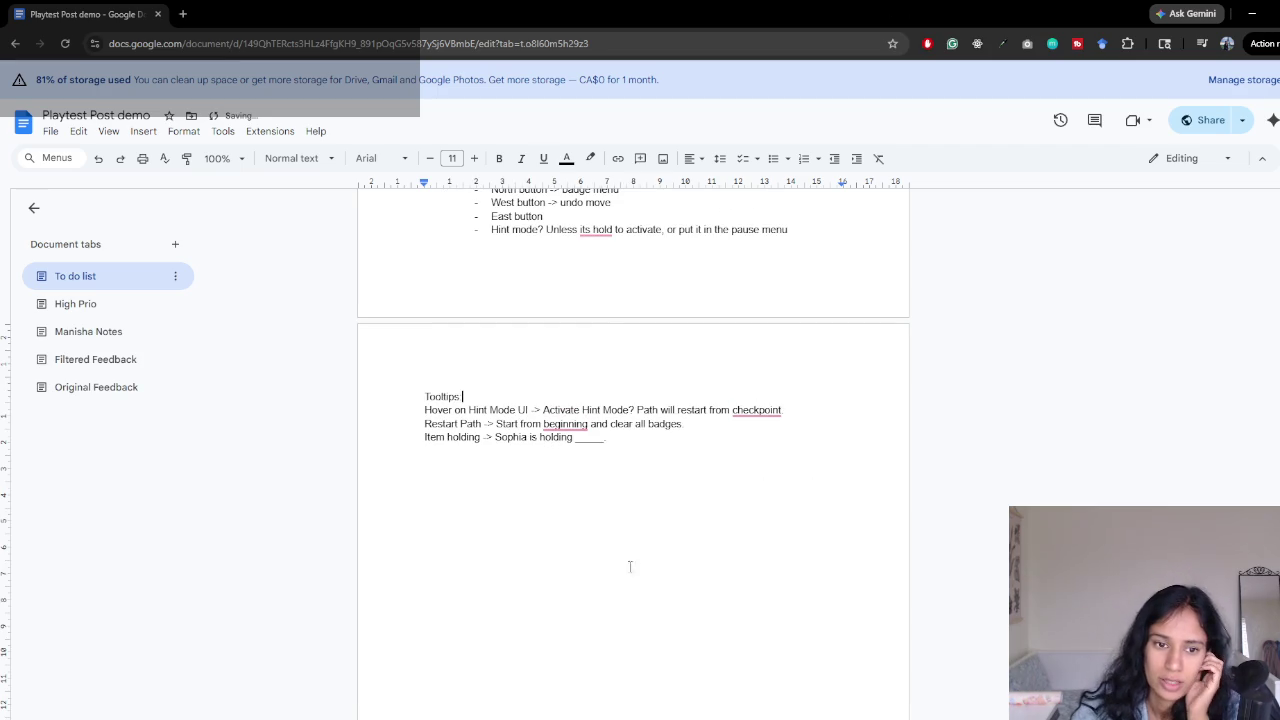
- Glance at Unity, then return to the notes and open the High Prio tab
key("alt+Tab")
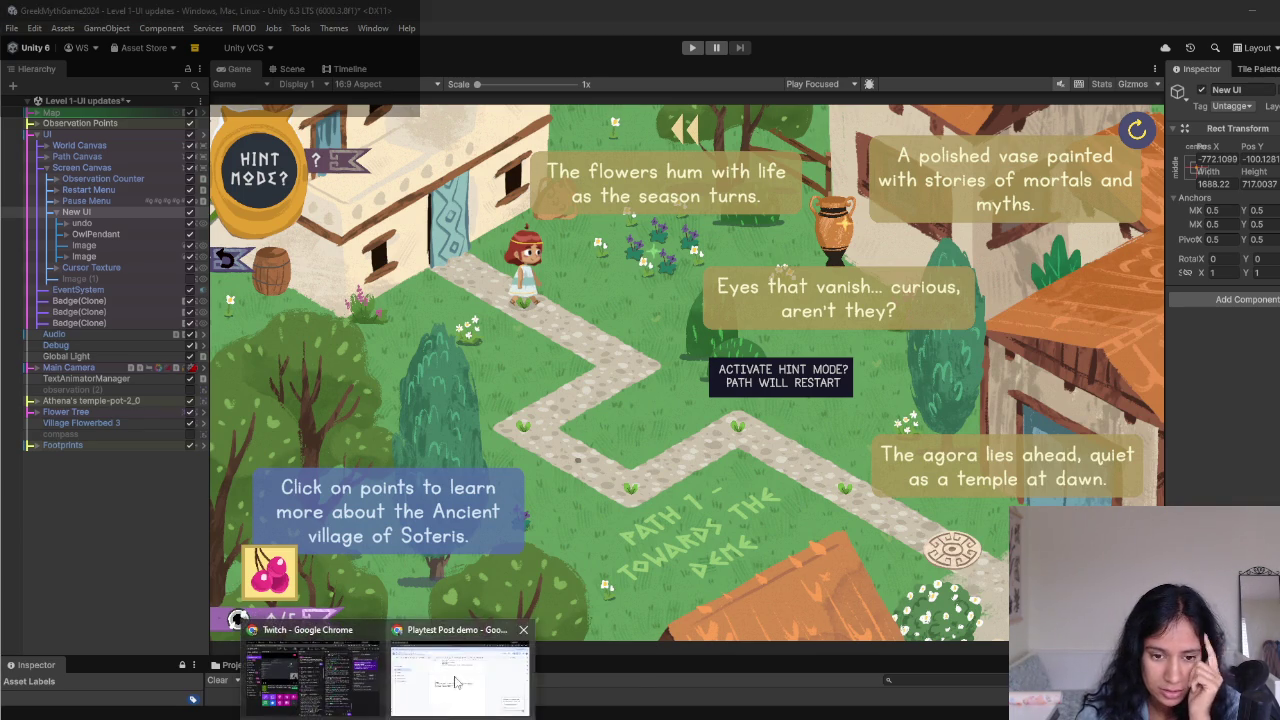
left_click(458, 683)
scroll(552, 443, "up", 1)
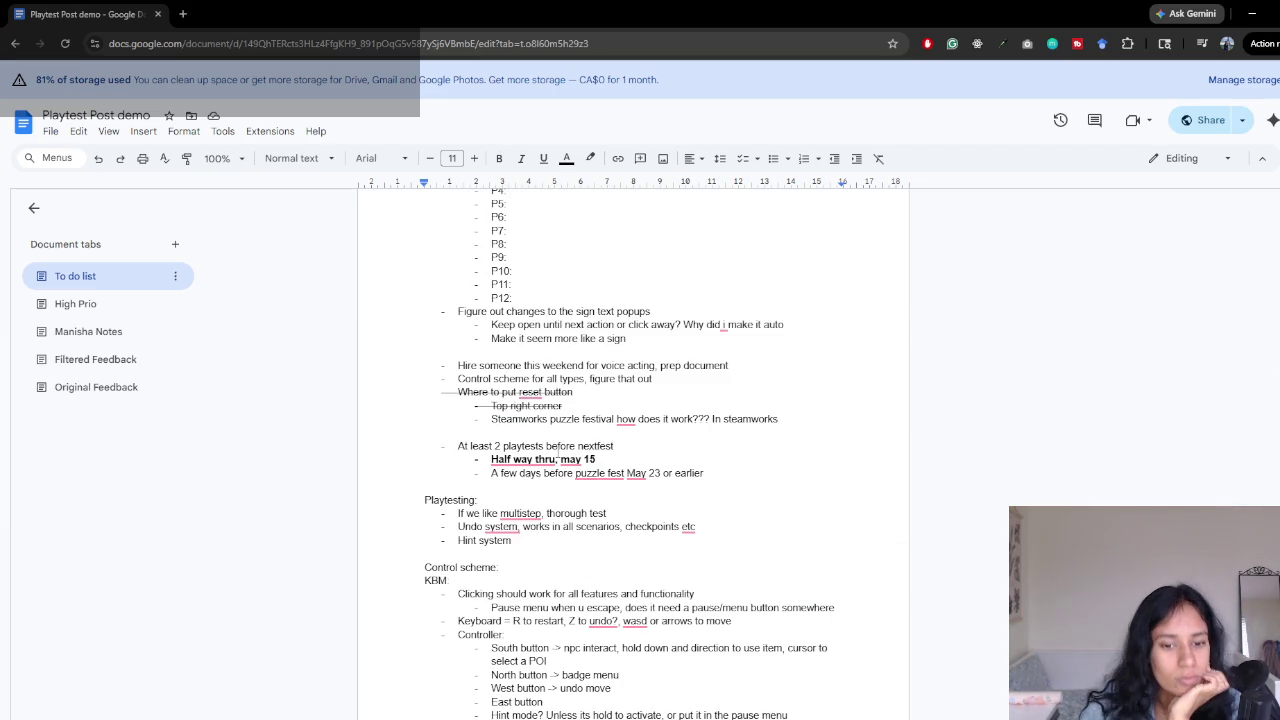
scroll(558, 455, "down", 3)
left_click(80, 303)
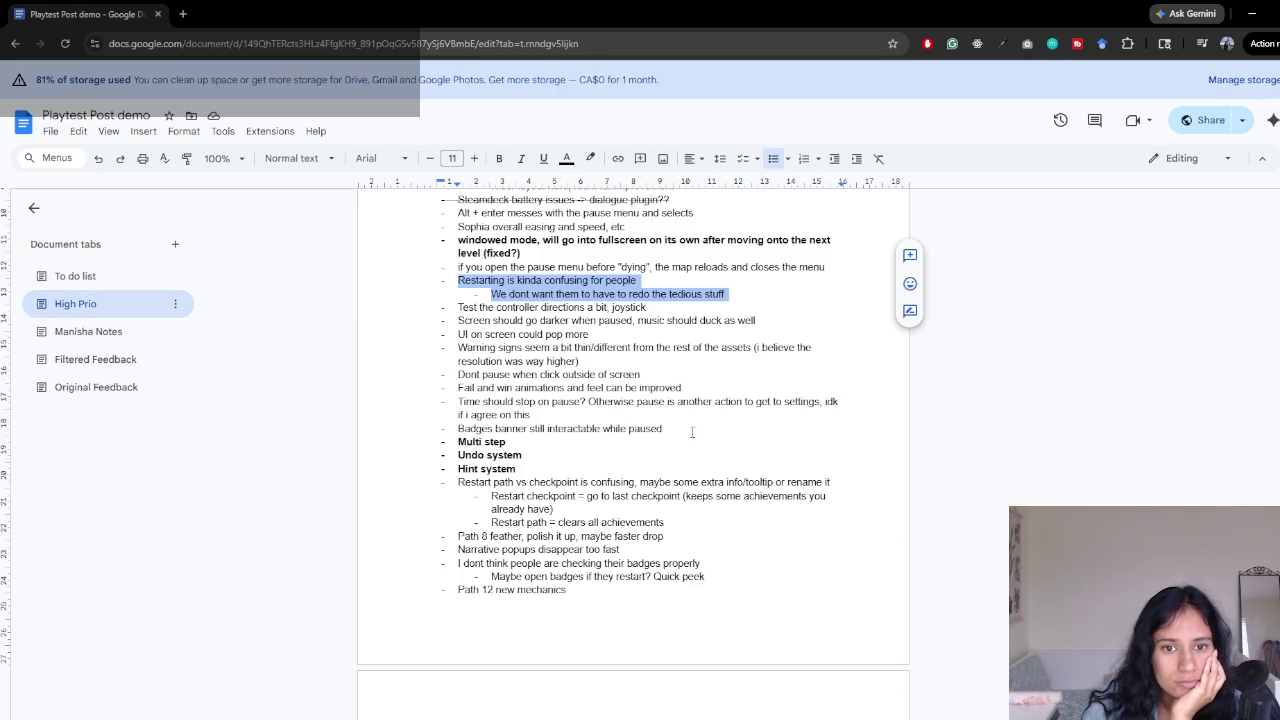
- Mark the restarting feedback 'ok' and remove the duplicate 'ok'
left_click(741, 295)
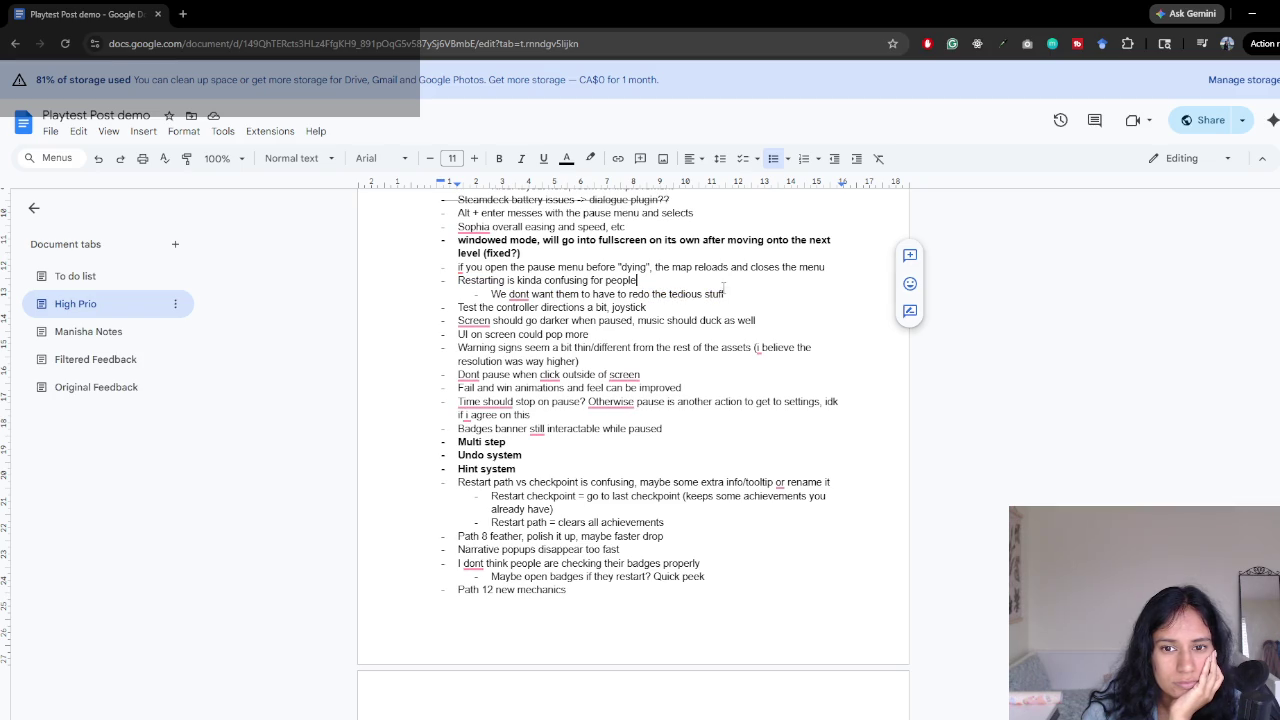
type(" ok")
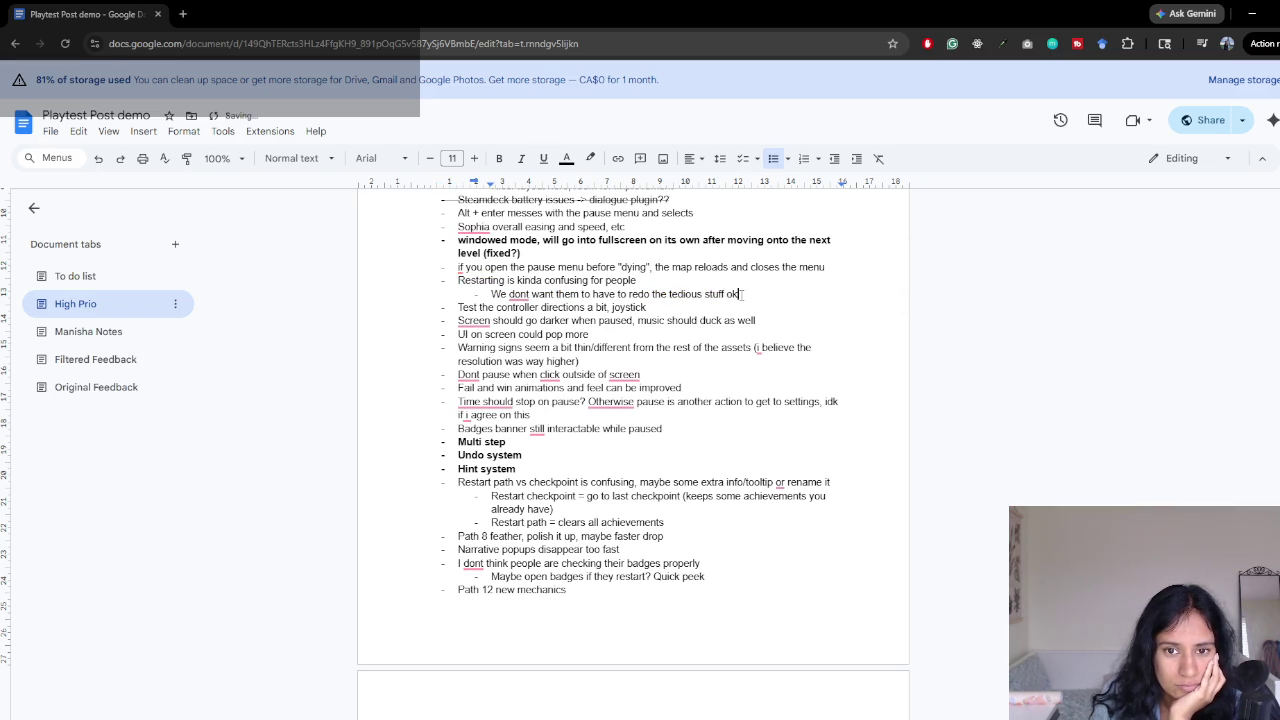
type(" ok")
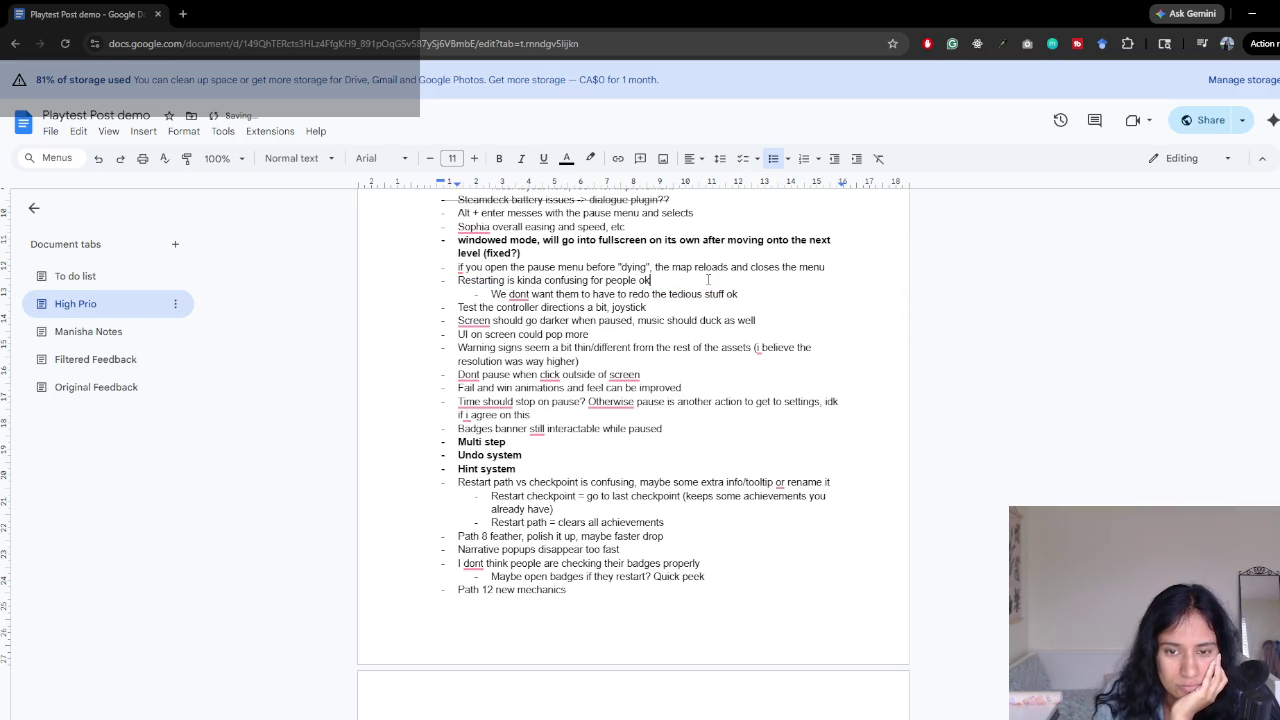
left_click(742, 297)
key("BackSpace")
key("BackSpace")
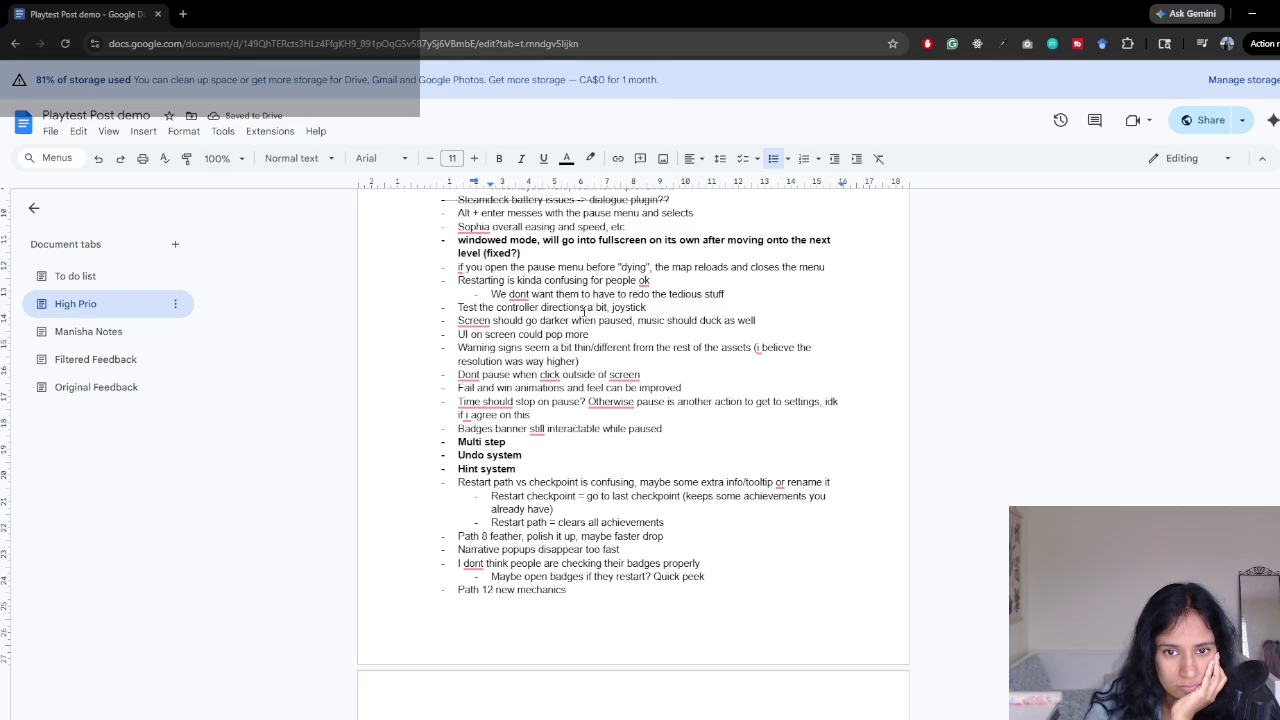
double_click(644, 281)
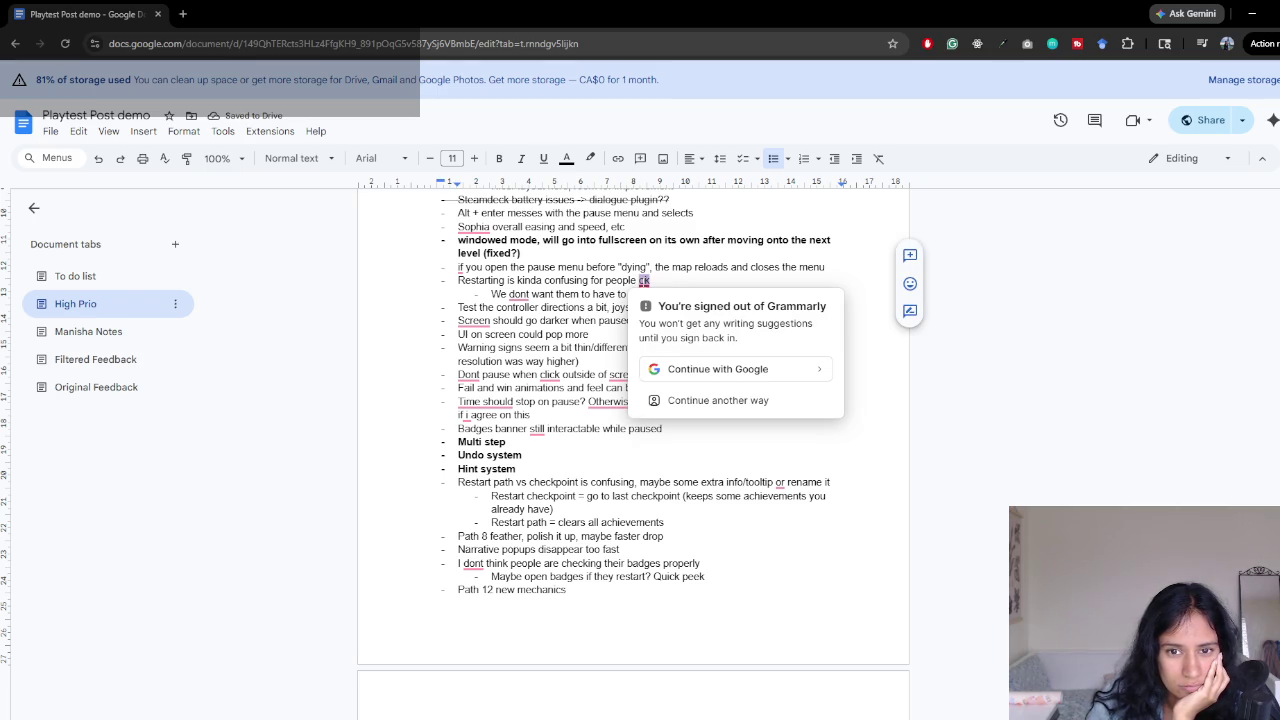
left_click(654, 281)
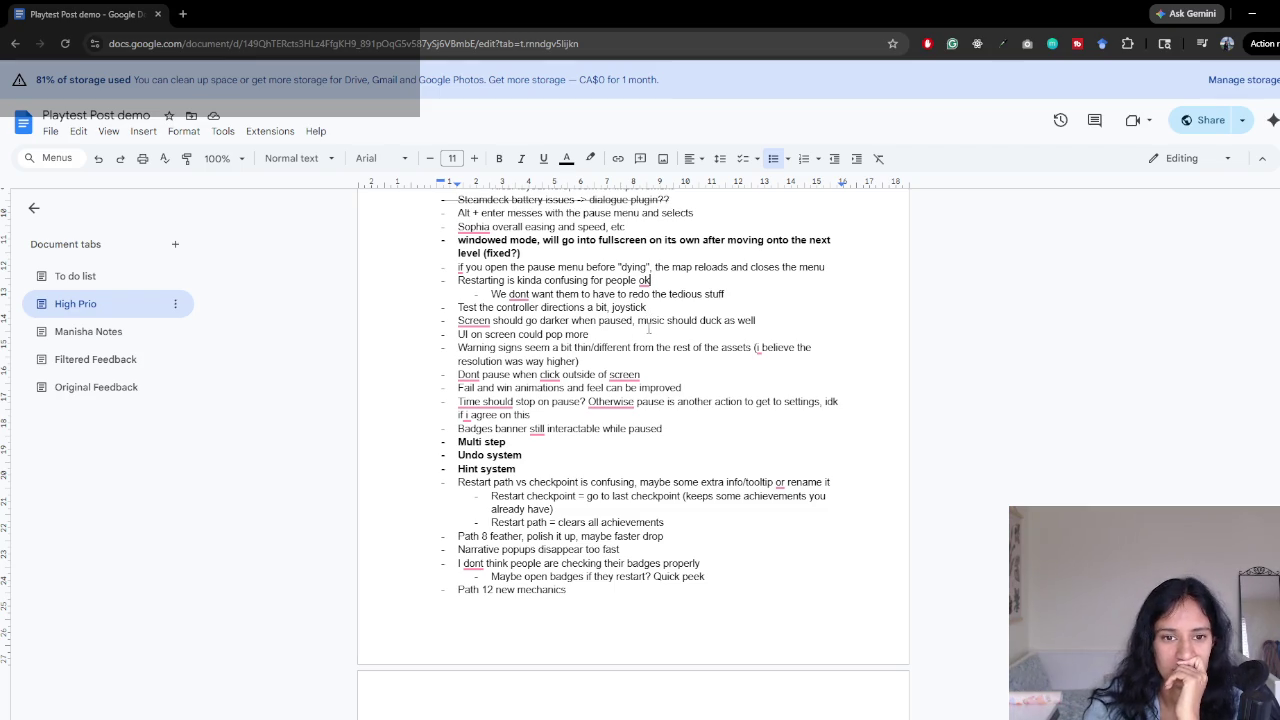
- Add sub-bullet 'Only athena temple one was unassigned' under the signs line and specify UI buttons
scroll(502, 308, "up", 3)
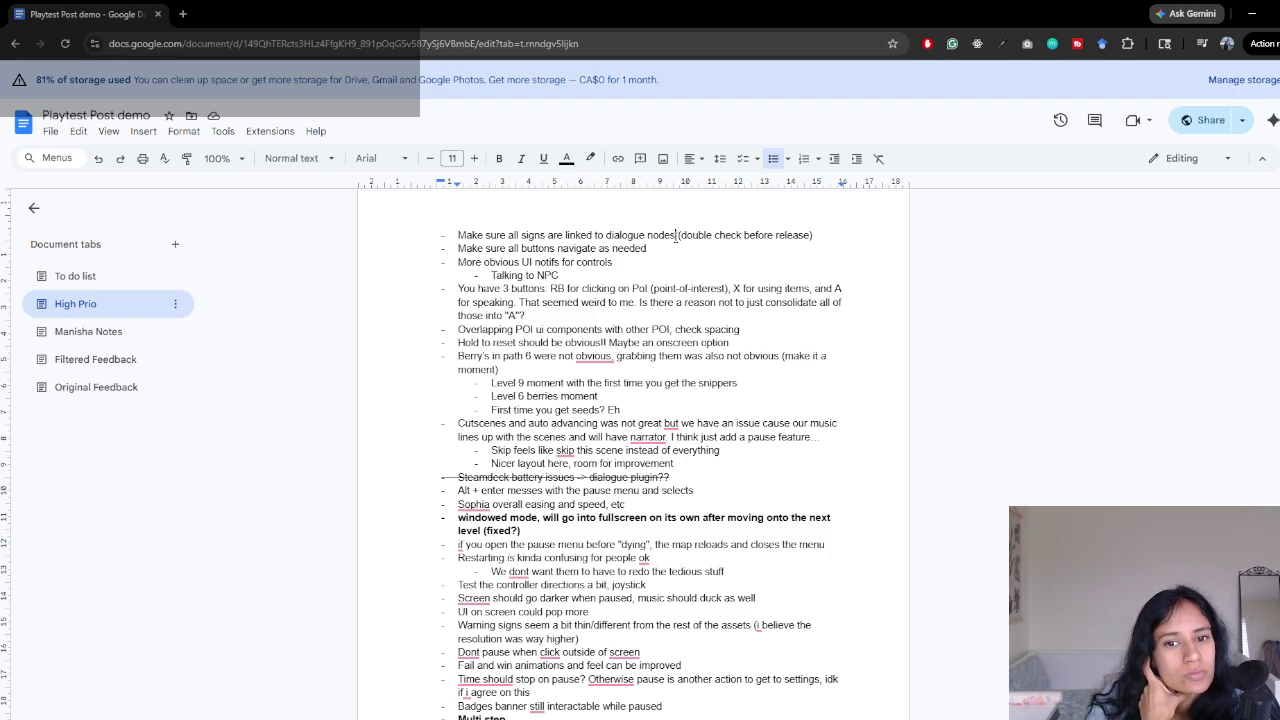
left_click(822, 234)
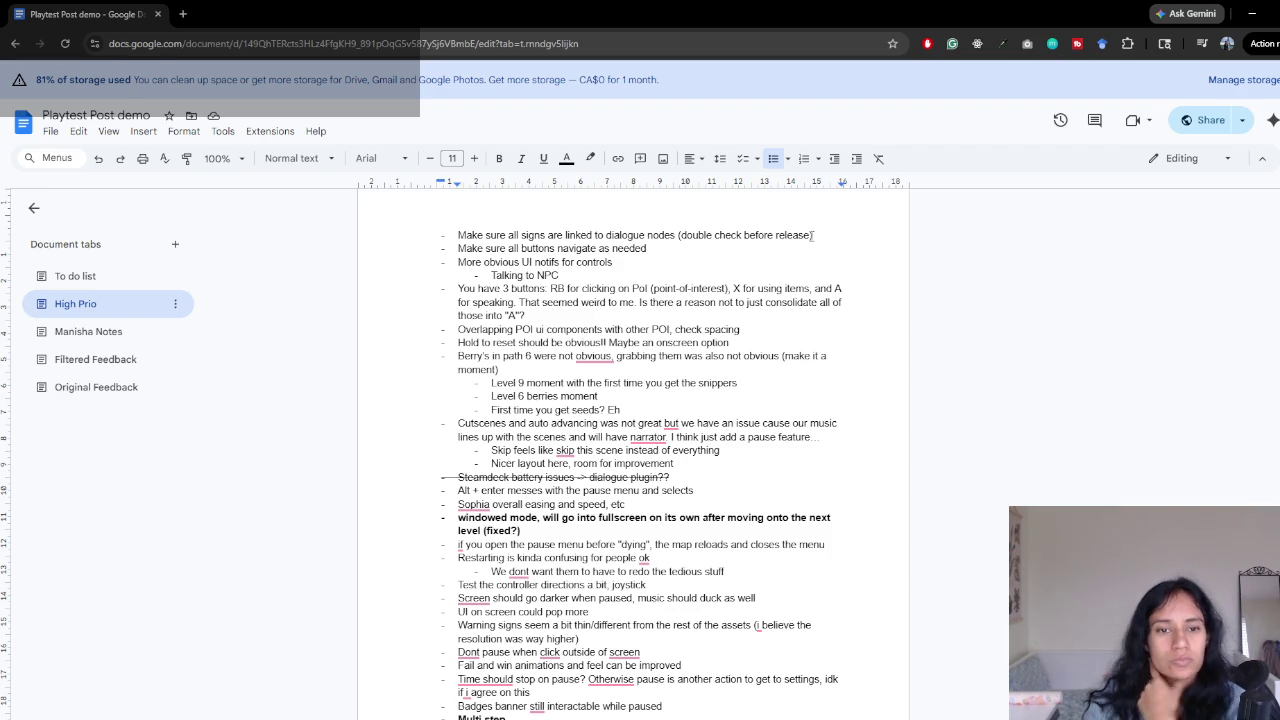
key("Return")
type("Only ")
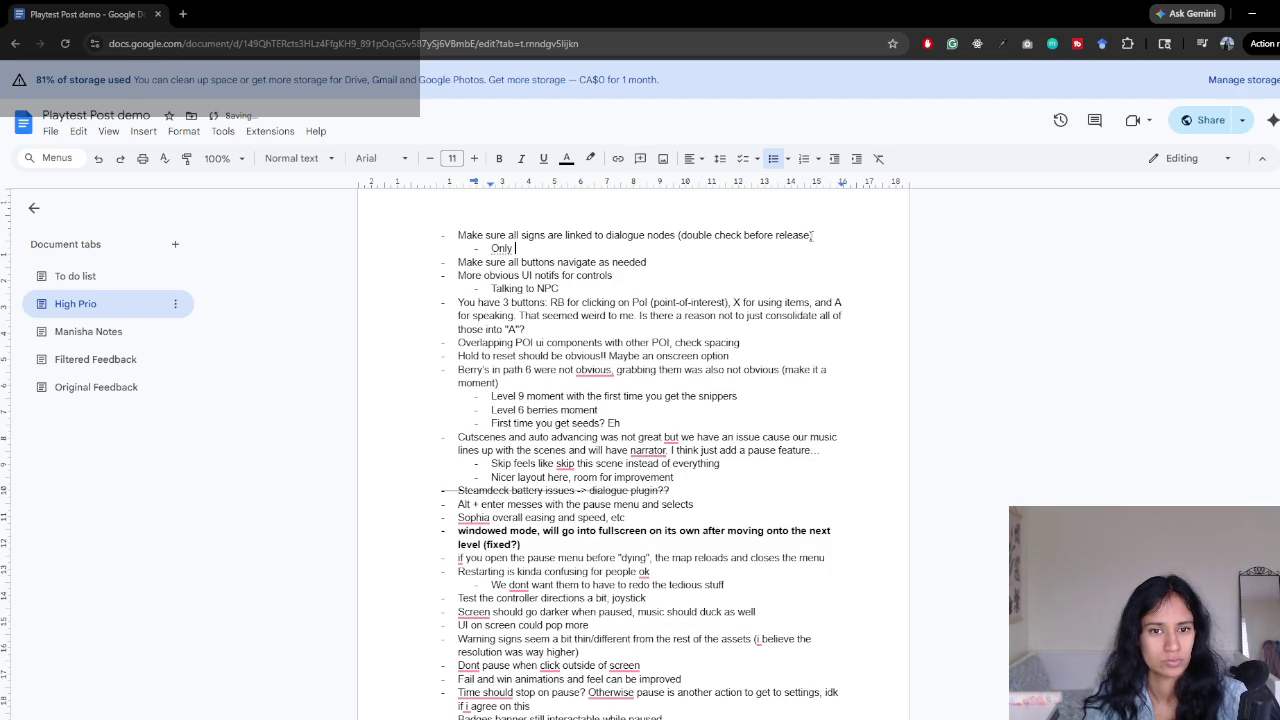
type("athena templ")
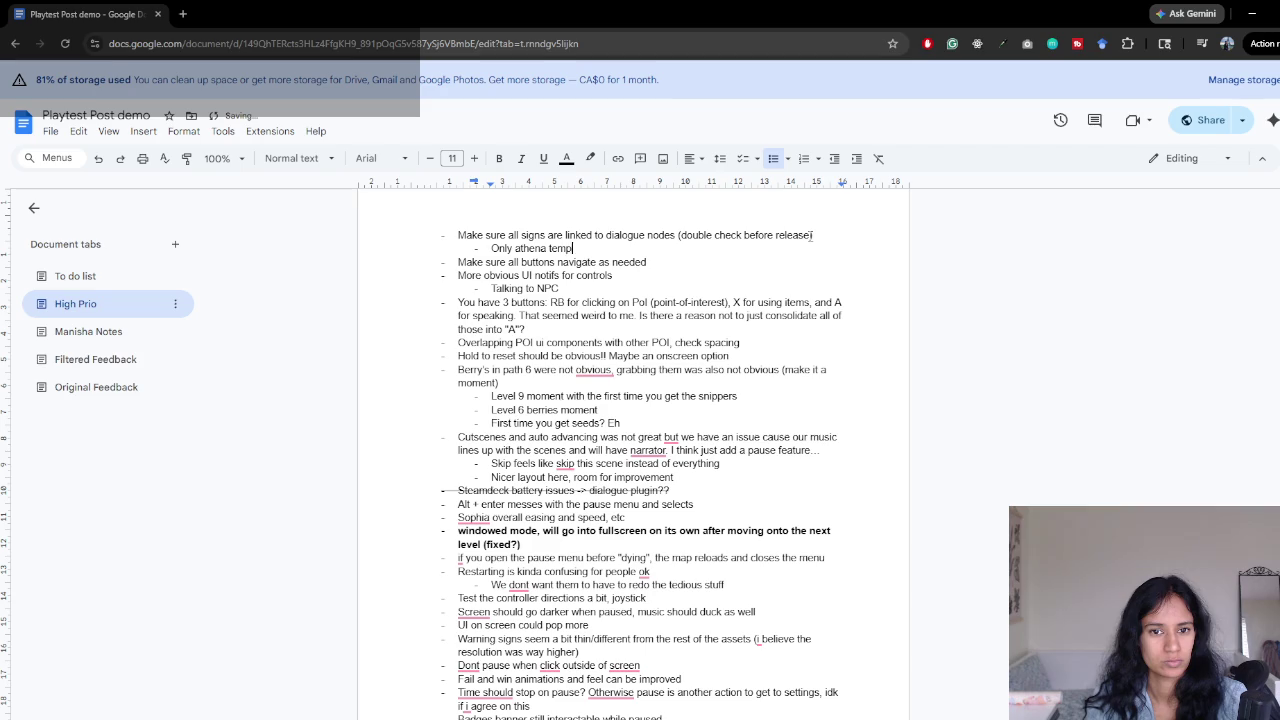
type("e one was ")
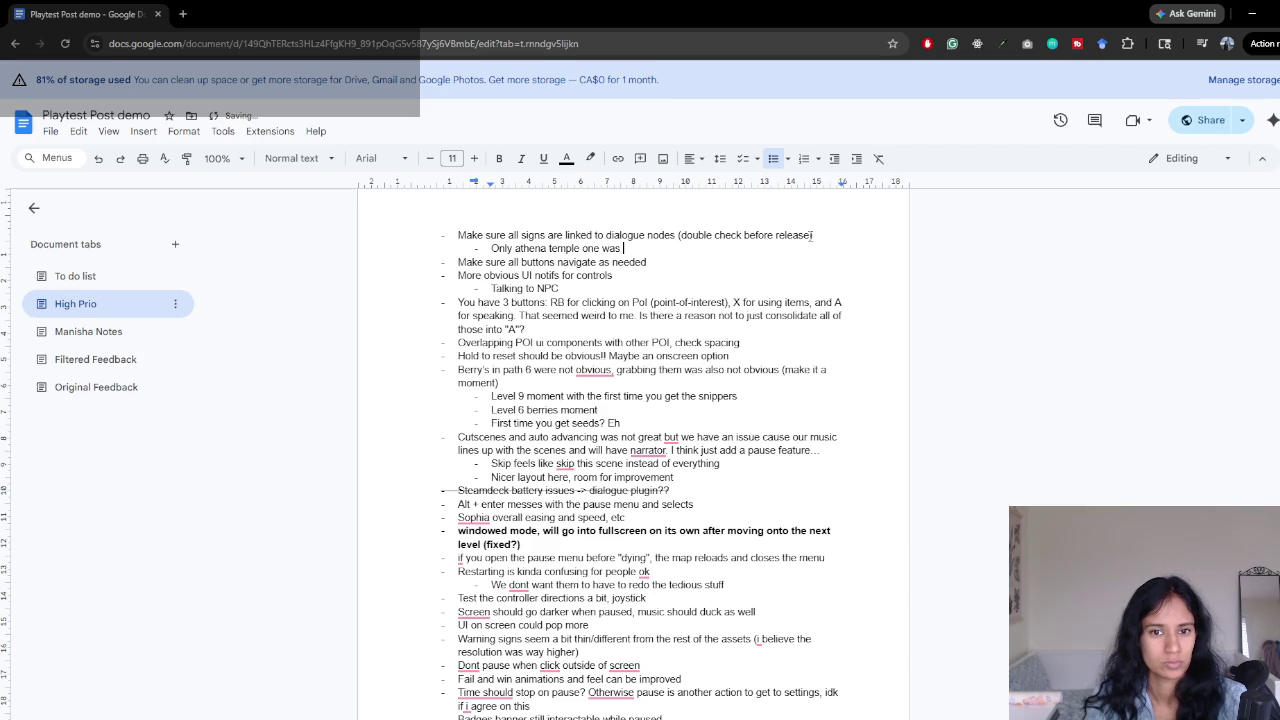
type("unassigned")
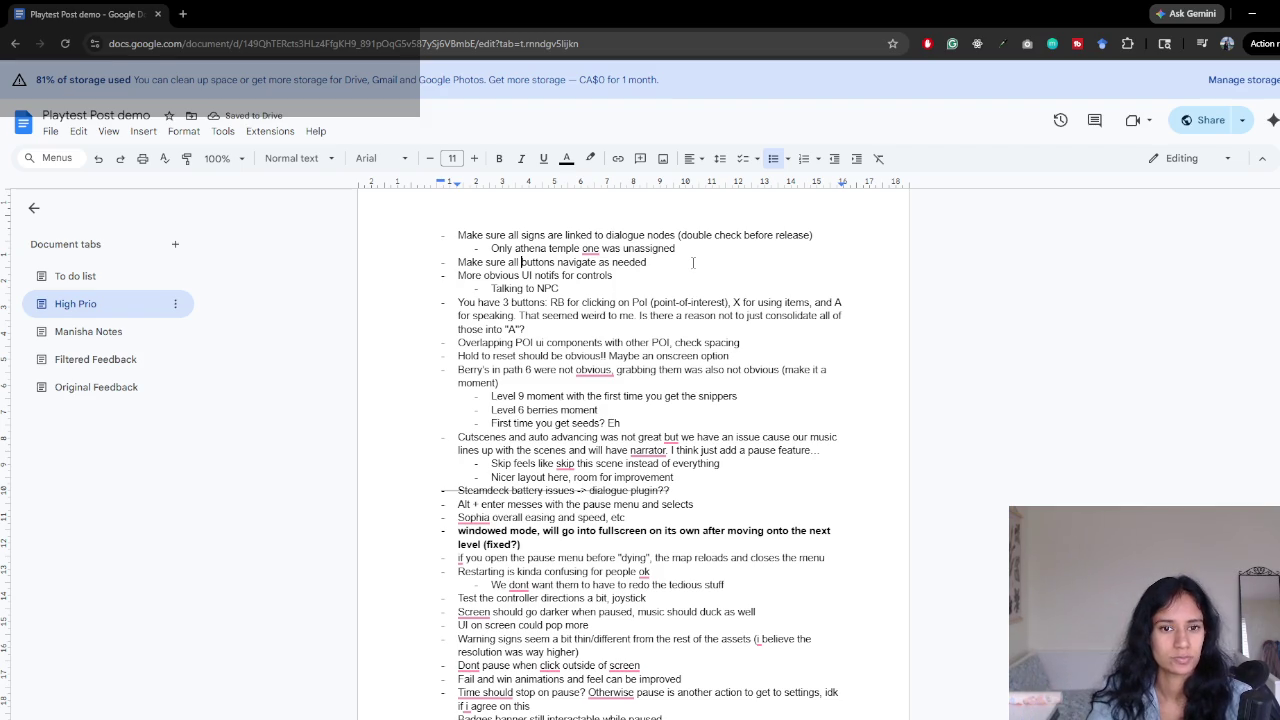
type("UI")
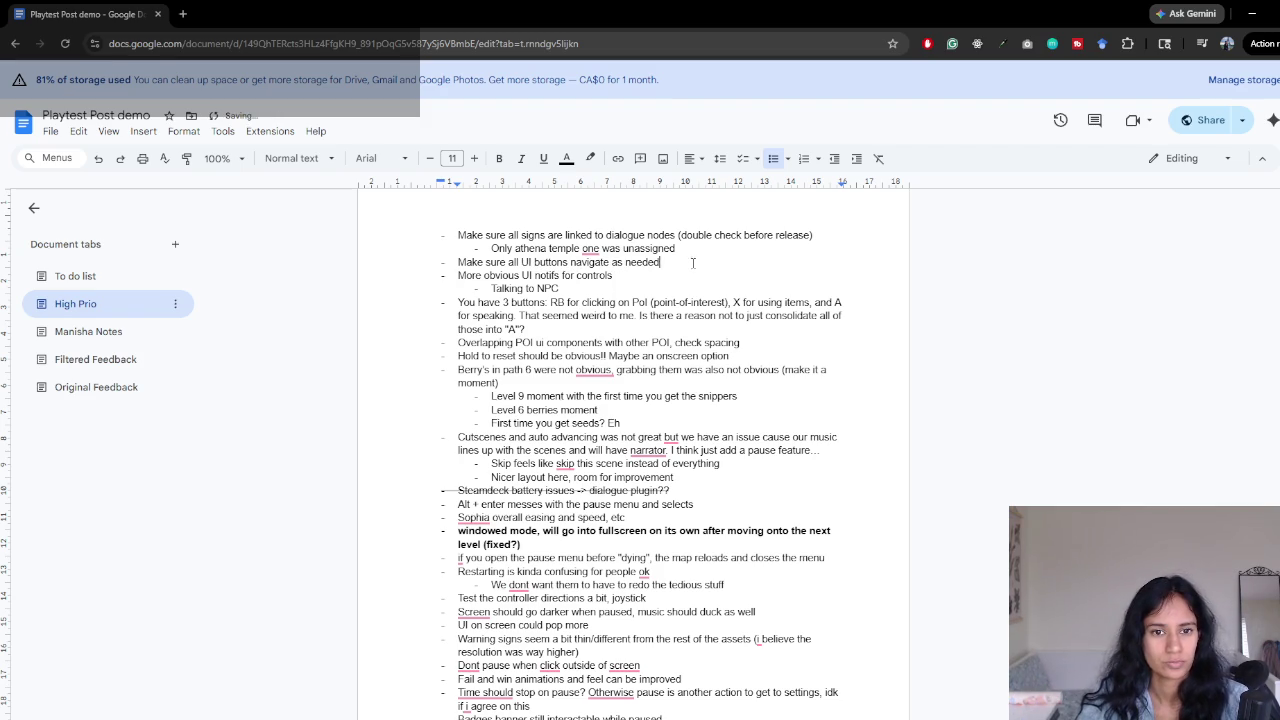
mouse_move(477, 306)
left_mouse_down()
mouse_move(720, 316)
mouse_move(739, 328)
left_mouse_up()
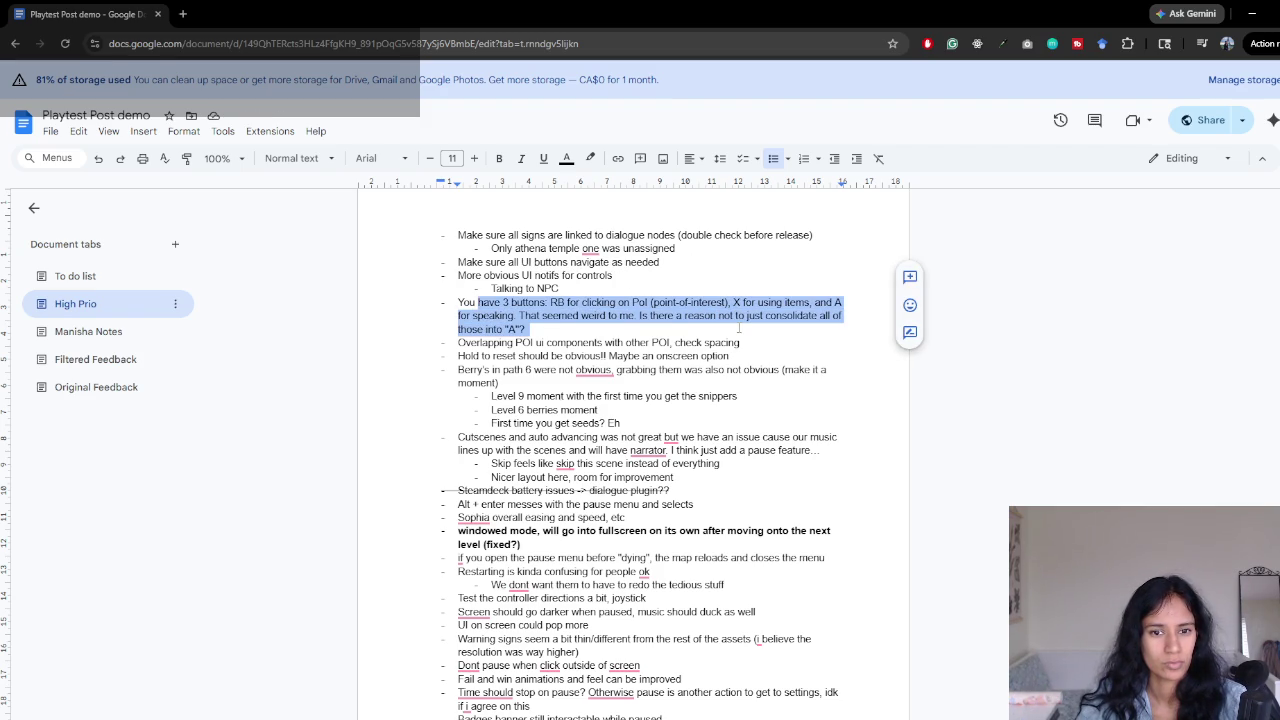
scroll(739, 328, "down", 10)
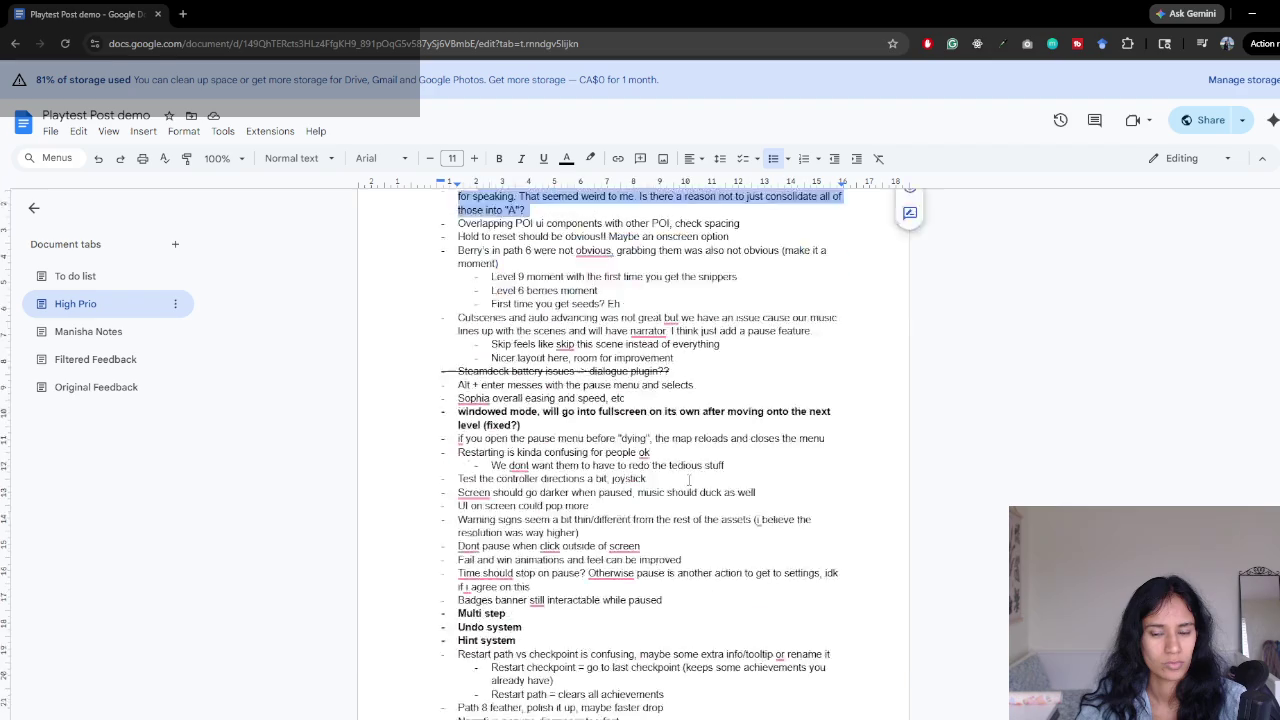
- Bold the 'Control scheme:' heading on the To do list tab, then return to Unity
left_click(77, 278)
scroll(674, 360, "up", 5)
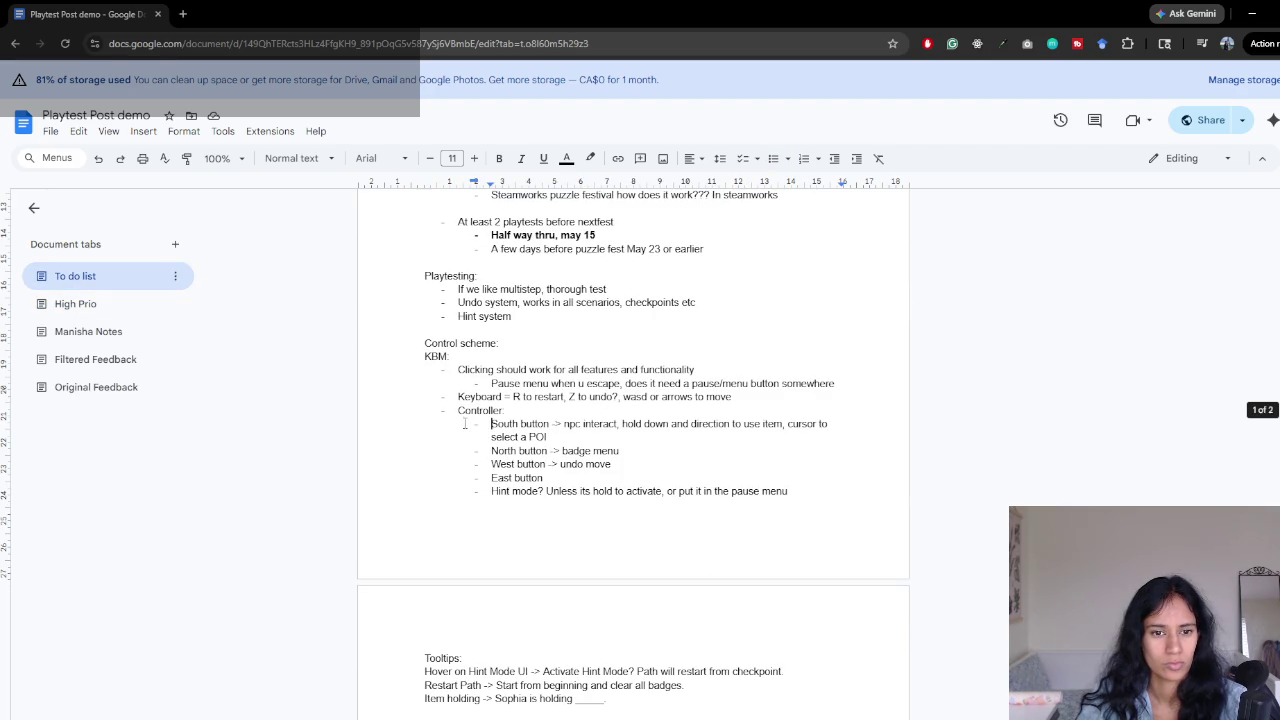
left_click_drag(506, 343, 376, 331)
key("ctrl+b")
left_click(553, 367)
left_click_drag(513, 397, 740, 396)
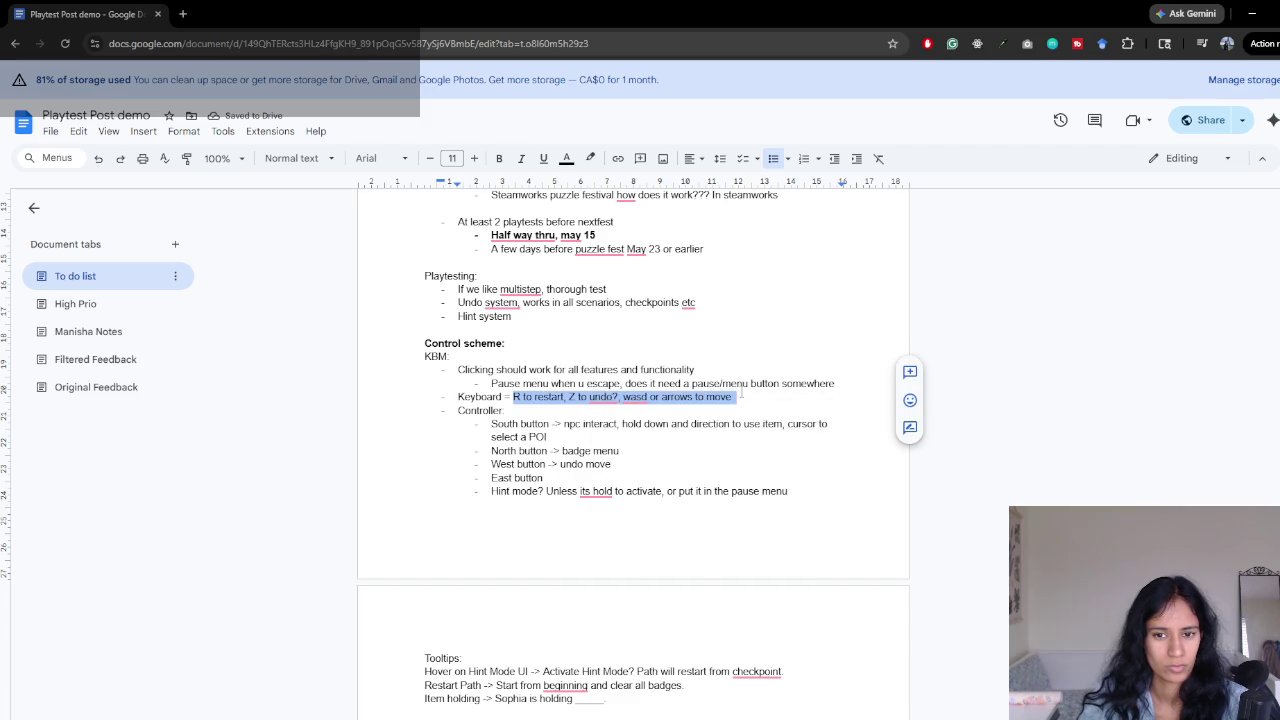
left_click(737, 397)
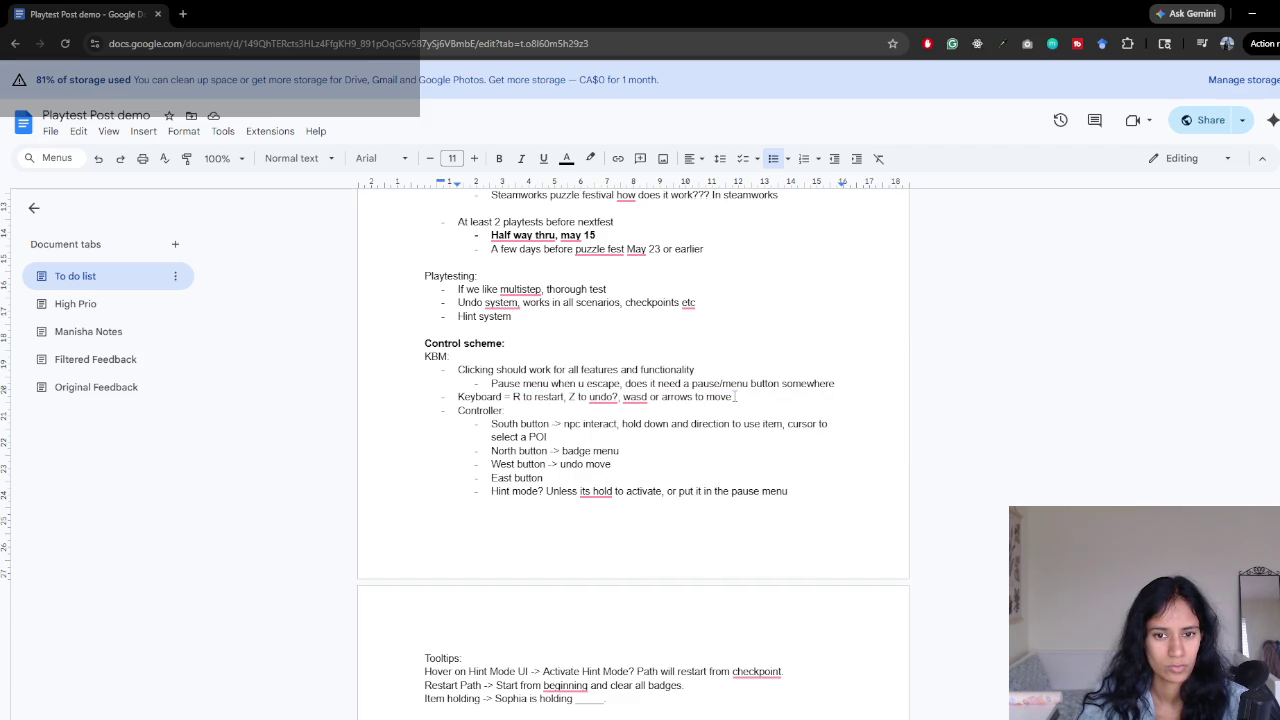
key("alt+Tab")
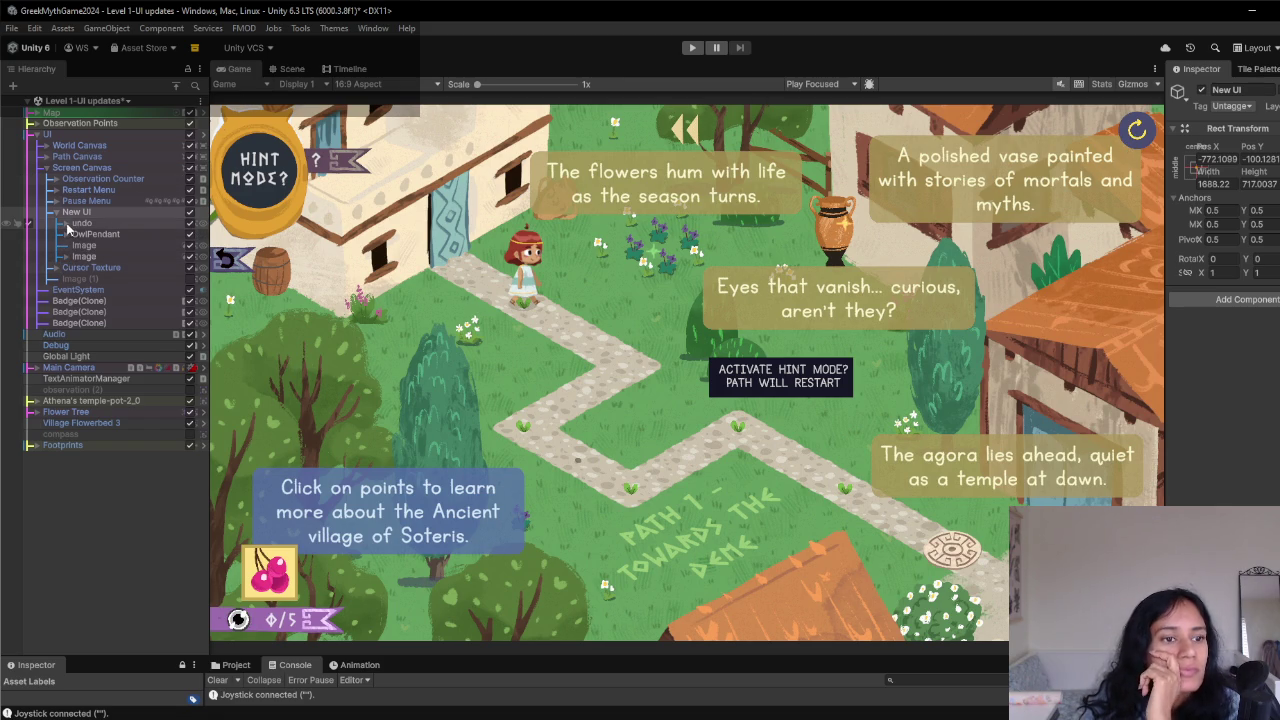
- Add a TextMeshPro text child named z under the undo object
left_click(63, 223)
left_click(80, 223)
right_click(80, 223)
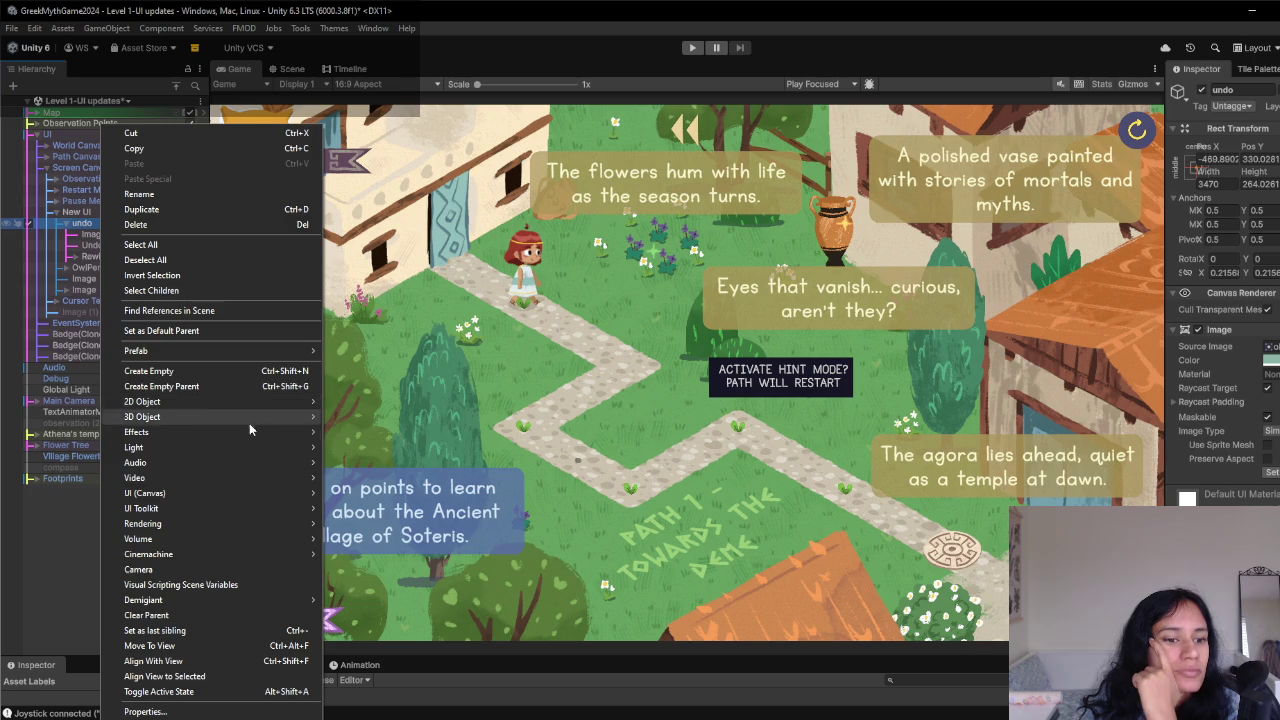
mouse_move(230, 493)
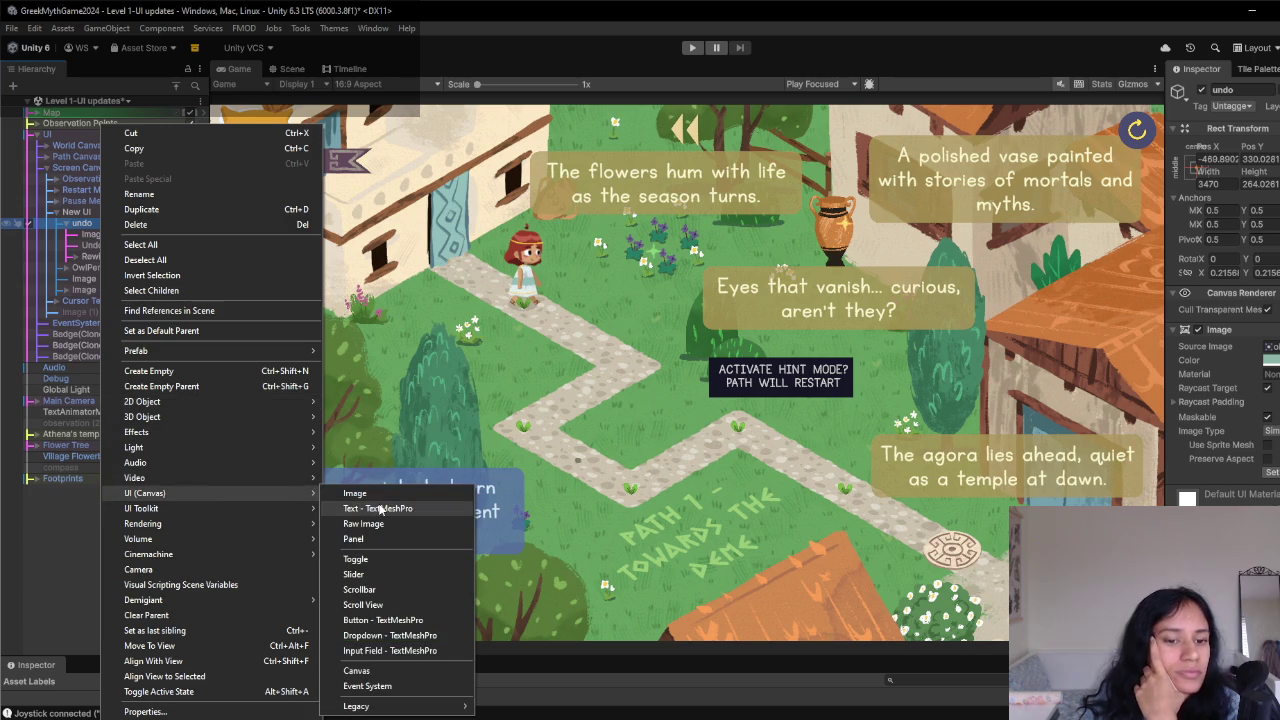
left_click(380, 510)
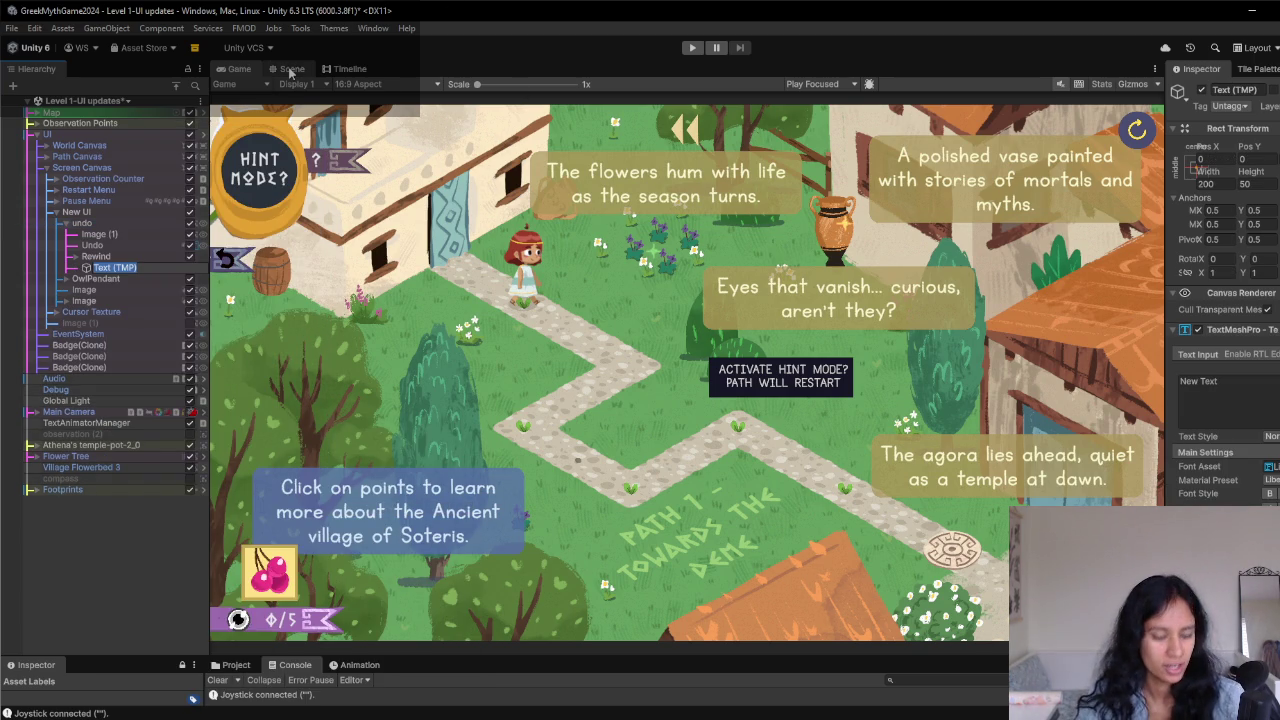
type("z")
key("Return")
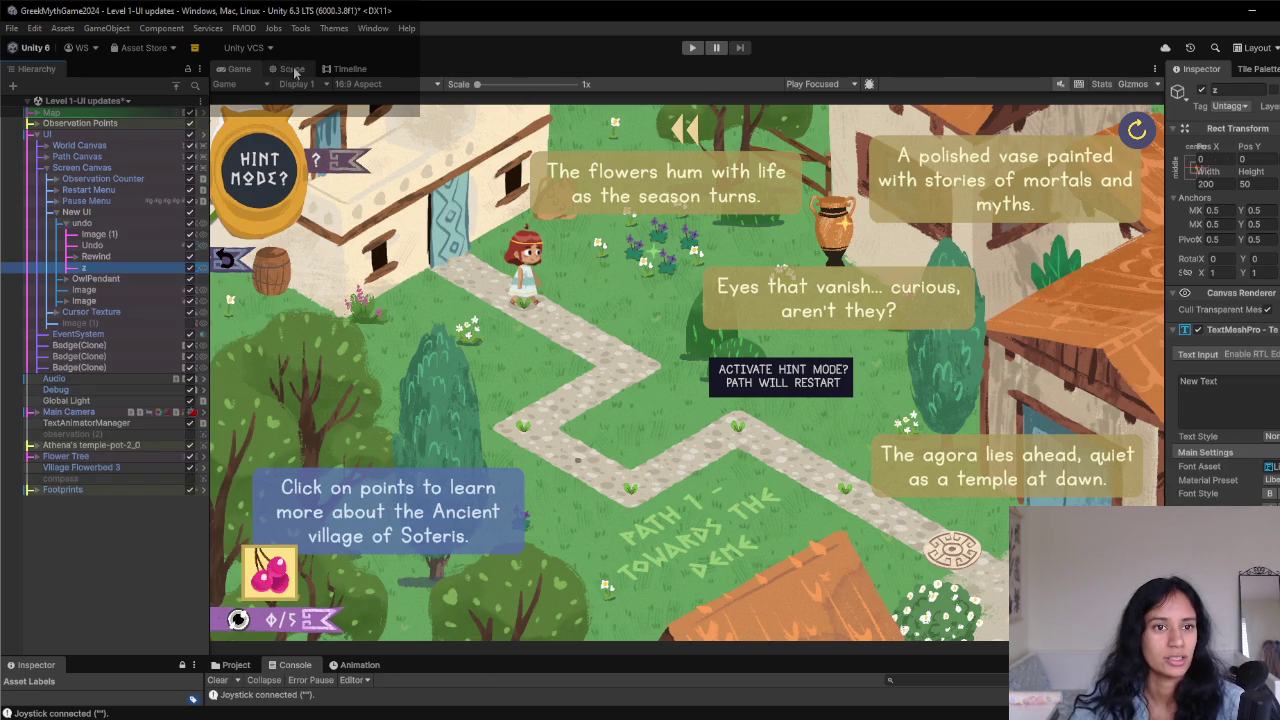
- Set the label's text to z and move it onto the Undo arrow
left_click(293, 69)
left_click(1277, 401)
type("z")
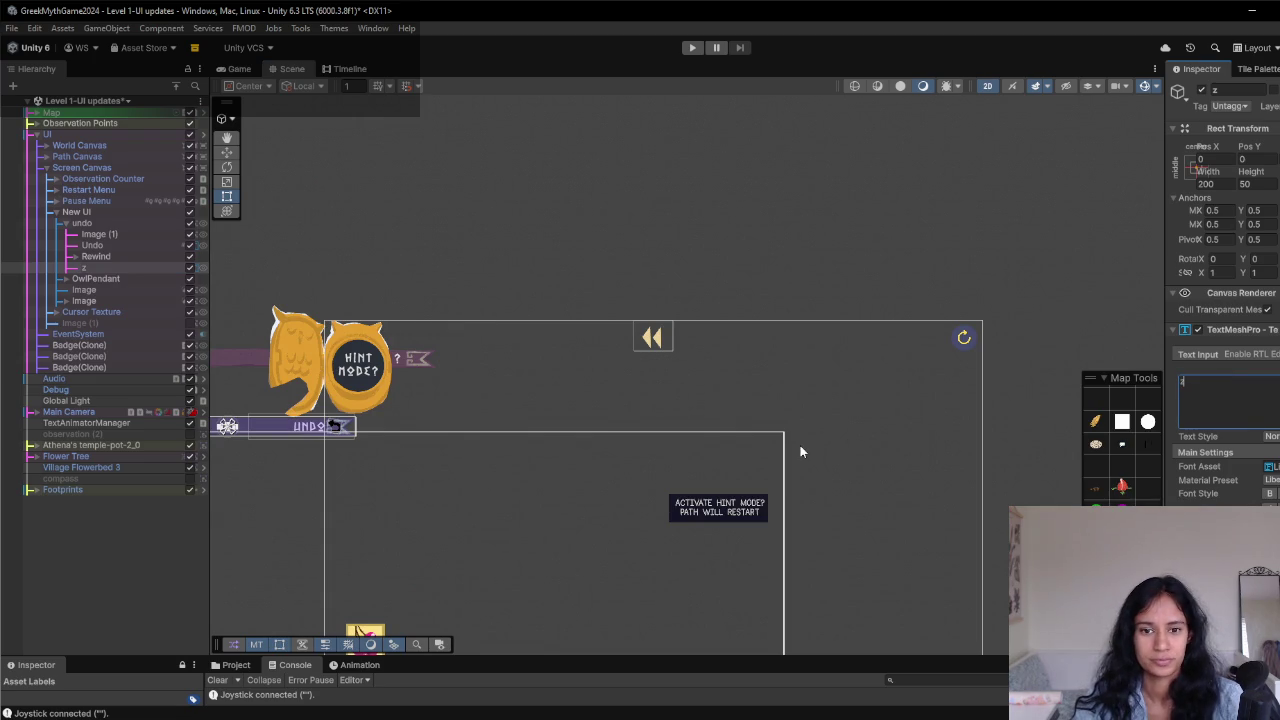
scroll(800, 452, "down", 2)
left_click_drag(673, 459, 763, 410)
scroll(763, 410, "up", 3)
scroll(509, 463, "up", 4)
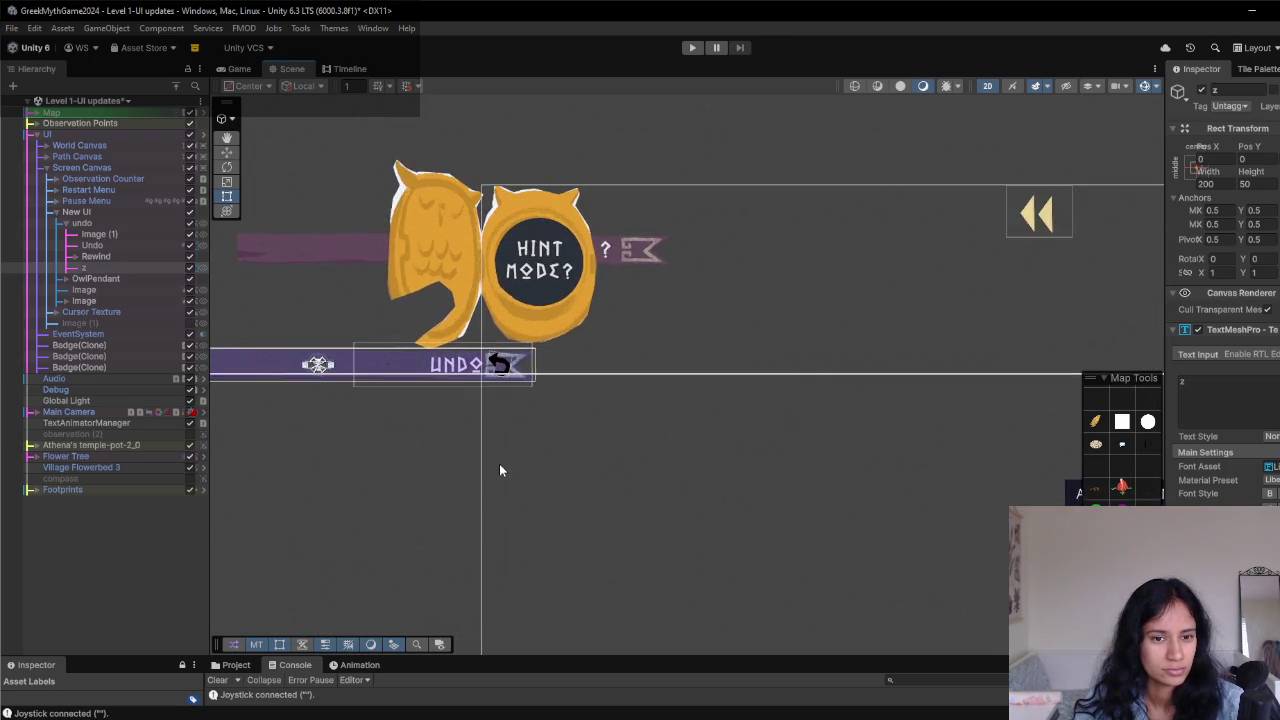
key("w")
mouse_move(298, 338)
left_mouse_down()
mouse_move(610, 308)
mouse_move(602, 328)
mouse_move(620, 323)
left_mouse_up()
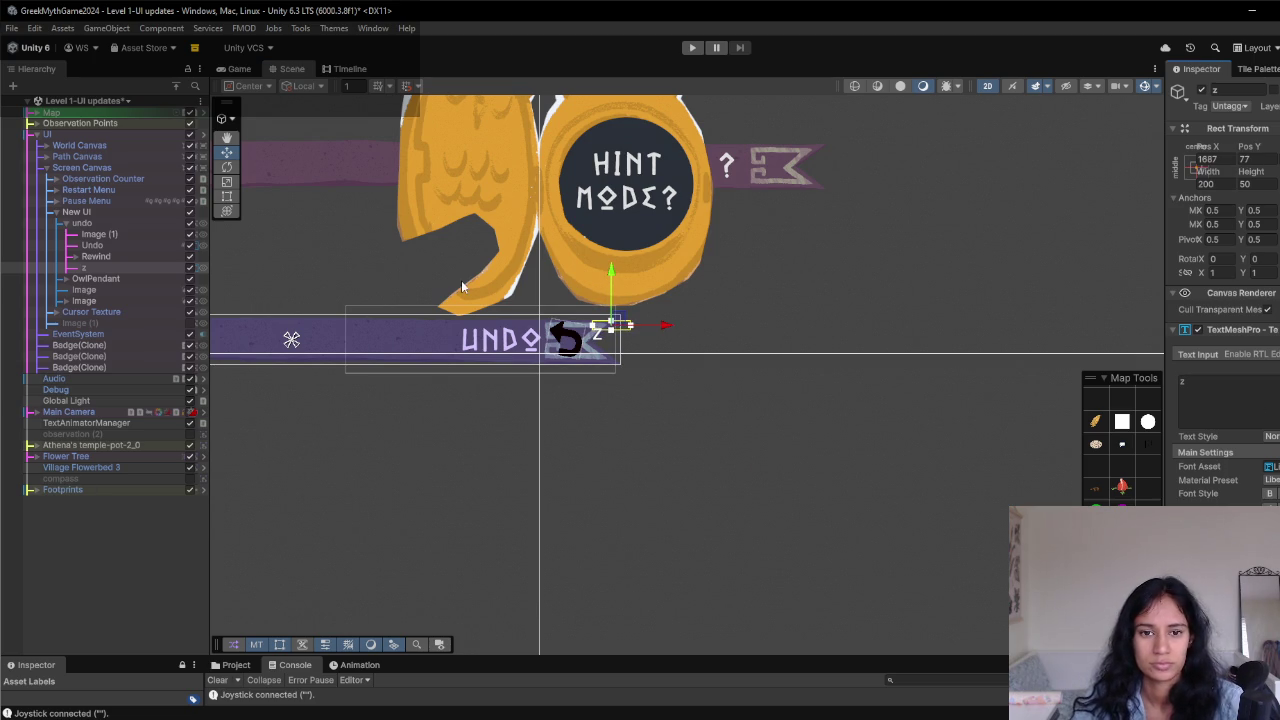
- Switch z to the game's path font and nudge it down beside the undo icon
left_click(1268, 466)
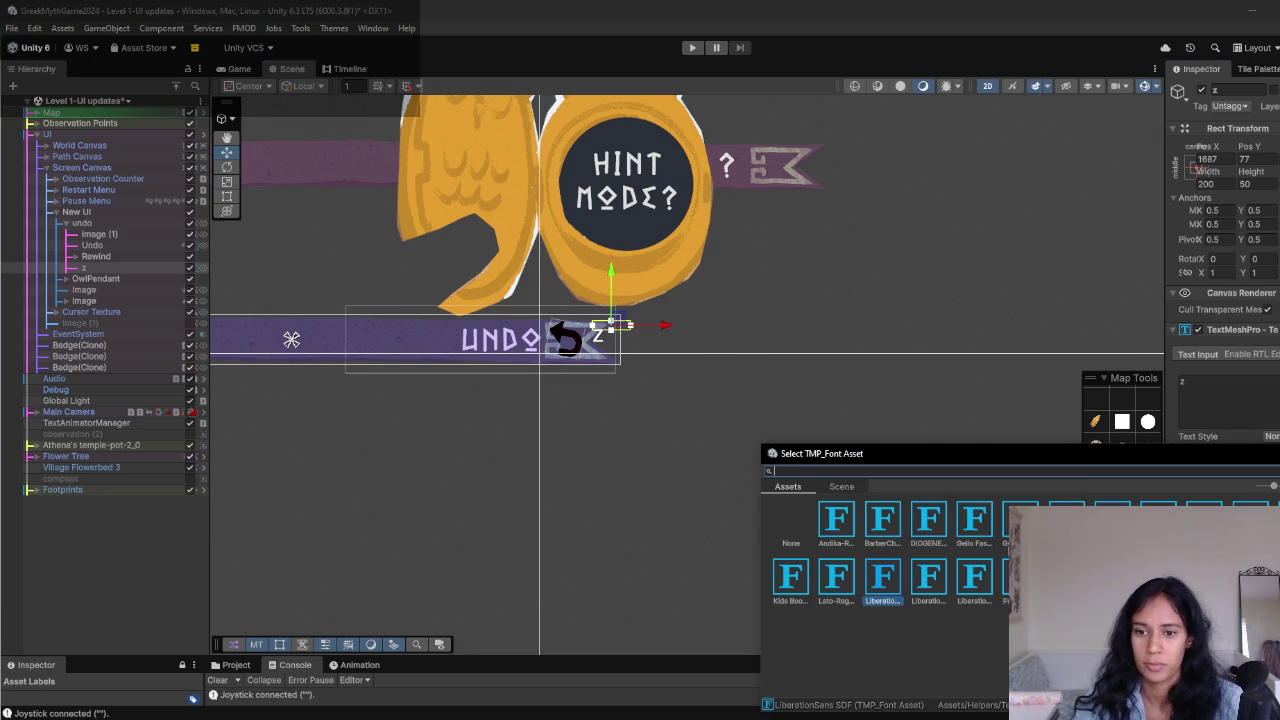
left_click_drag(1094, 455, 1060, 425)
left_click(940, 558)
left_click(984, 545)
double_click(985, 550)
mouse_move(624, 329)
left_mouse_down()
mouse_move(630, 356)
mouse_move(617, 353)
left_mouse_up()
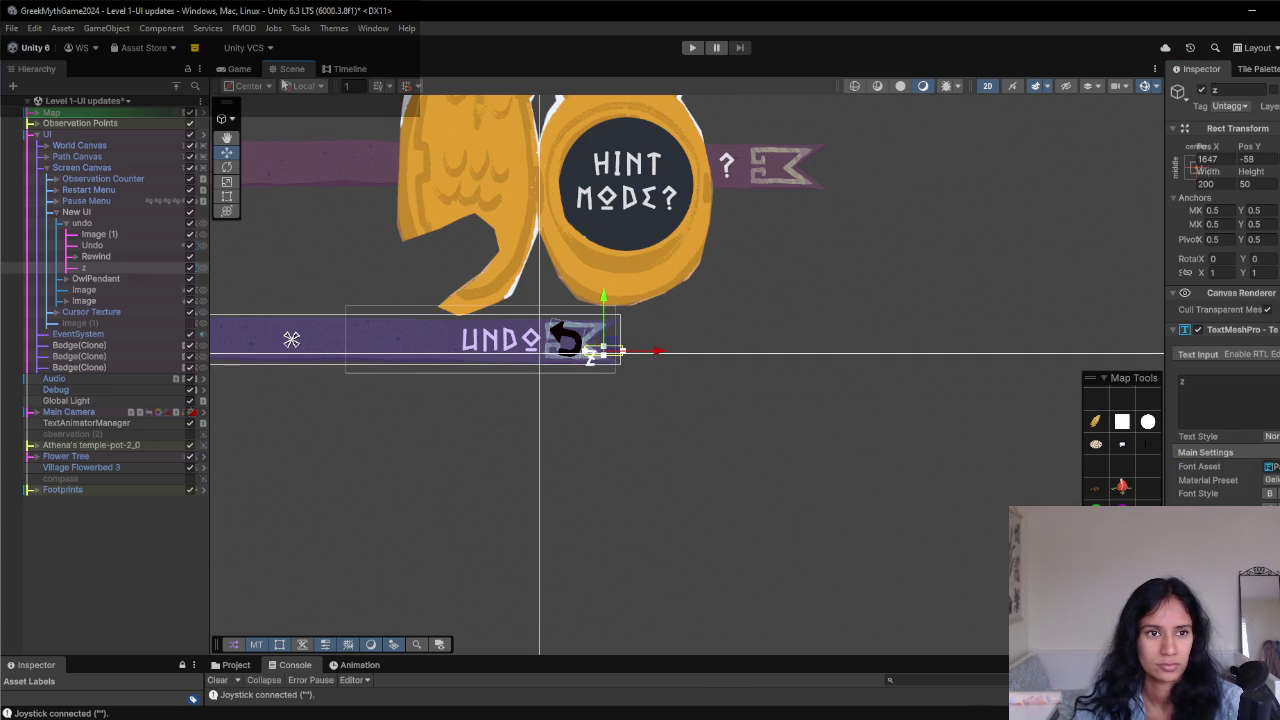
left_click(232, 69)
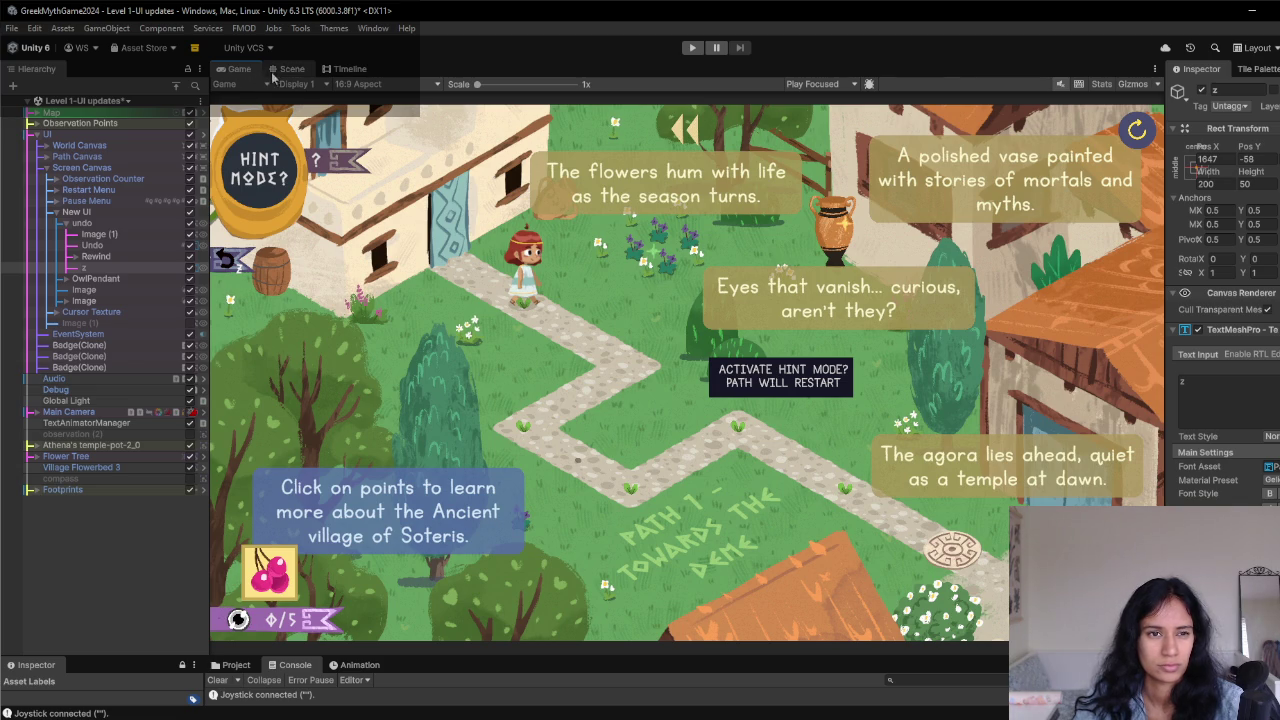
left_click(284, 74)
- Scale the z label up about 1.86 times with the Rect tool and preview it
key("t")
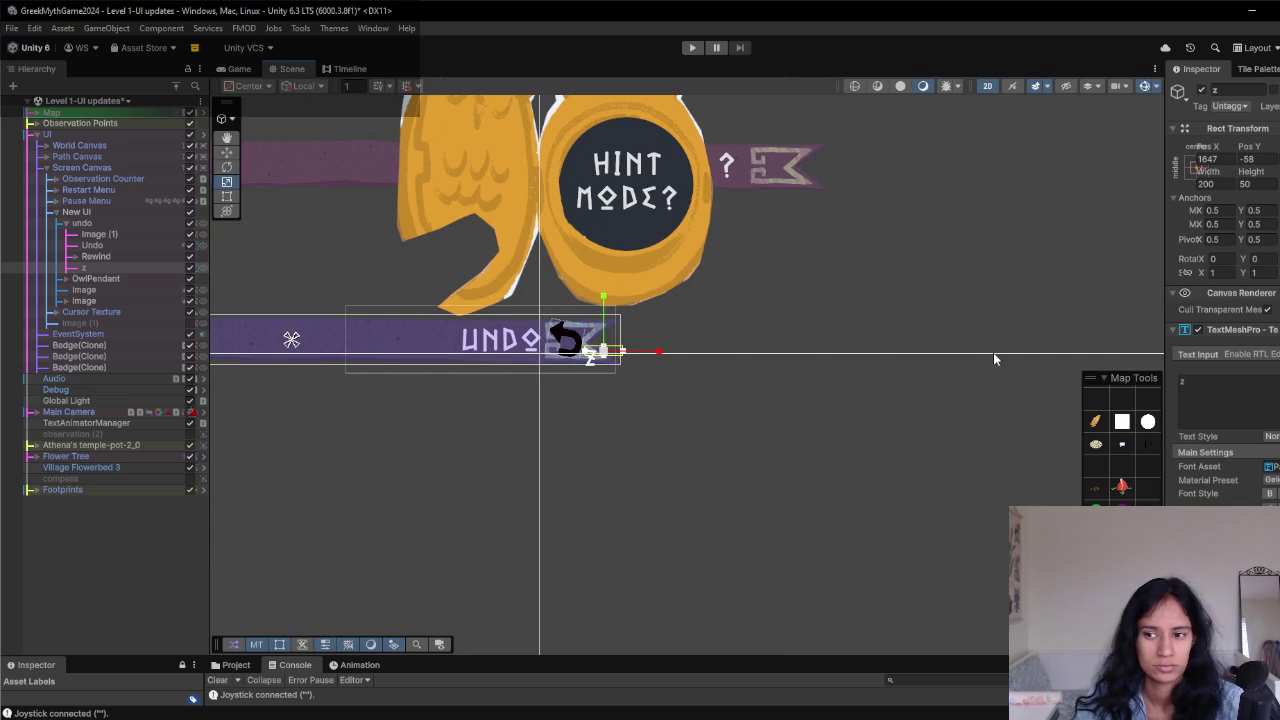
mouse_move(604, 351)
left_mouse_down()
mouse_move(643, 346)
mouse_move(630, 342)
left_mouse_up()
key("w")
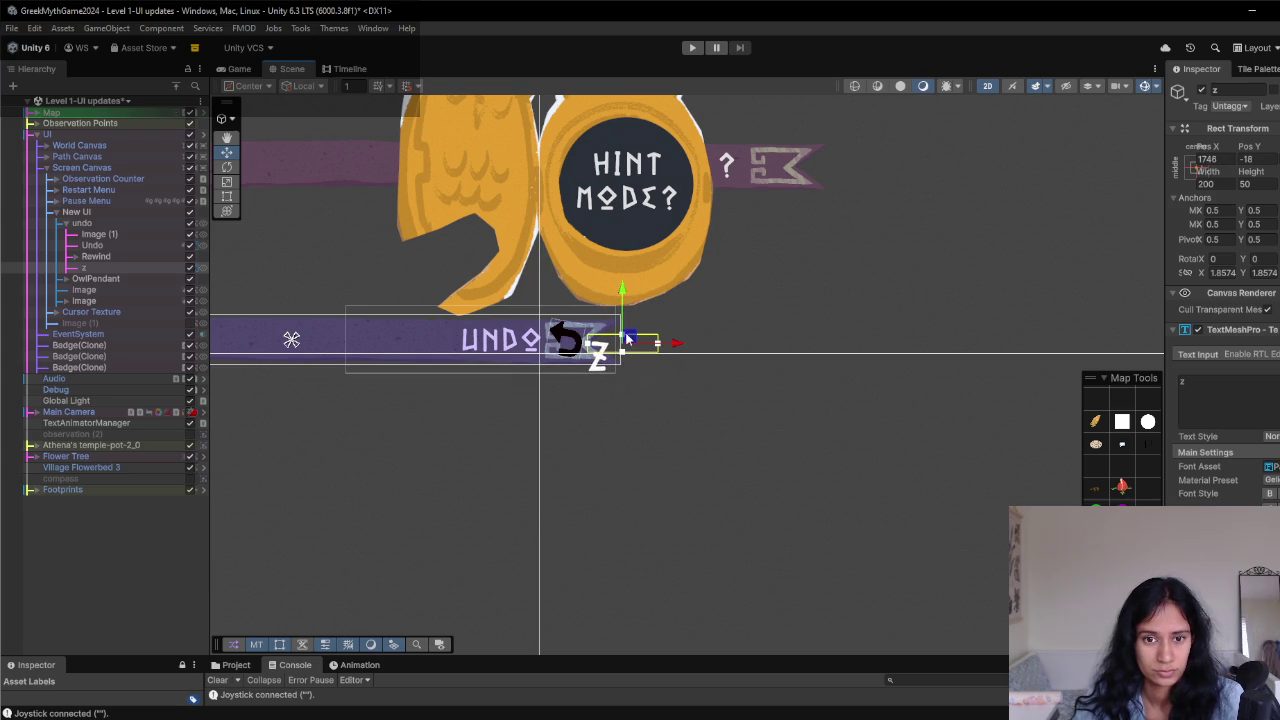
left_click(242, 70)
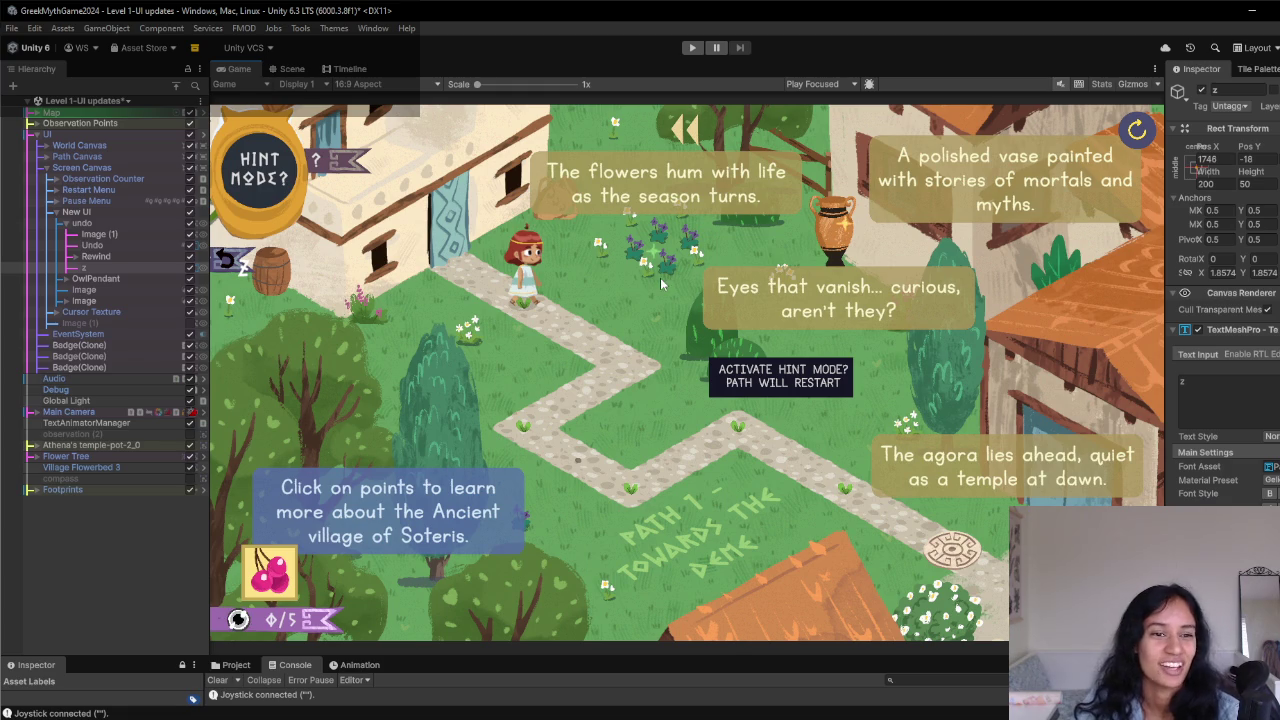
- Bring up the Hierarchy create menu on the z label
right_click(113, 270)
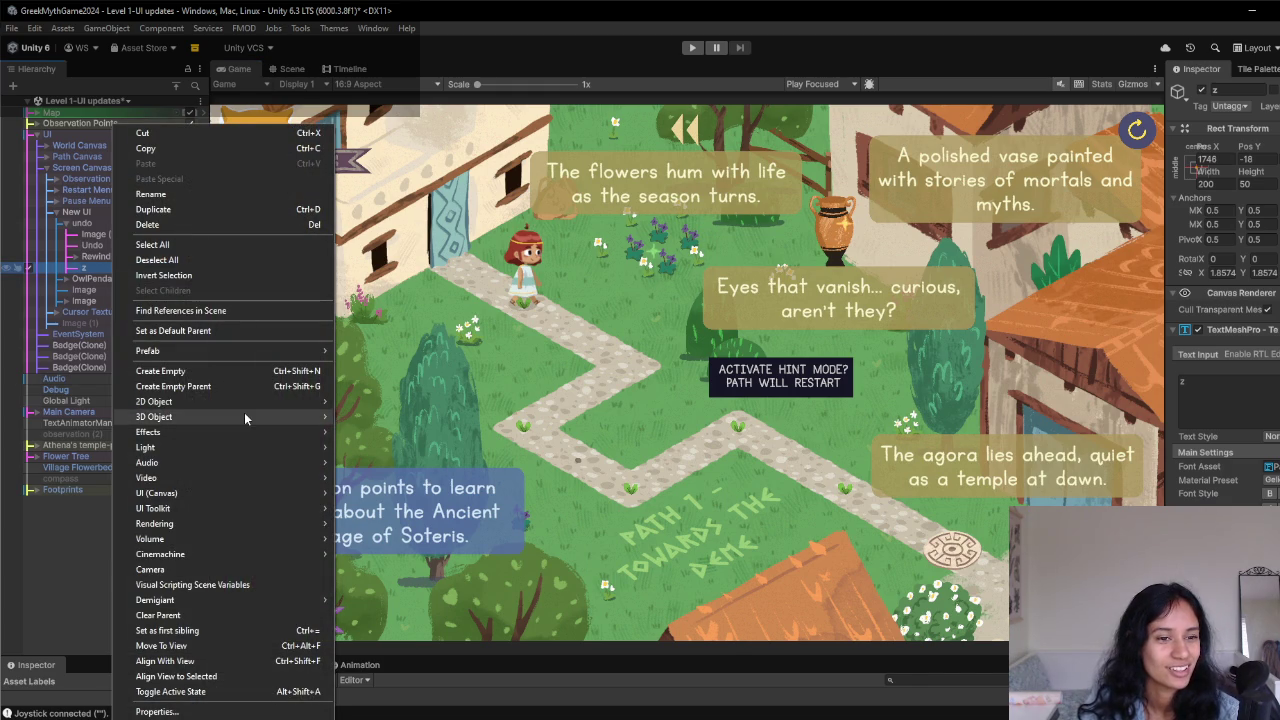
- Create a Circle sprite from 2D Object > Sprites under z
mouse_move(244, 412)
mouse_move(284, 403)
mouse_move(399, 401)
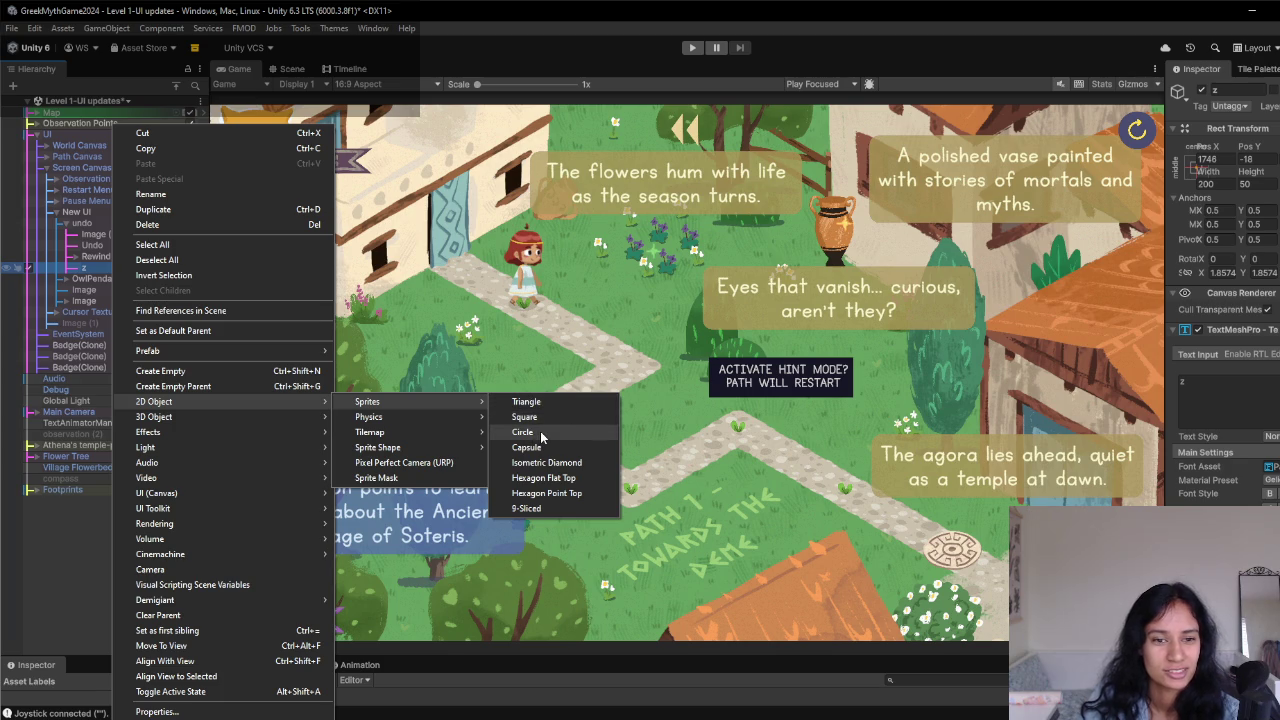
left_click(524, 433)
left_click_drag(100, 278, 100, 267)
- Move z out of Circle so the two sit side by side
left_click(291, 68)
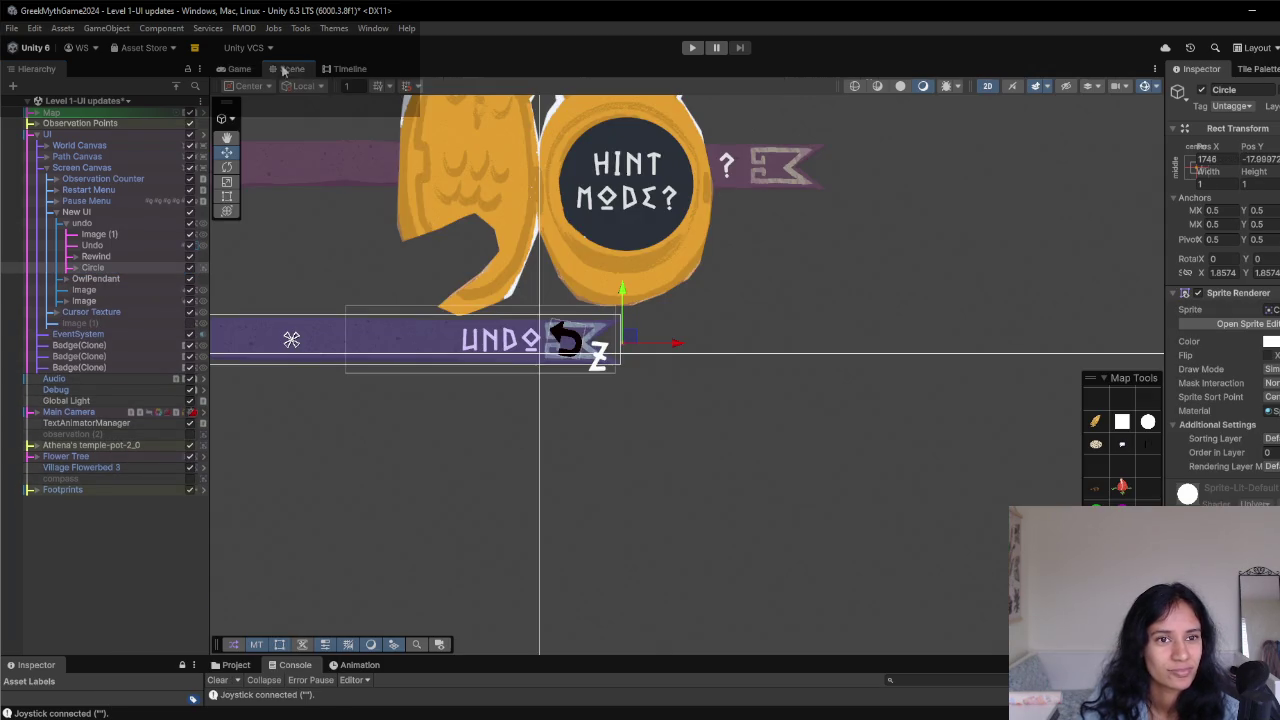
scroll(581, 337, "down", 1)
left_click(78, 268)
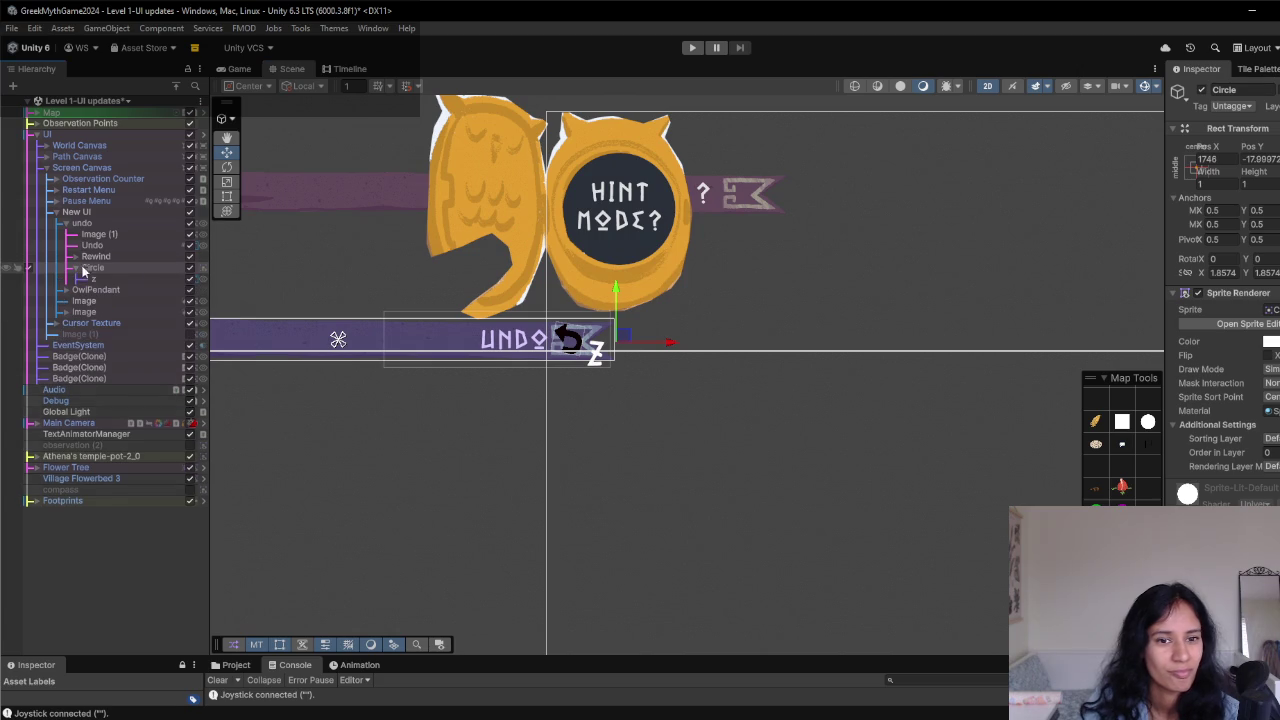
scroll(657, 423, "down", 1)
scroll(645, 411, "up", 3)
scroll(640, 355, "up", 5)
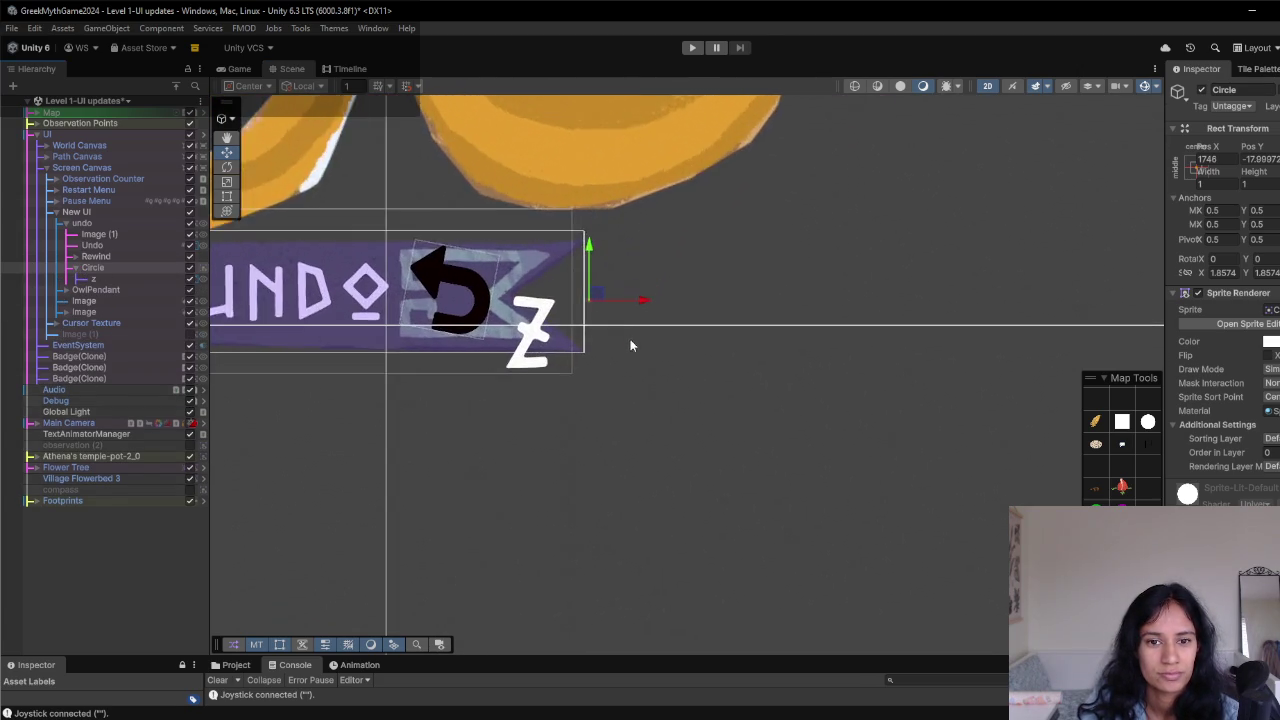
left_click_drag(117, 287, 100, 263)
- Scale the Circle up into a large white disc over the Undo banner
left_click(92, 278)
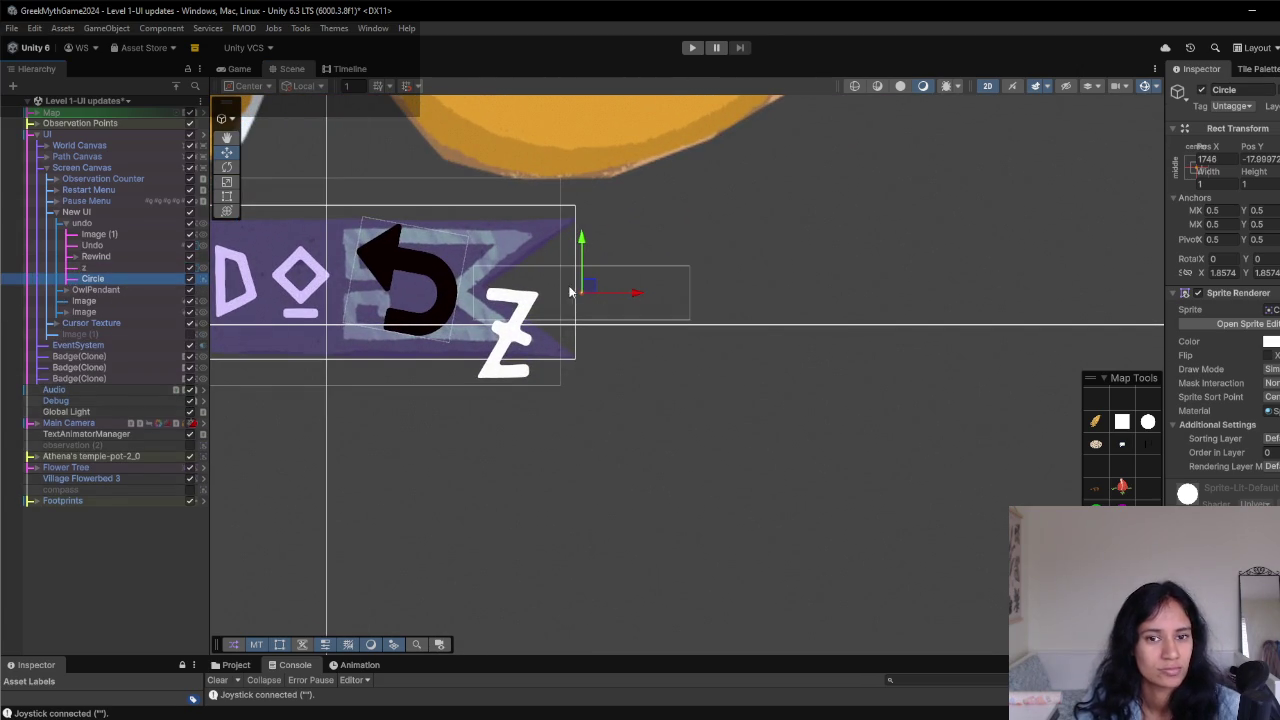
key("r")
mouse_move(582, 292)
left_mouse_down()
mouse_move(811, 494)
mouse_move(890, 423)
mouse_move(1005, 470)
left_mouse_up()
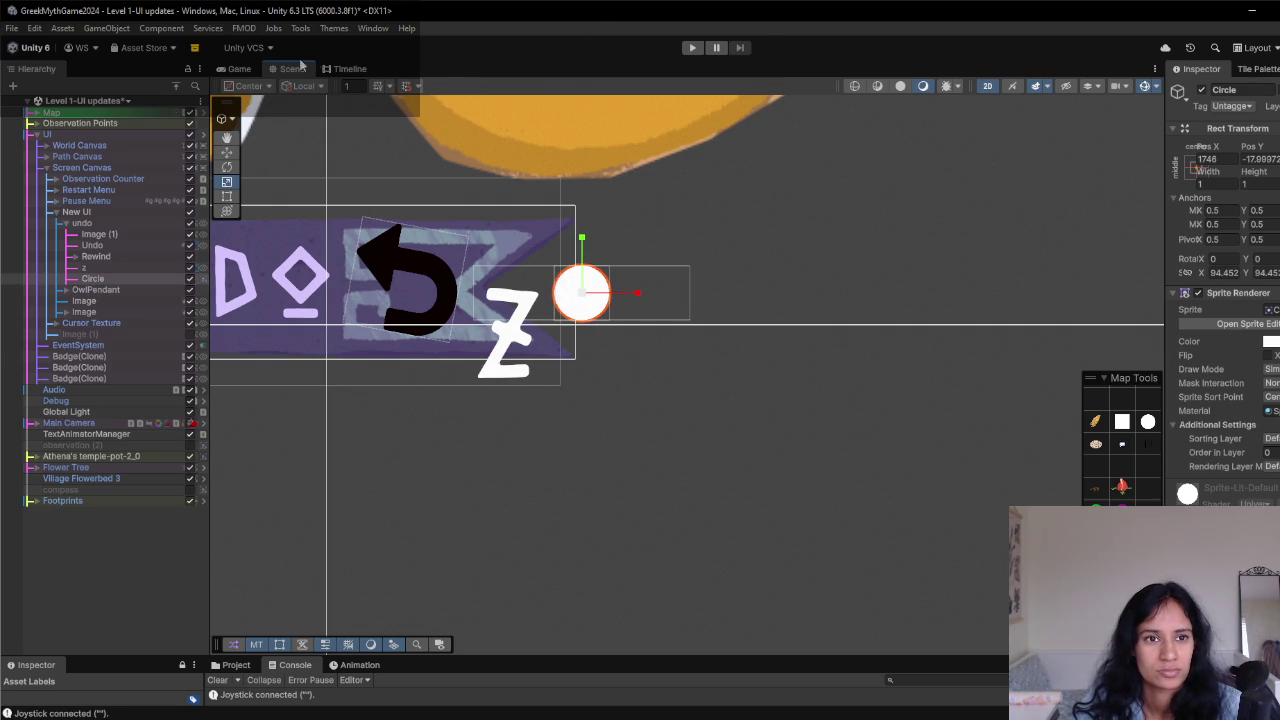
left_click(233, 68)
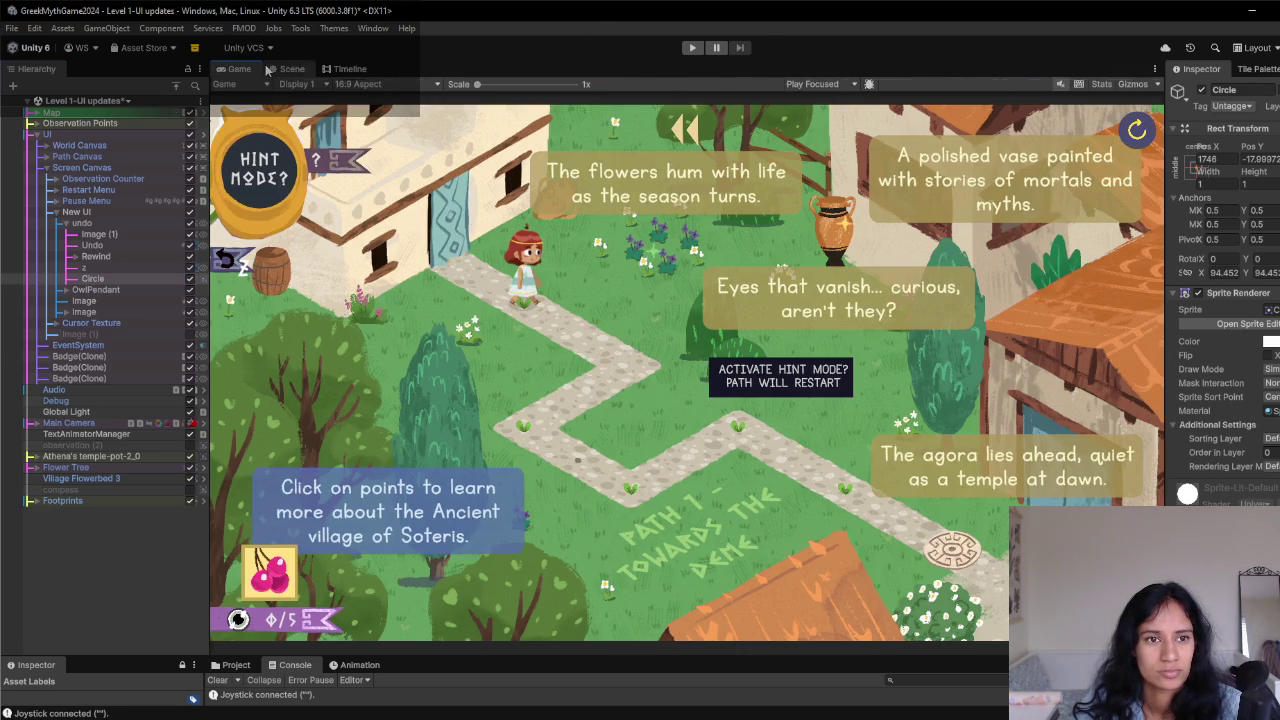
left_click(270, 68)
mouse_move(584, 293)
left_mouse_down()
mouse_move(757, 209)
mouse_move(710, 236)
left_mouse_up()
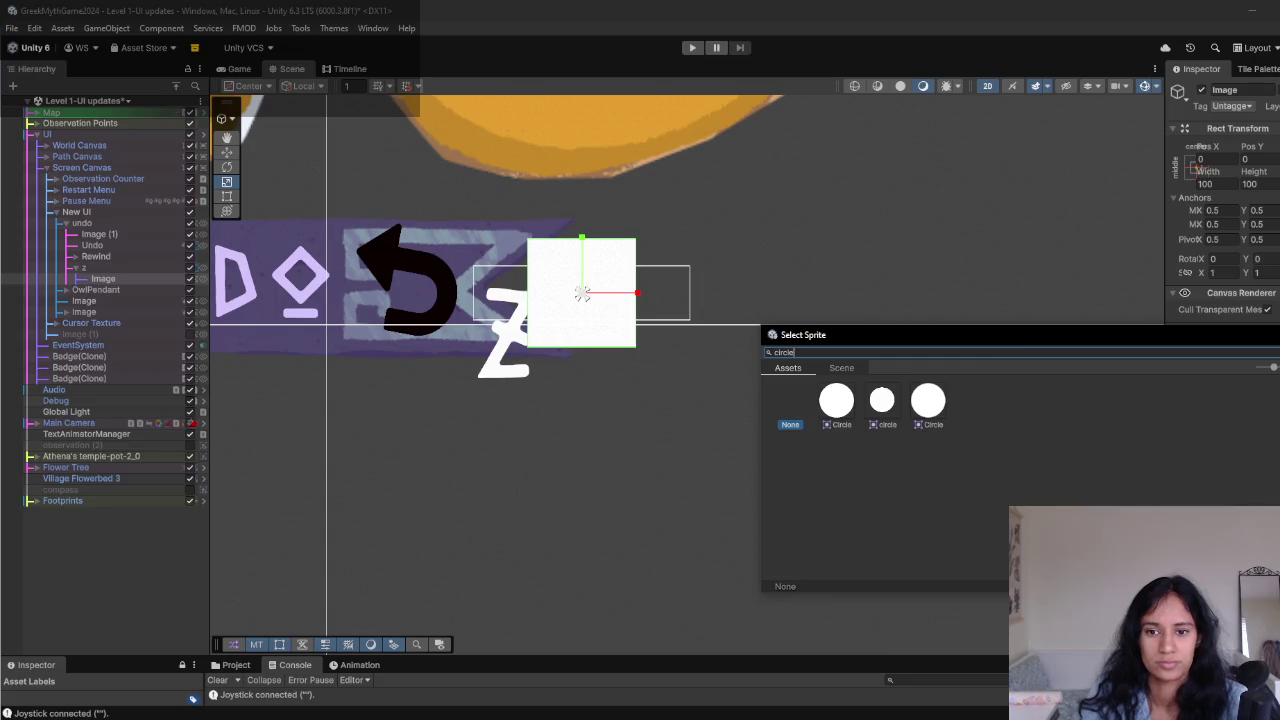
- Give the Image the Circle sprite and move it out from under z
left_click(836, 400)
double_click(838, 412)
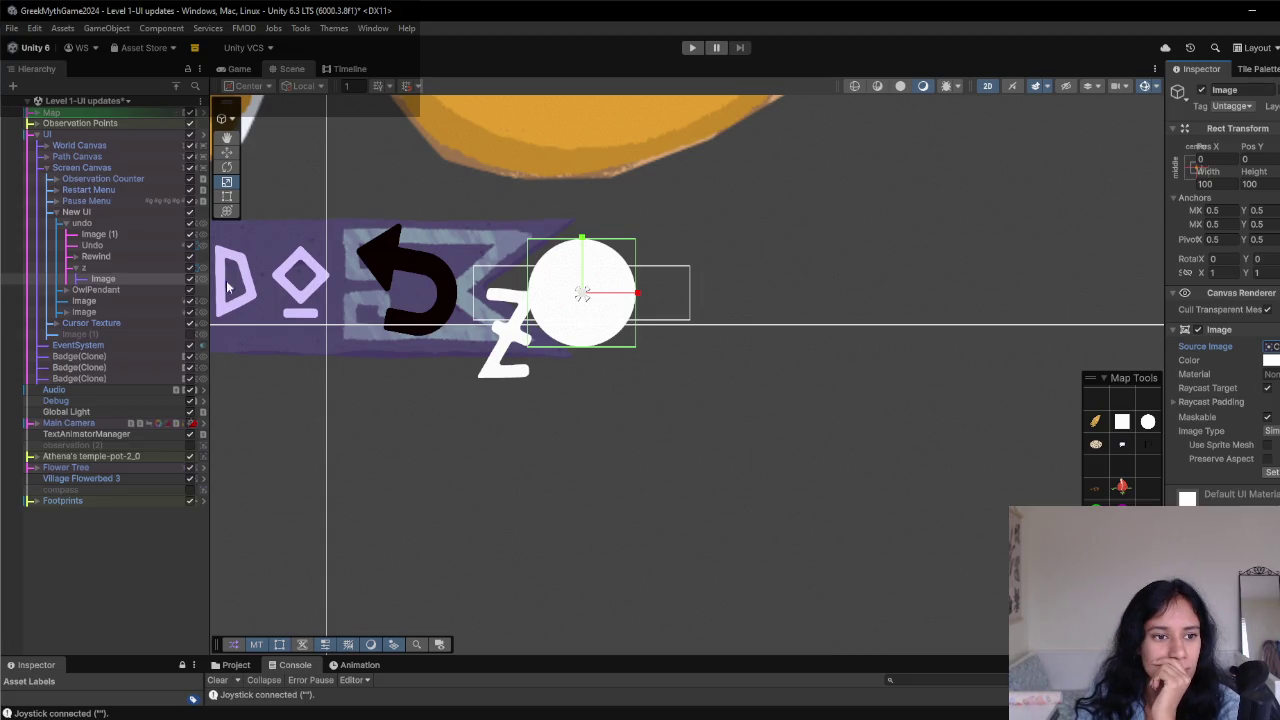
left_click_drag(103, 279, 100, 264)
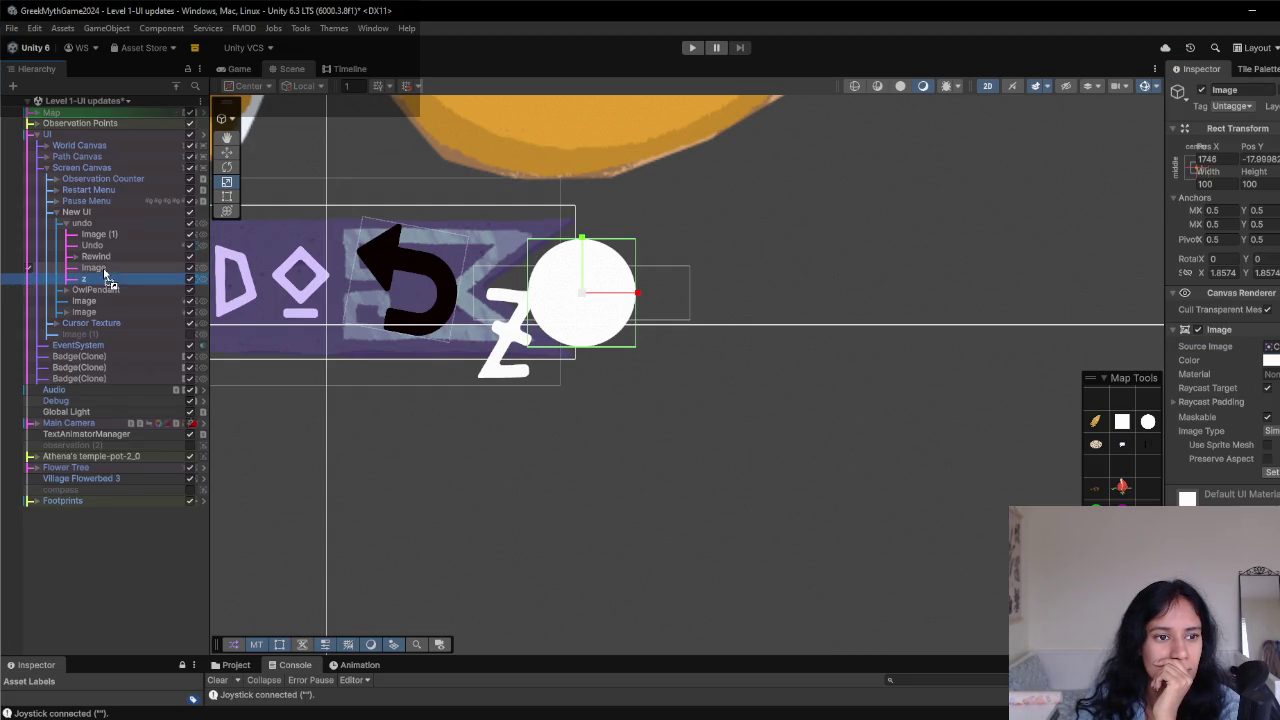
- Recolour z pink-red, then shrink it and place it inside the circle
left_click(109, 281)
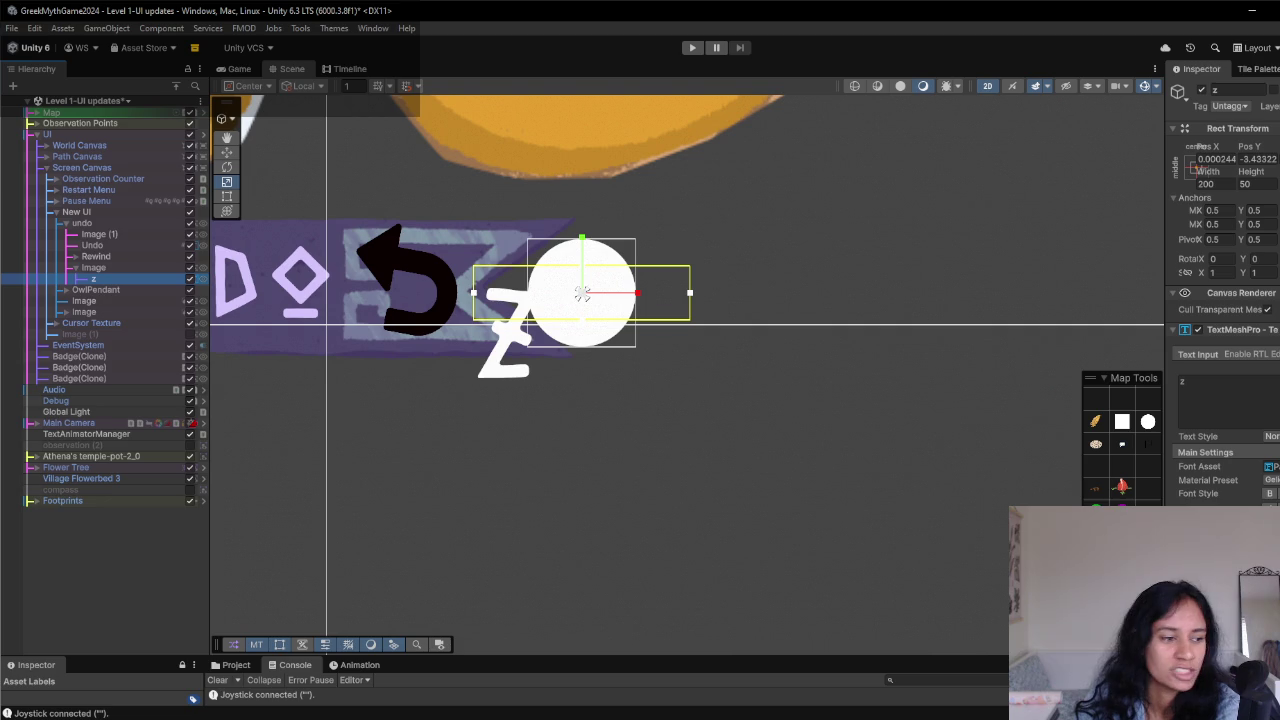
left_click(1230, 560)
left_click_drag(1229, 460, 1239, 468)
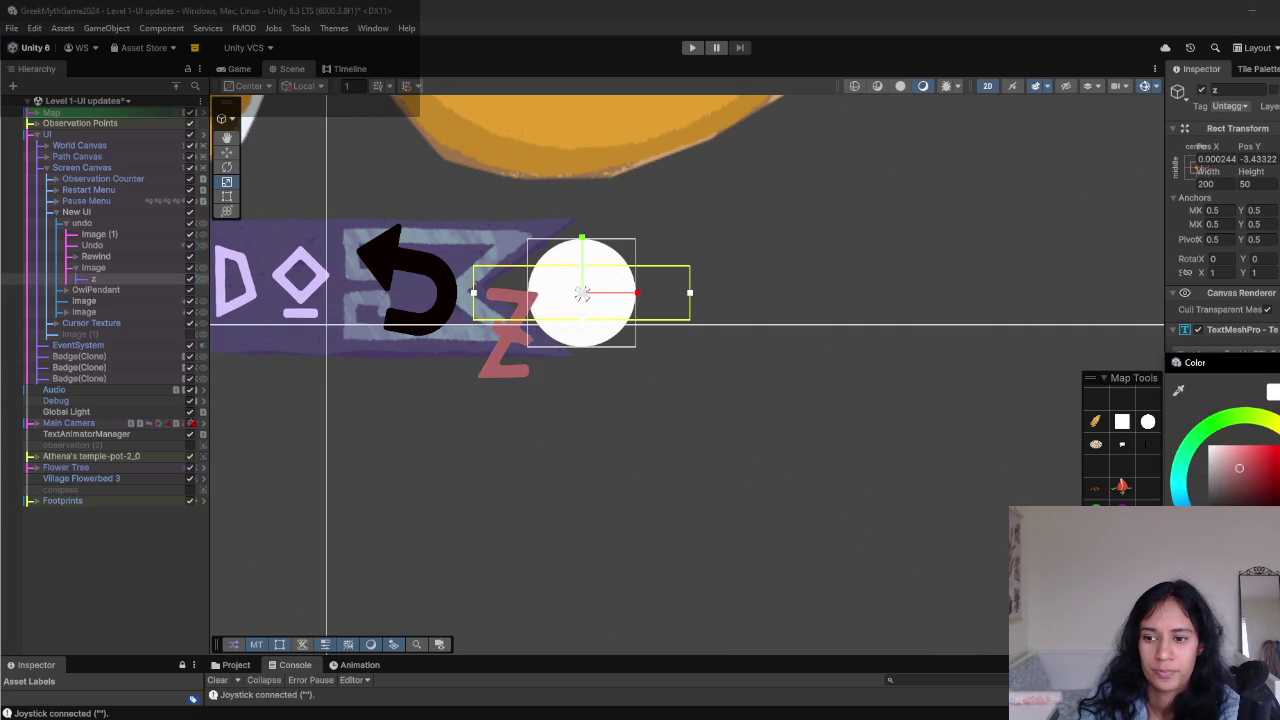
left_click(125, 270)
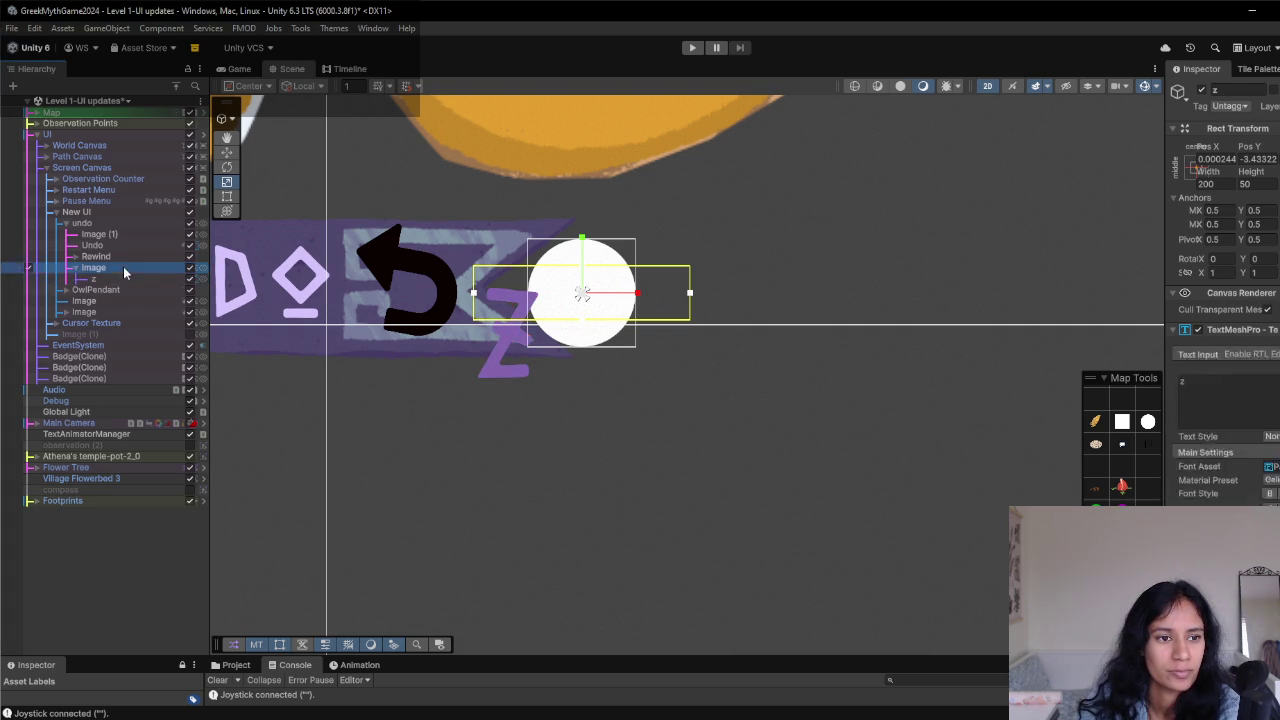
left_click(584, 292)
mouse_move(582, 295)
left_mouse_down()
mouse_move(560, 300)
mouse_move(620, 258)
mouse_move(636, 262)
mouse_move(604, 307)
mouse_move(554, 337)
left_mouse_up()
key("w")
- Move the z badge against the undo icon and tint it purple
left_click(135, 267)
left_click(239, 68)
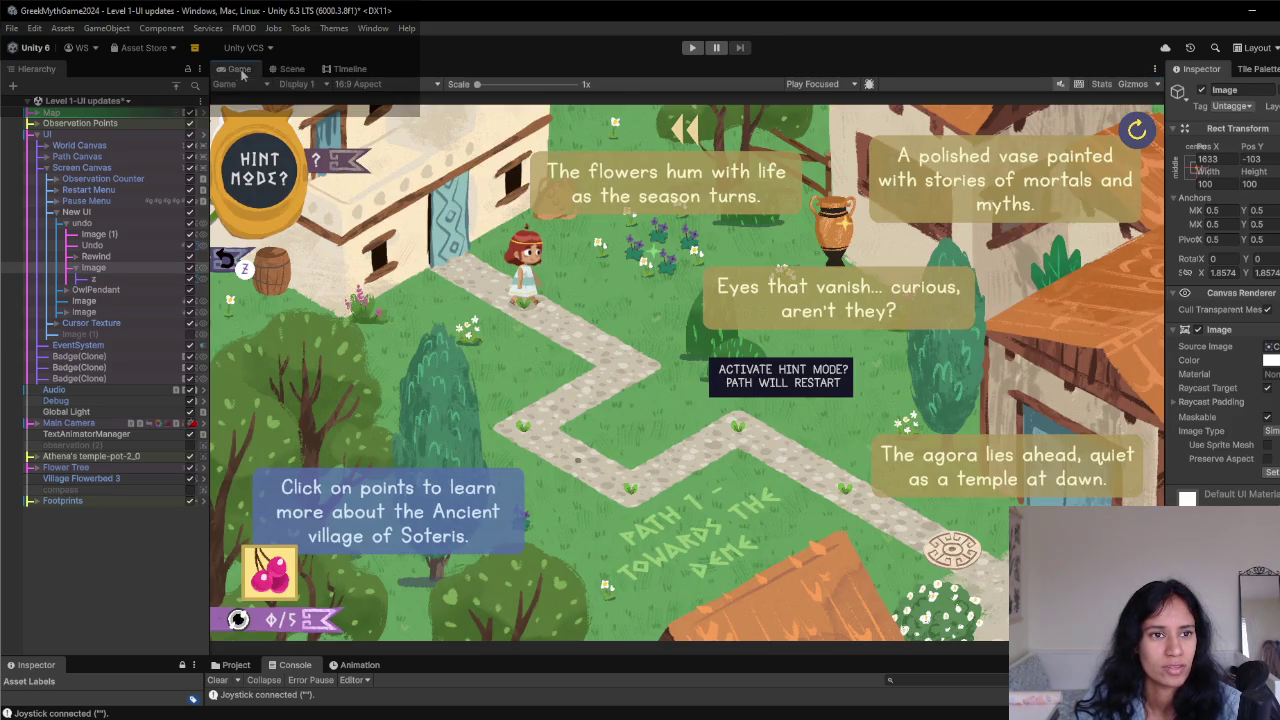
left_click(291, 69)
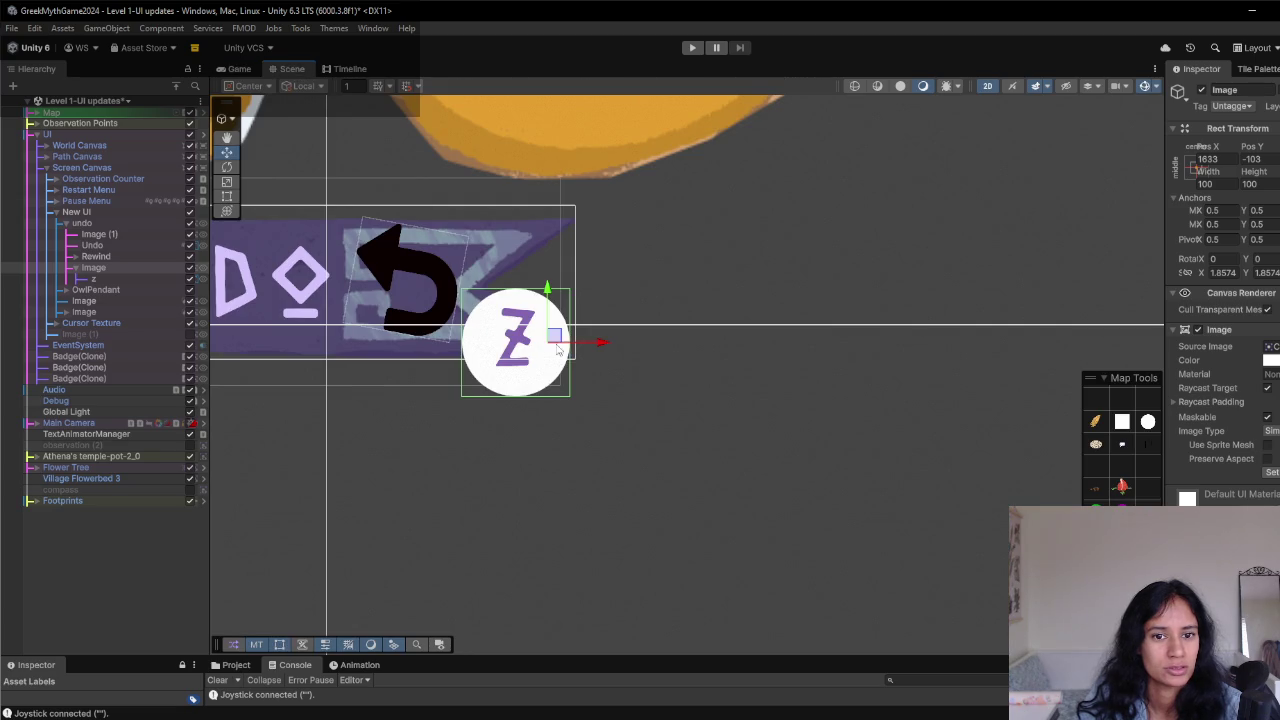
left_click_drag(616, 292, 574, 280)
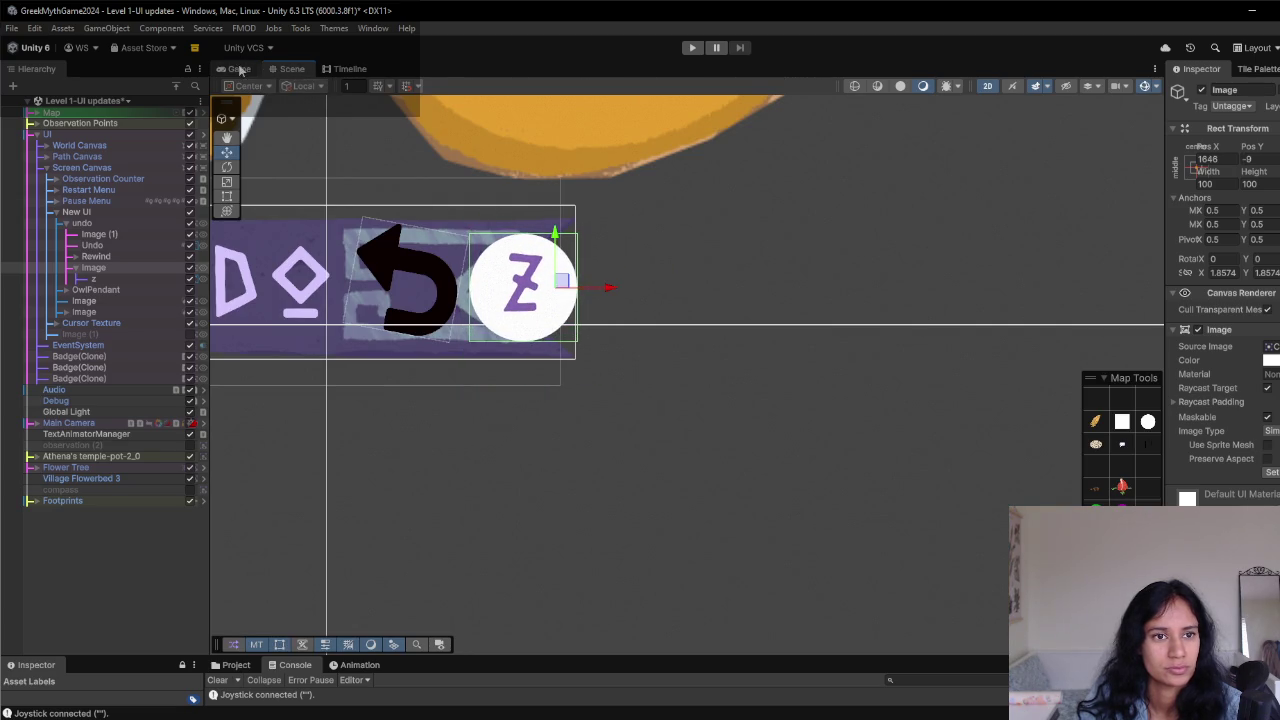
left_click(239, 68)
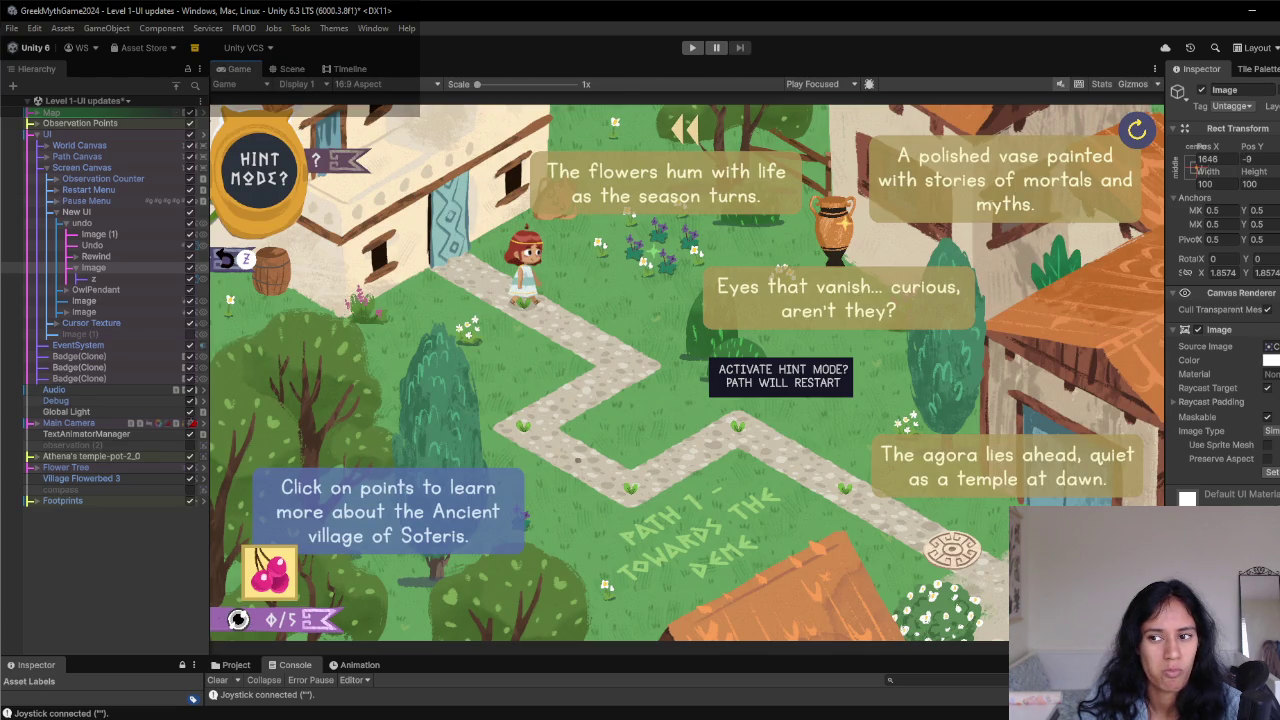
left_click(1270, 360)
mouse_move(1209, 434)
left_mouse_down()
mouse_move(1240, 500)
mouse_move(1234, 484)
mouse_move(1224, 504)
mouse_move(1226, 440)
mouse_move(1243, 482)
left_mouse_up()
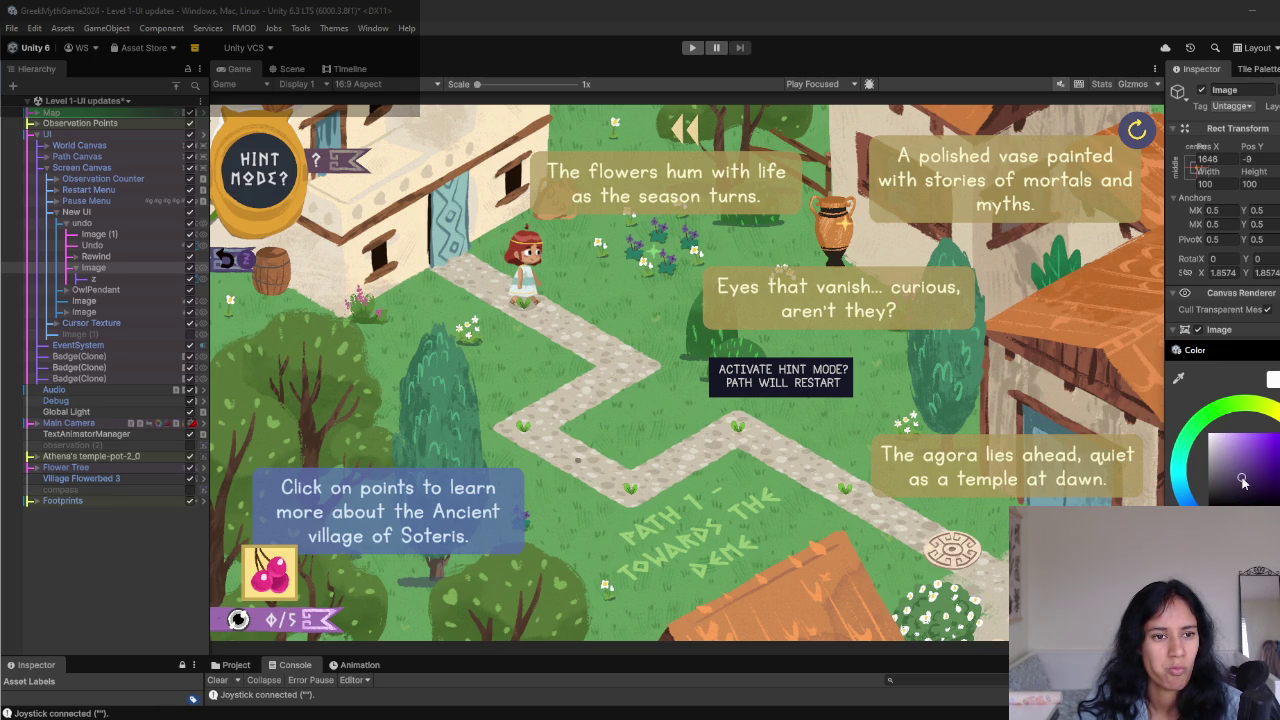
- Rename the badge image object to ControlZ
left_click(283, 70)
left_click(101, 270)
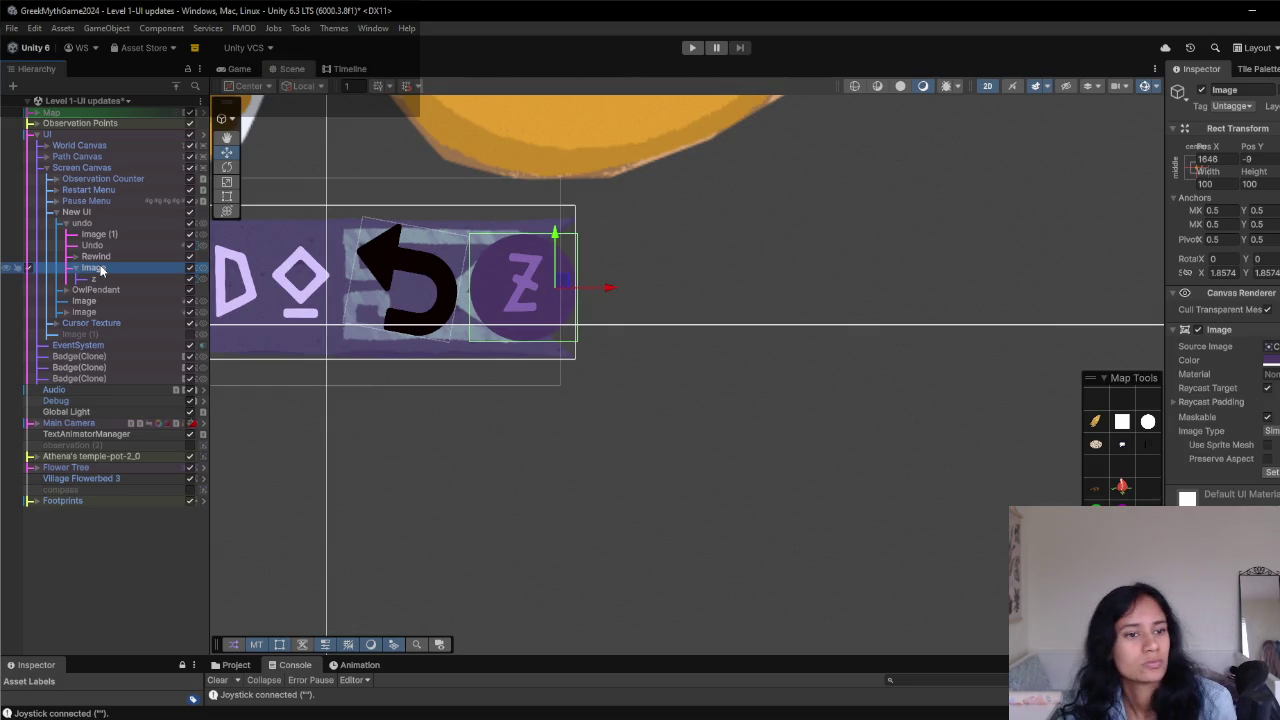
left_click(101, 268)
type("Can")
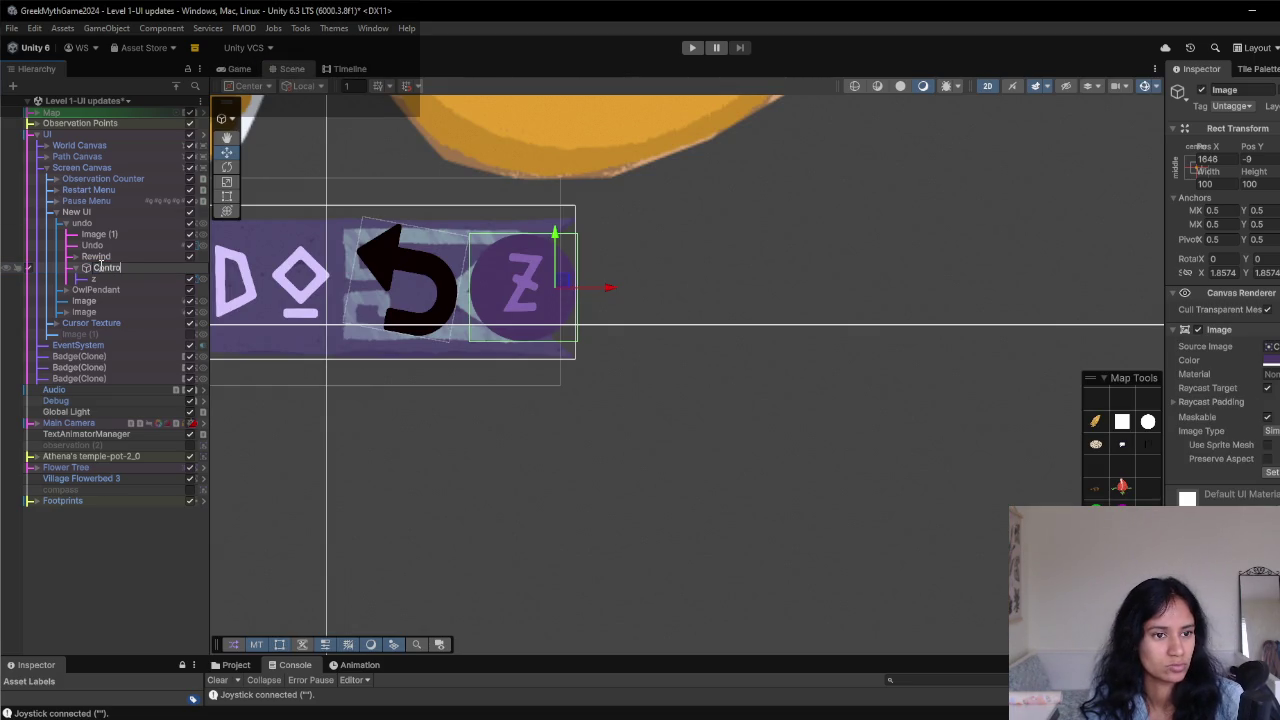
type("Z")
key("Return")
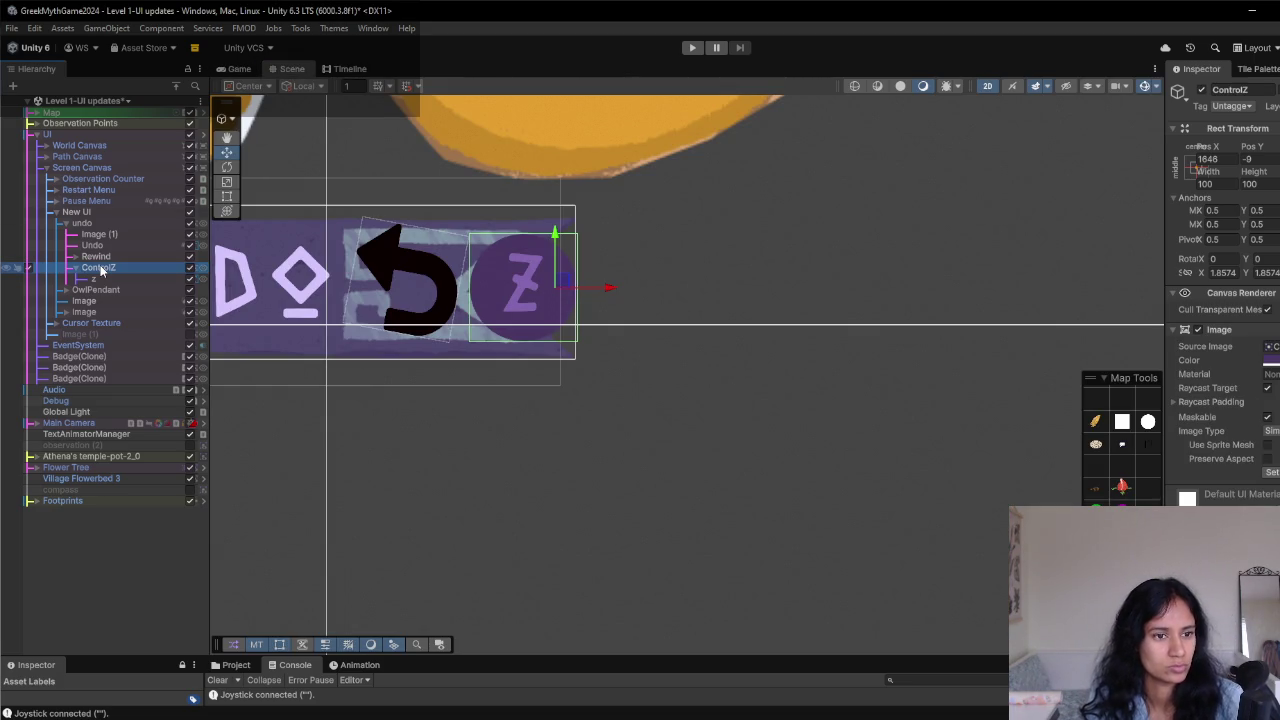
- Duplicate ControlZ and place the copy at the canvas's top-right corner
key("ctrl+d")
left_click_drag(561, 282, 776, 275)
scroll(737, 391, "down", 6)
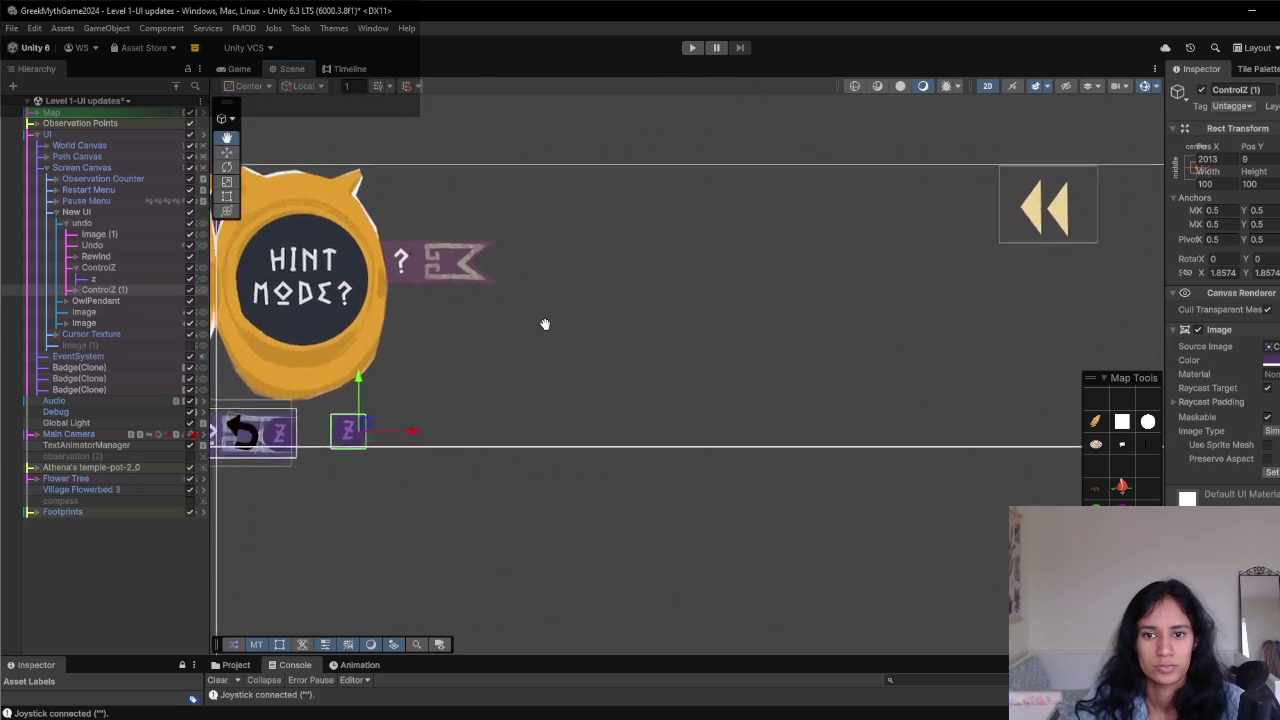
scroll(607, 316, "down", 3)
mouse_move(290, 400)
left_mouse_down()
mouse_move(978, 302)
mouse_move(952, 310)
mouse_move(971, 331)
left_mouse_up()
scroll(920, 362, "up", 2)
scroll(920, 362, "up", 2)
- Change the copied badge's letter from z to R and preview it
left_click(76, 289)
left_click(93, 300)
left_click(1263, 408)
key("BackSpace")
type("R")
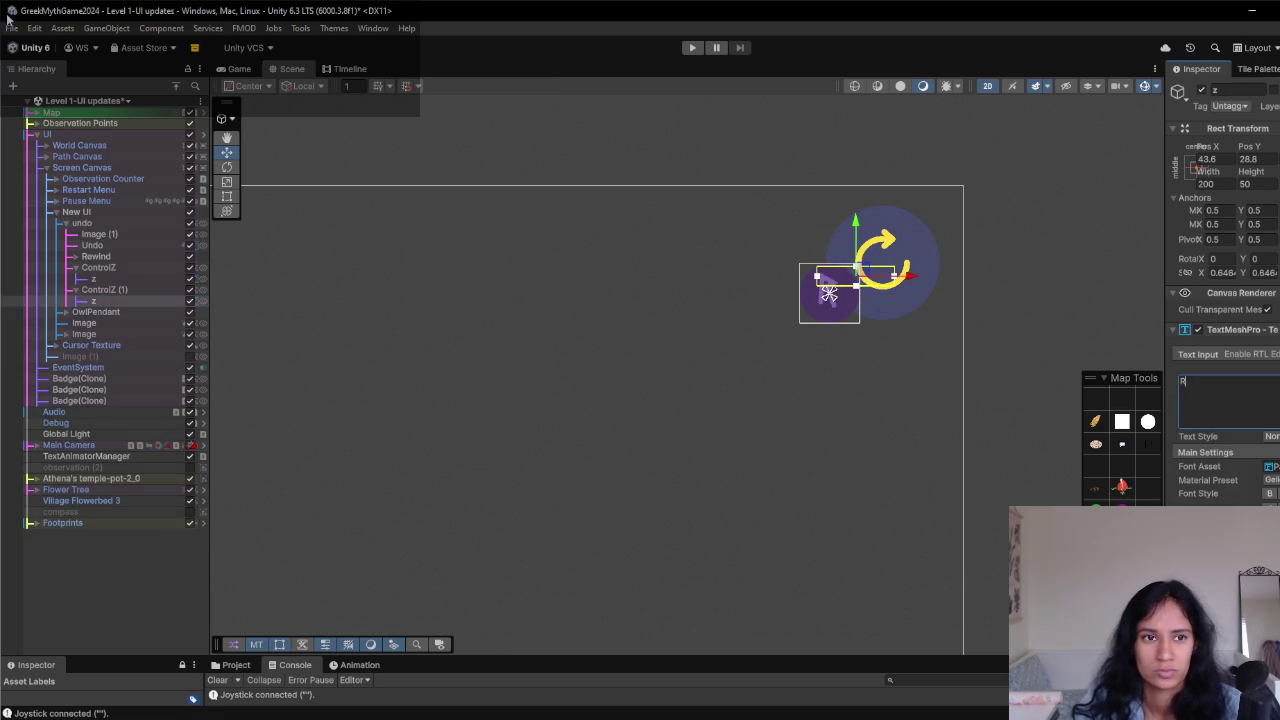
left_click(241, 69)
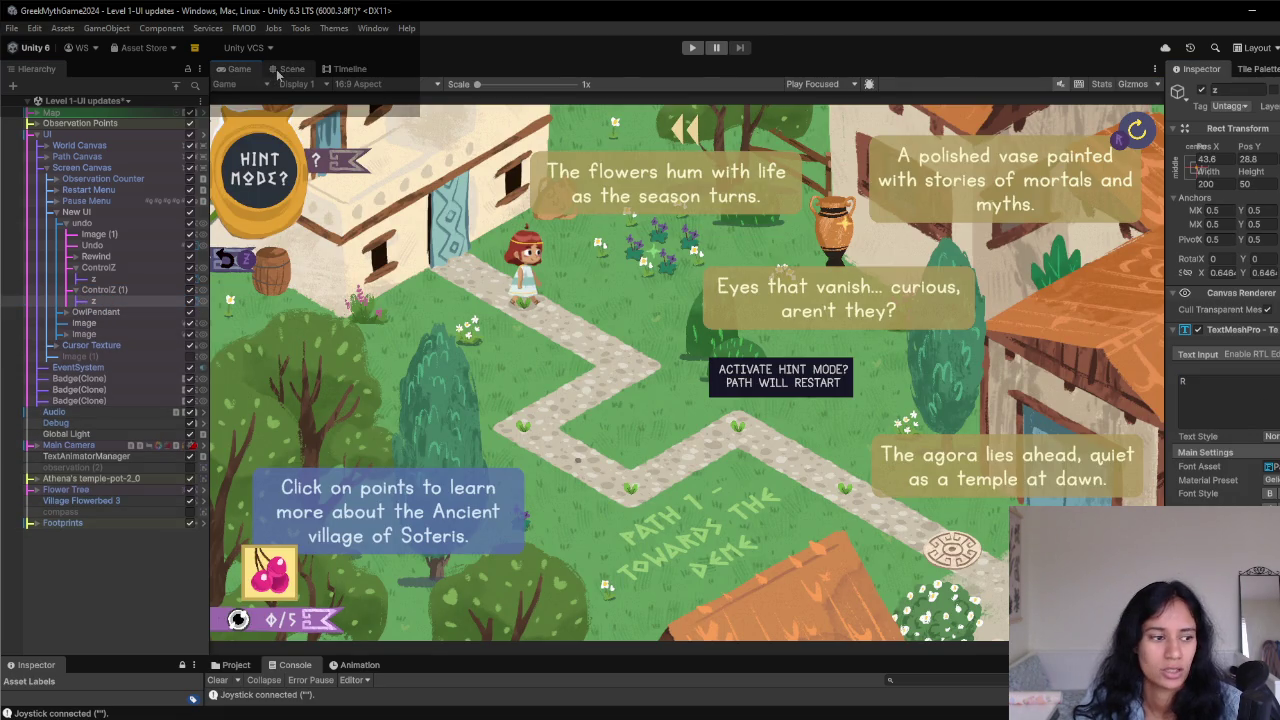
left_click(279, 73)
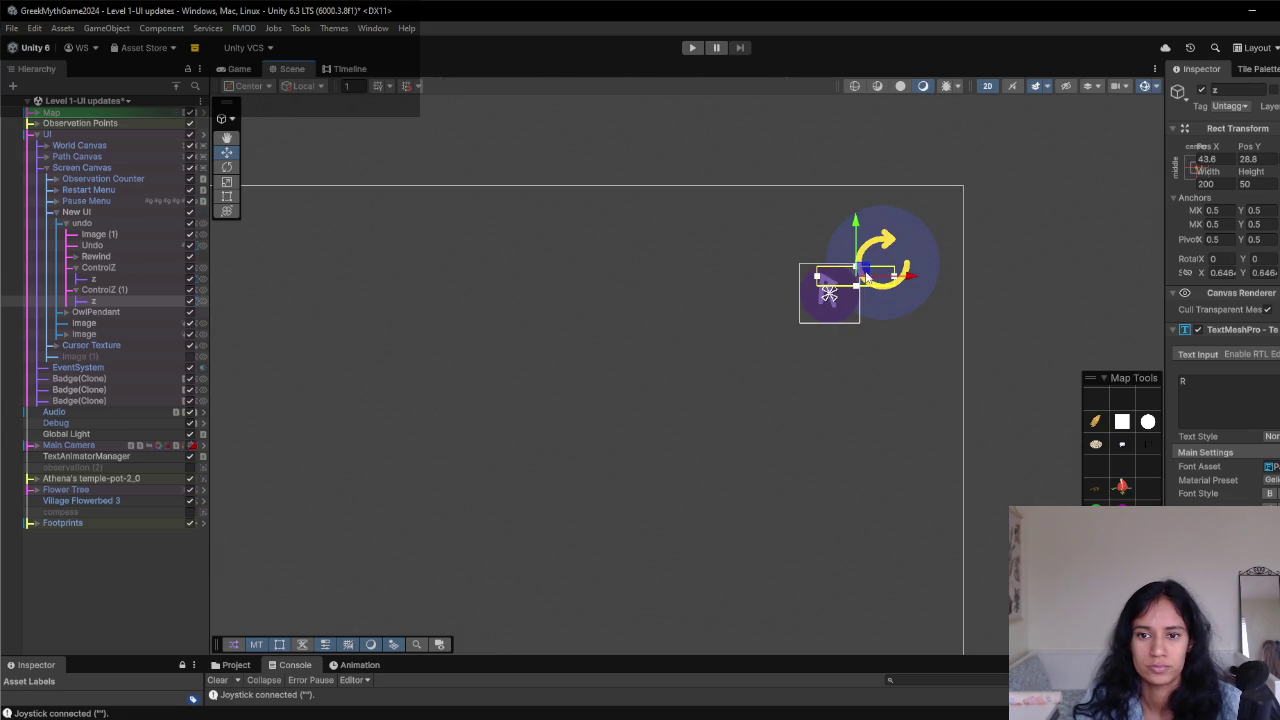
- Place the R badge on the restart button's corner, check it in-game, and hide the Z badge
left_click(134, 289)
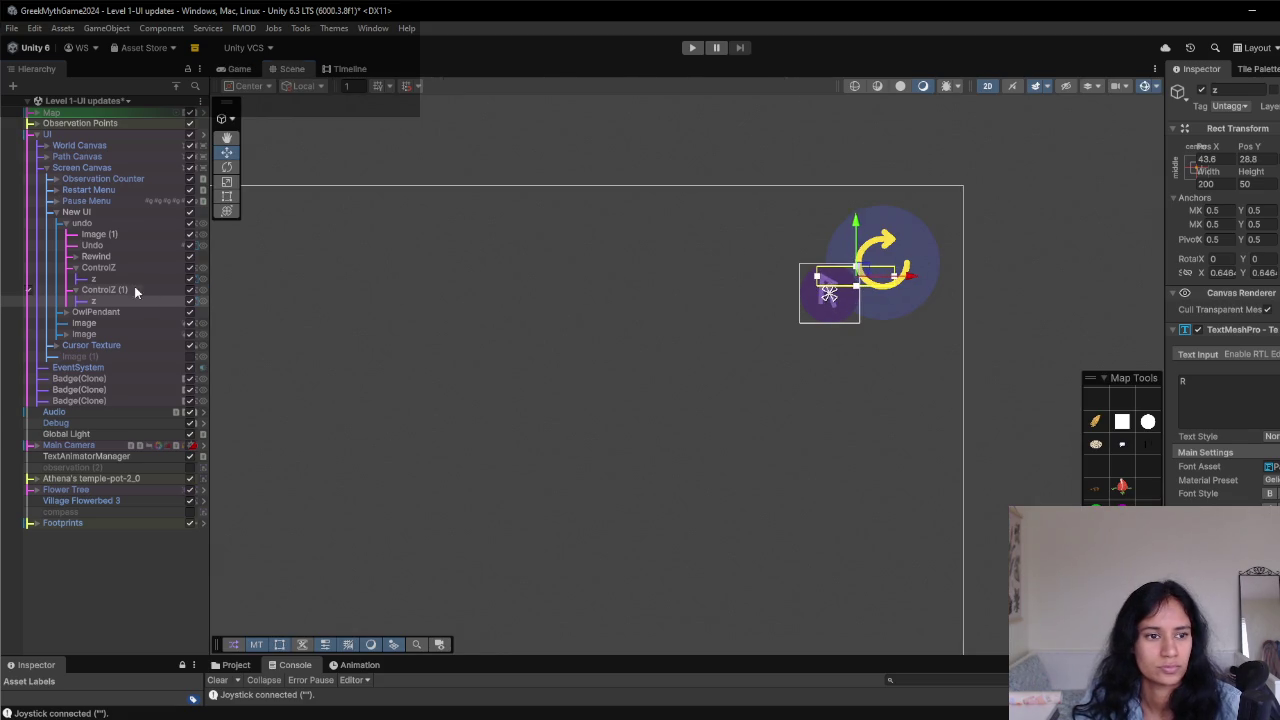
mouse_move(855, 287)
left_mouse_down()
mouse_move(975, 289)
mouse_move(957, 300)
mouse_move(857, 293)
left_mouse_up()
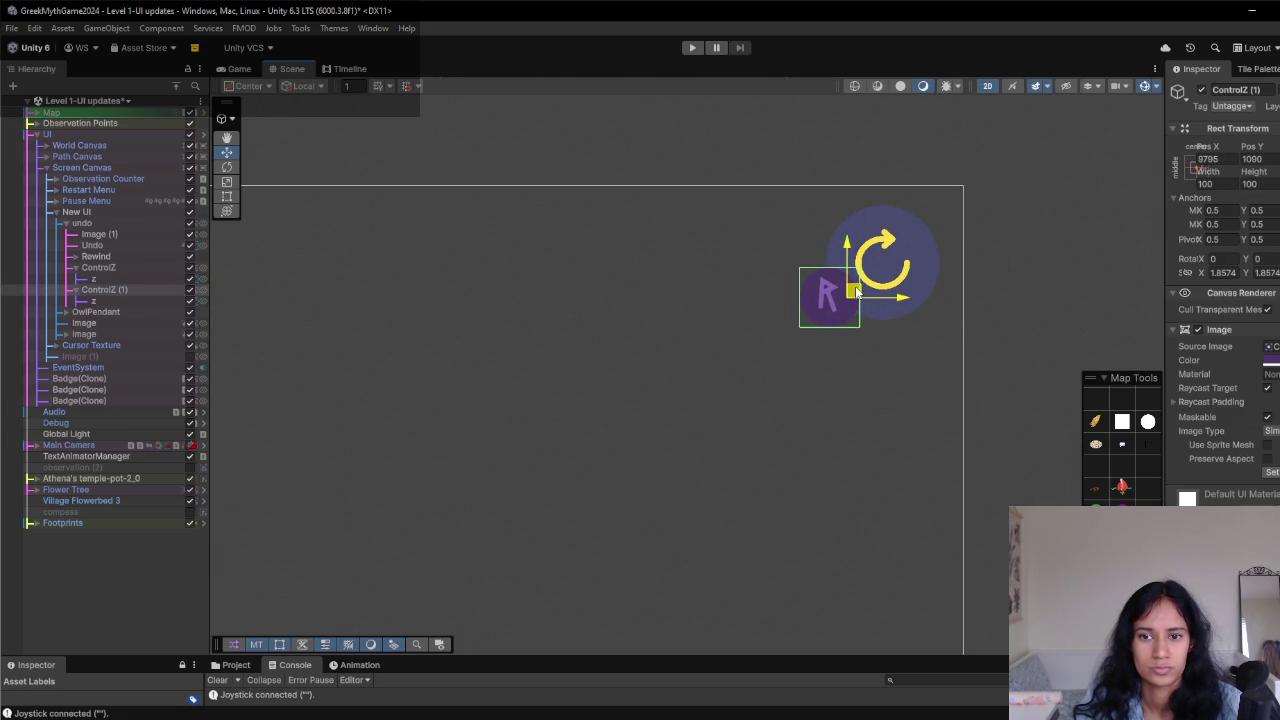
left_click(345, 68)
left_click(236, 68)
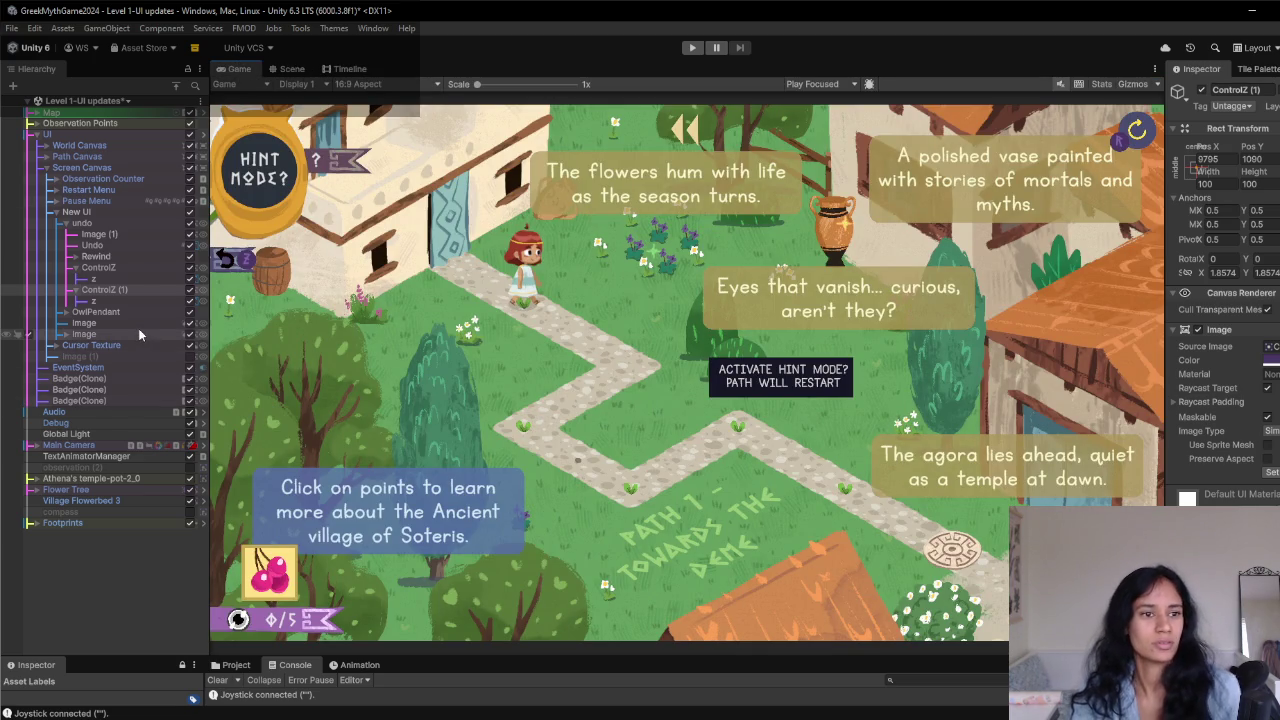
left_click(190, 272)
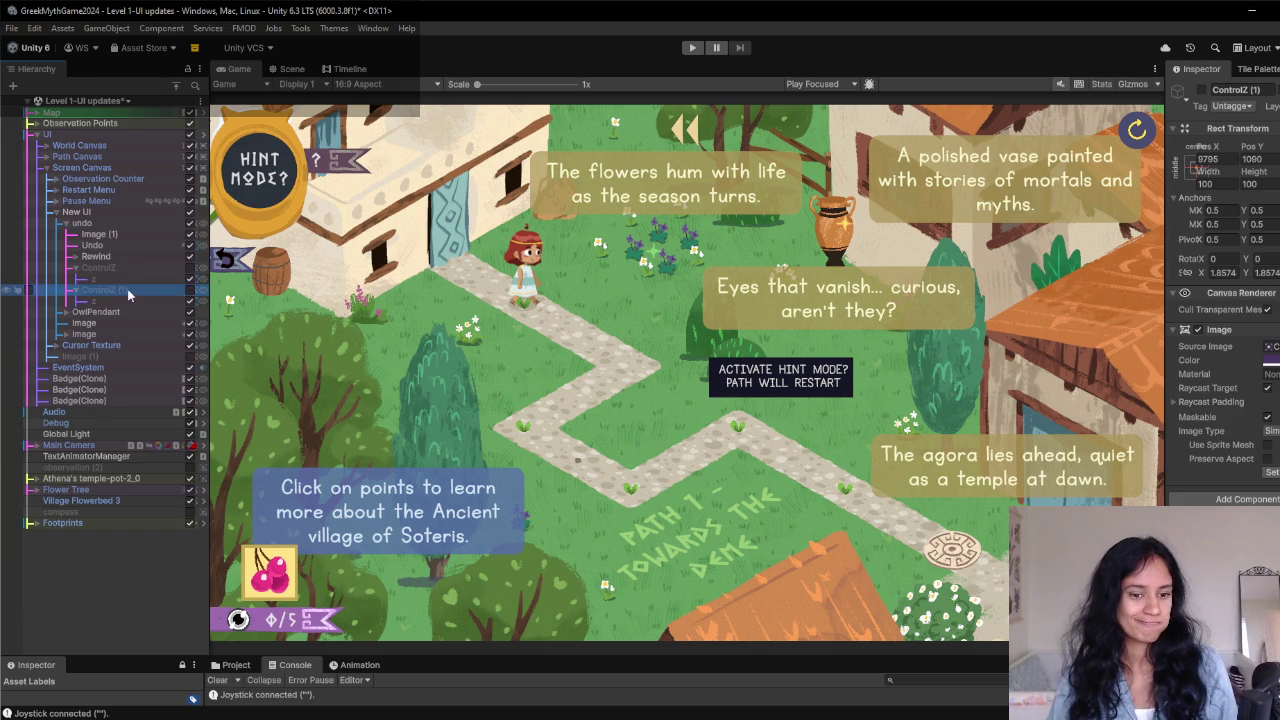
- In the Playtest Post demo notes, add then remove 'and click' after 'select a POI'
mouse_move(389, 698)
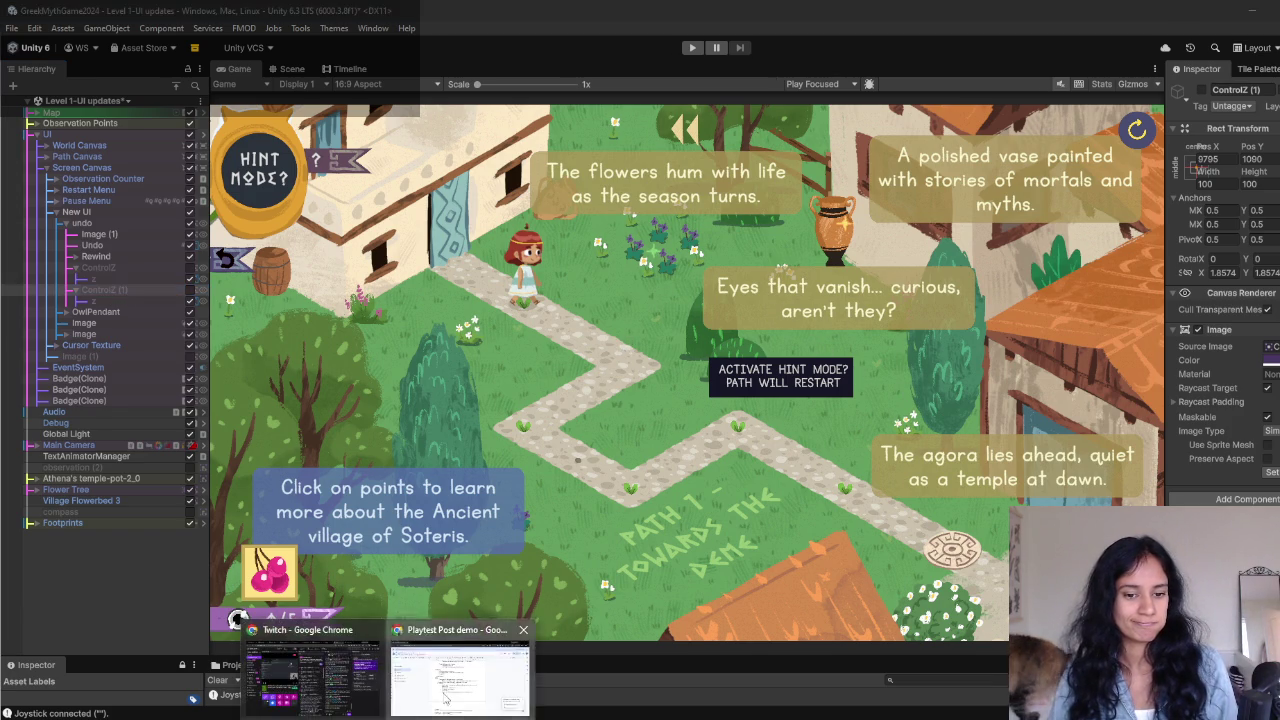
left_click(447, 699)
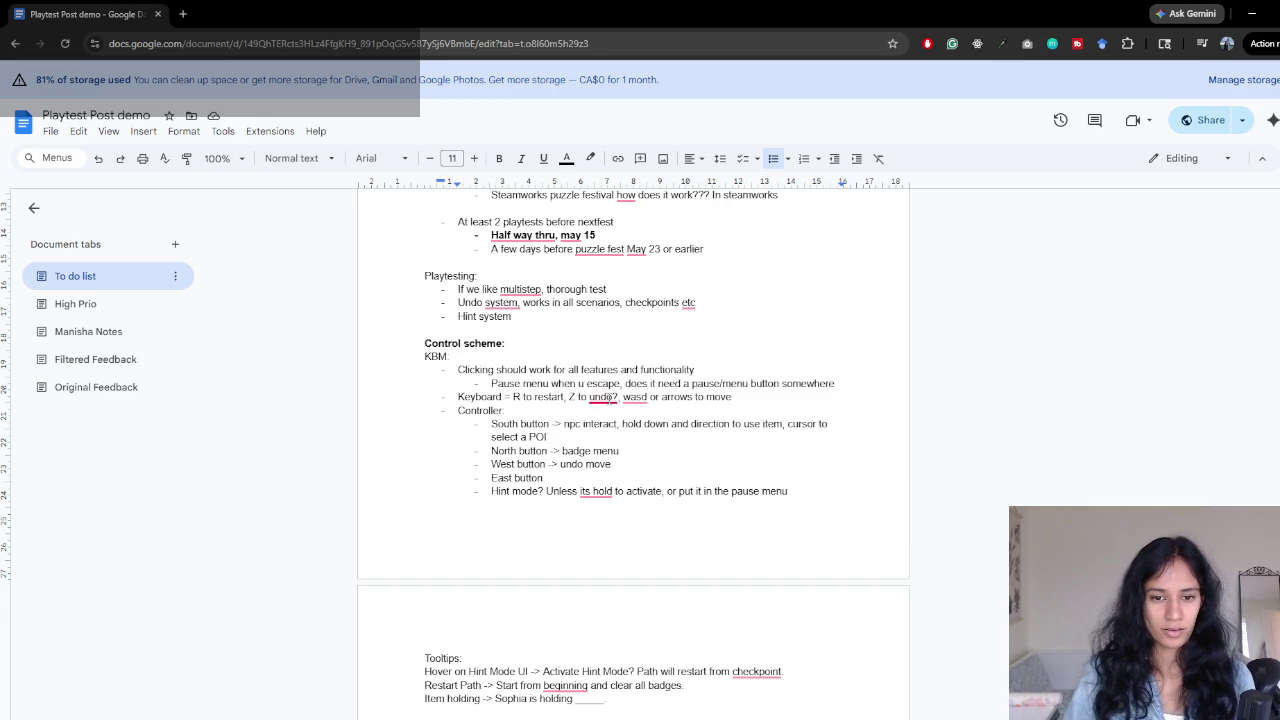
scroll(814, 405, "down", 1)
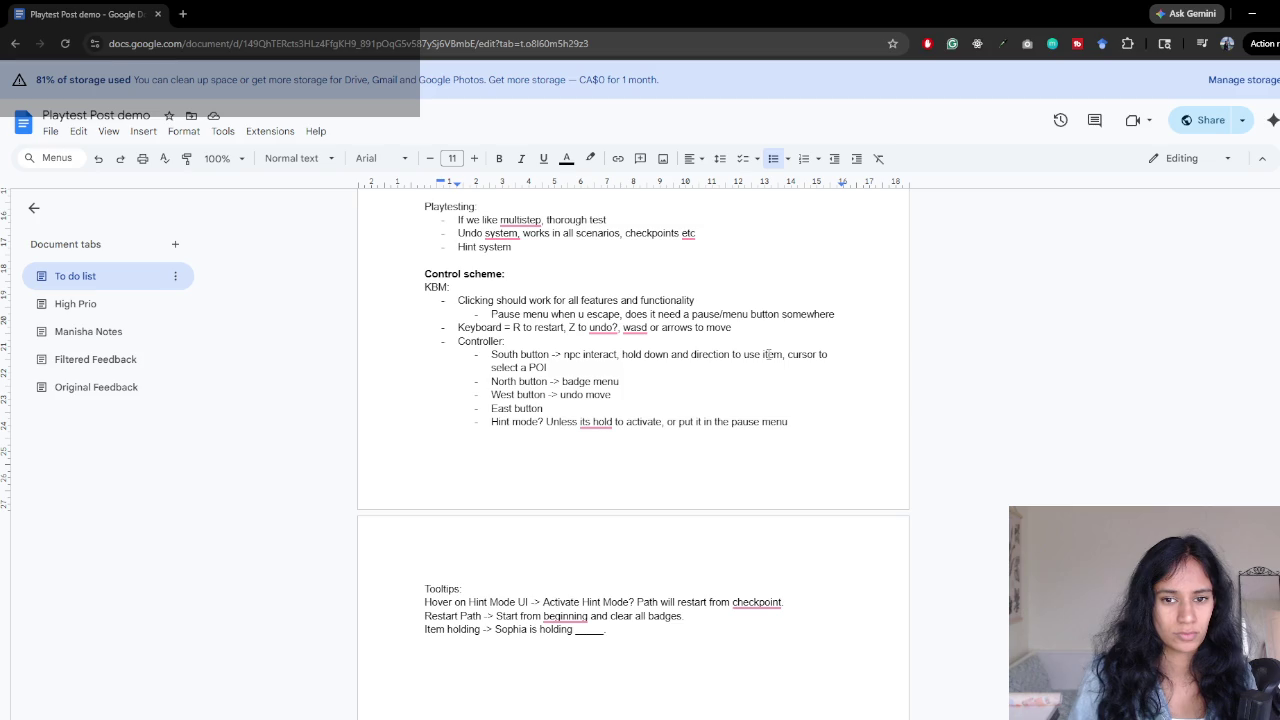
left_click_drag(781, 355, 769, 370)
left_click(769, 372)
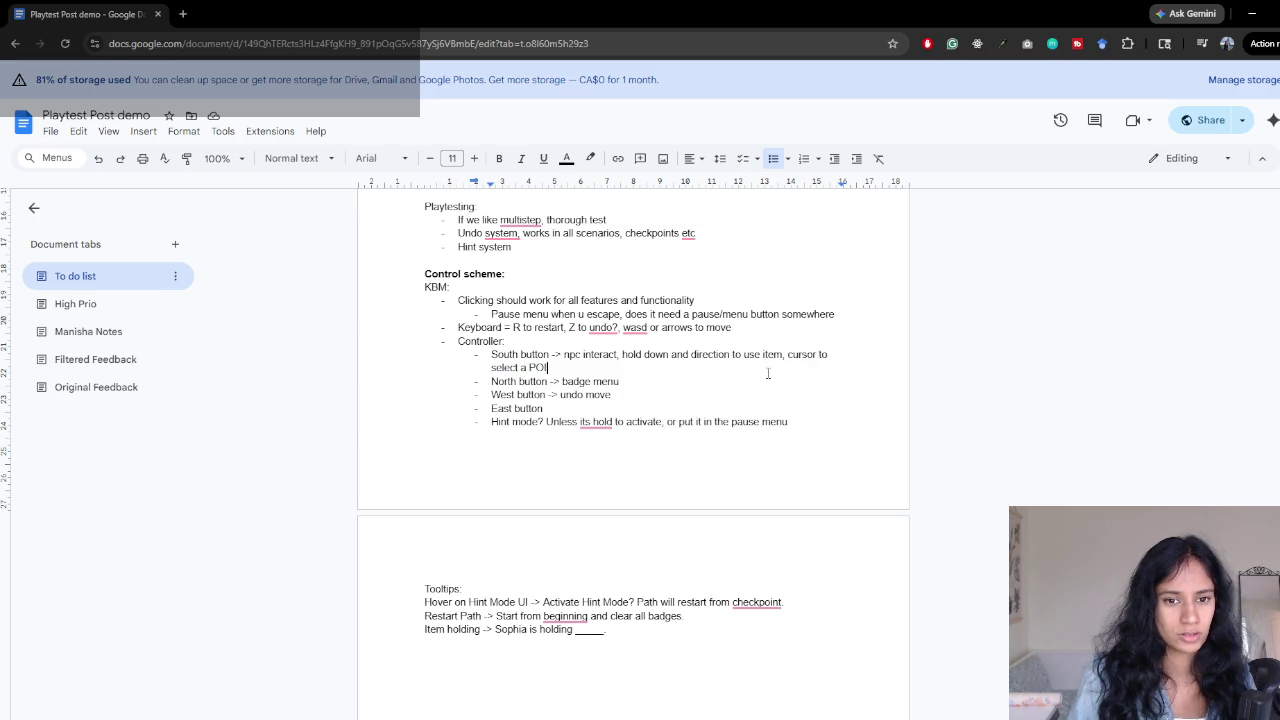
type(" and click")
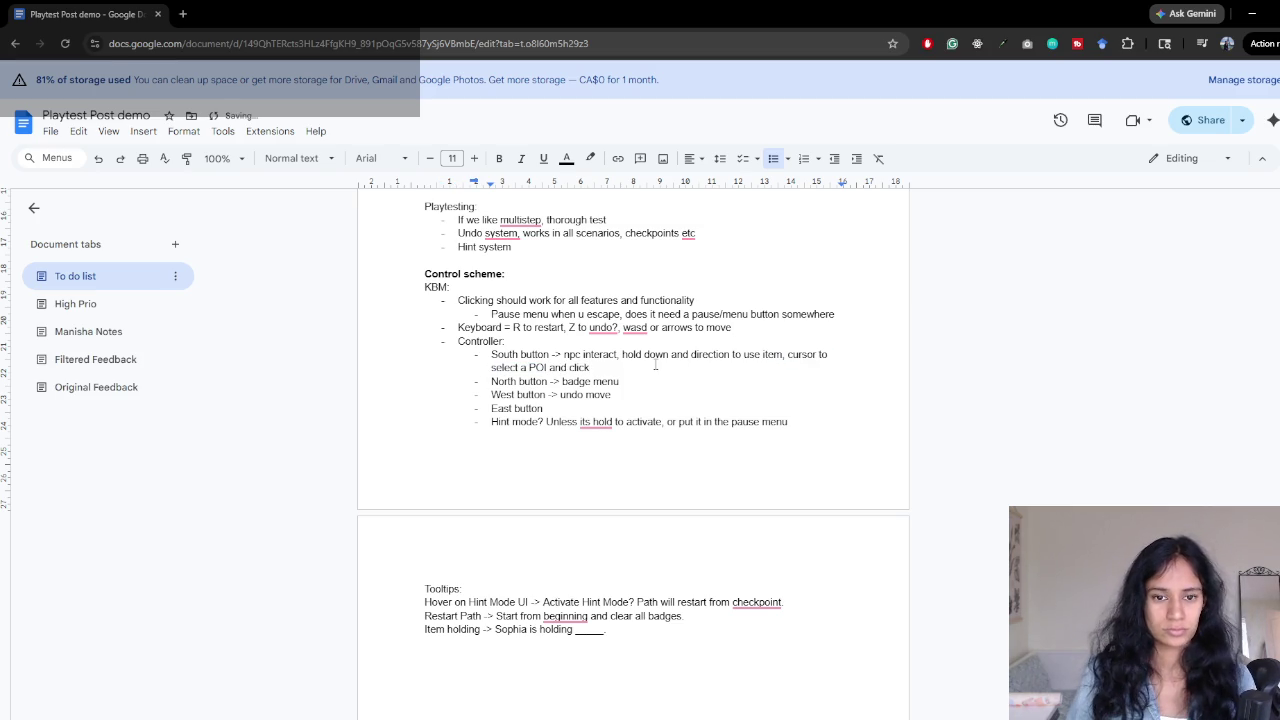
key("ctrl+BackSpace")
key("ctrl+BackSpace")
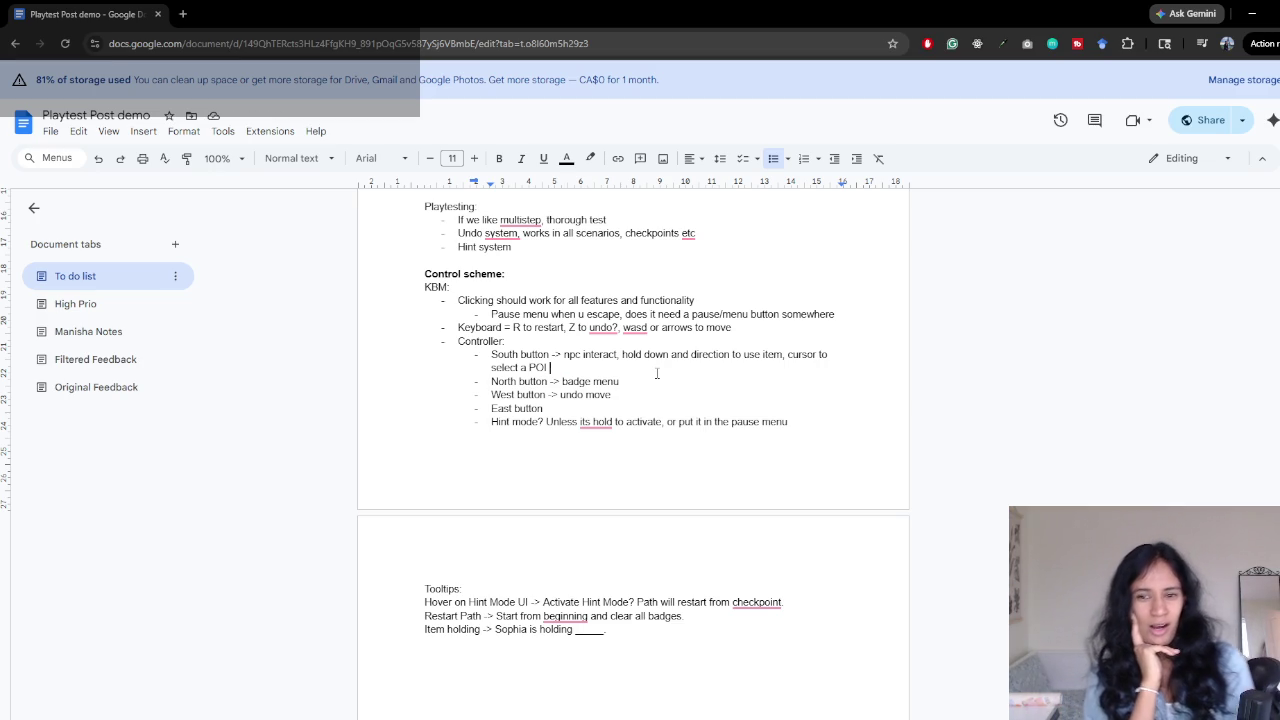
- Join the Hint mode line onto the East button line with '->', then switch to Unity and back
key("Down")
key("Down")
key("Delete")
type("-")
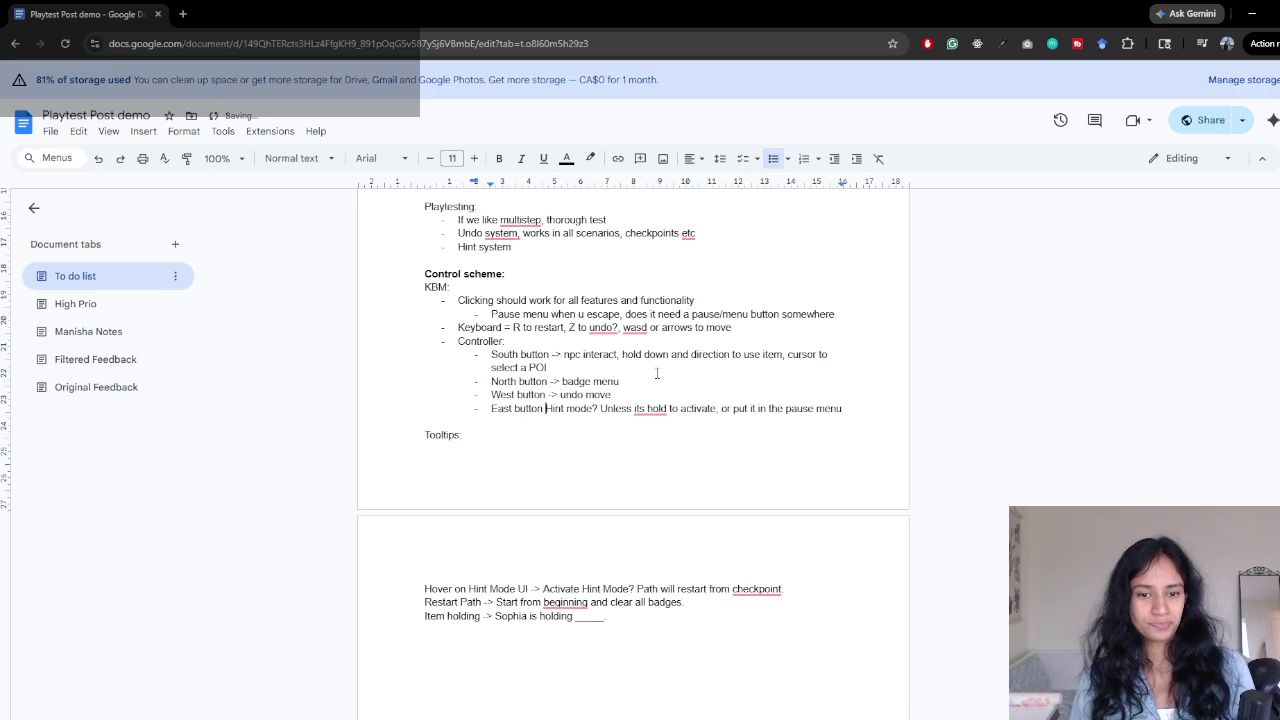
type(">")
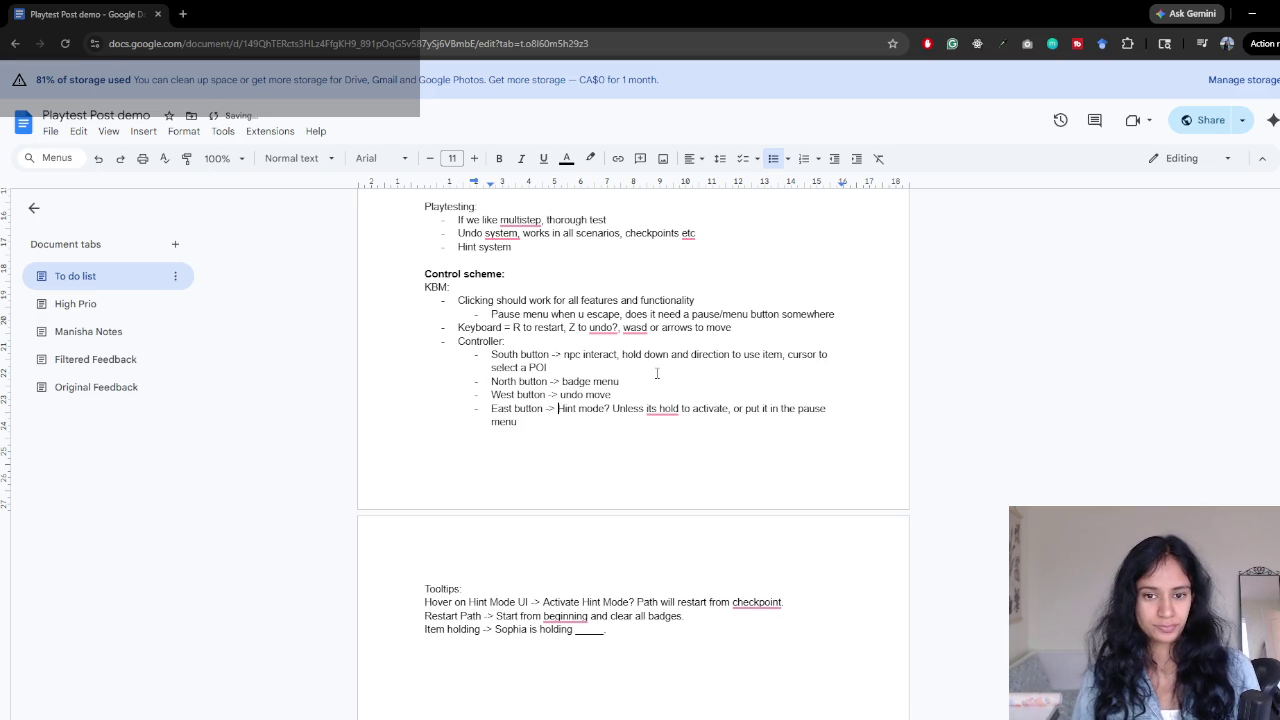
key("alt+Tab")
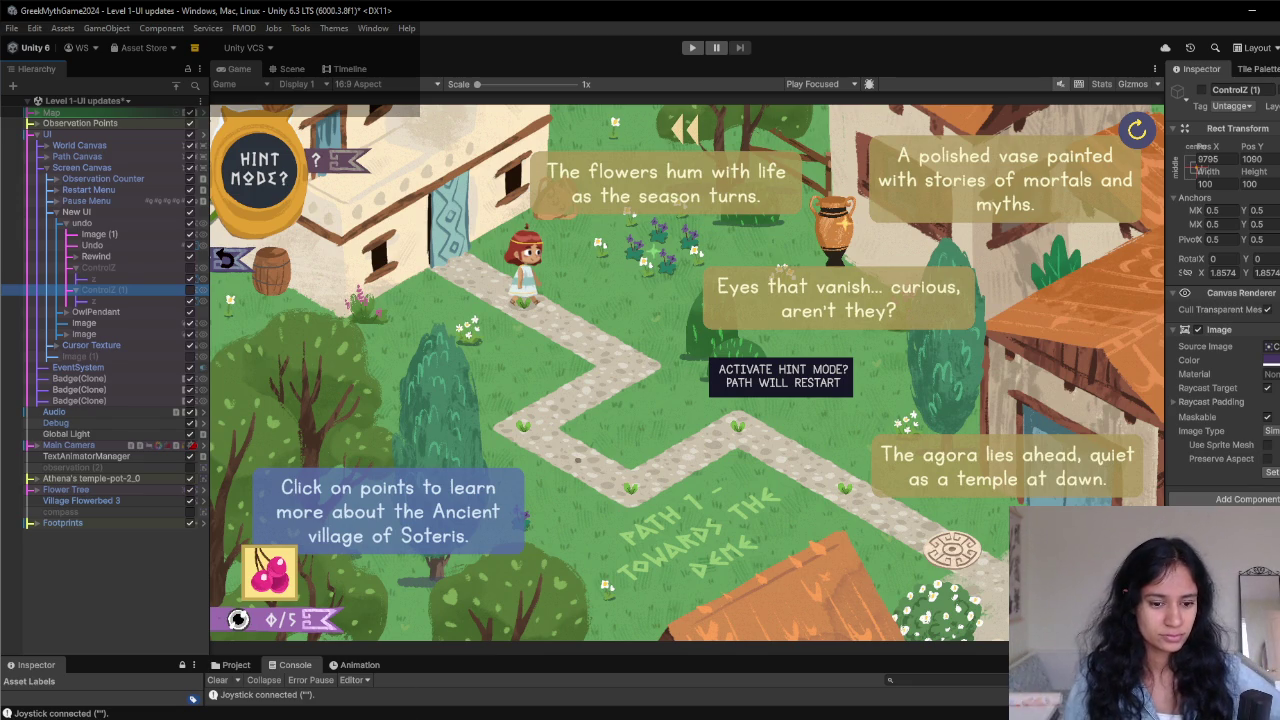
mouse_move(400, 708)
left_click(441, 705)
scroll(630, 555, "up", 5)
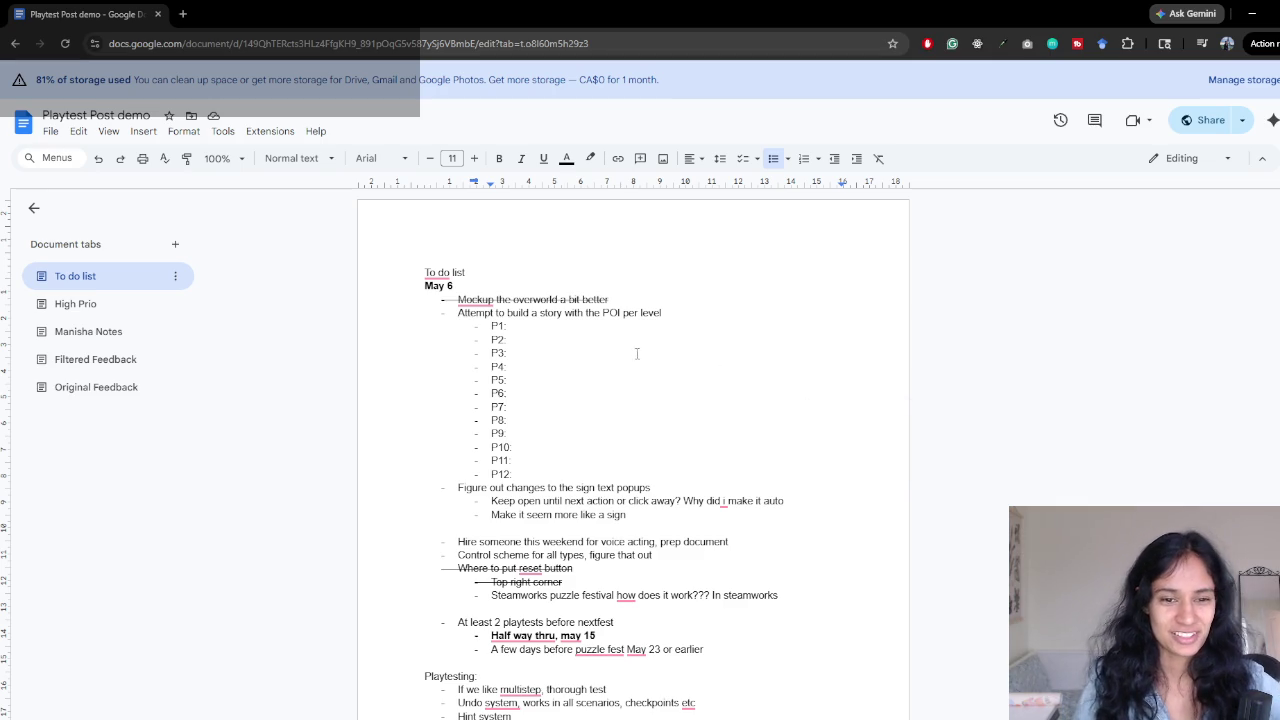
scroll(640, 354, "down", 3)
scroll(640, 400, "down", 3)
double_click(589, 358)
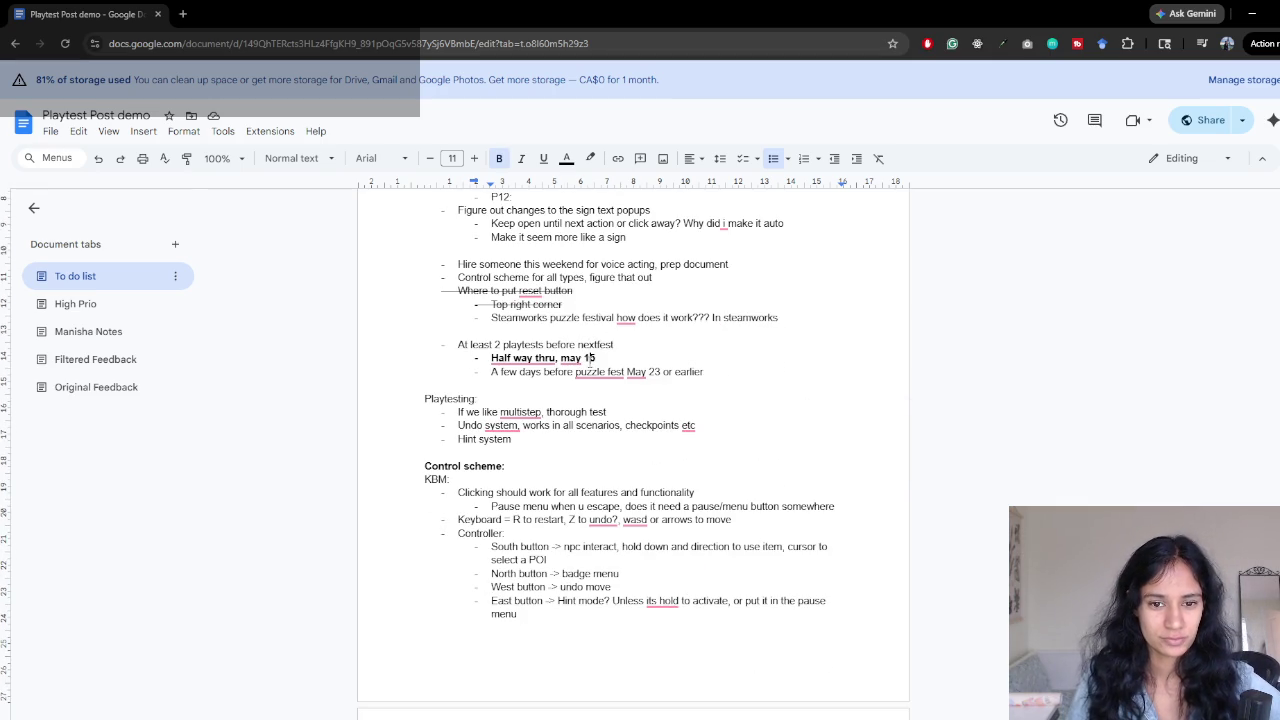
triple_click(589, 358)
left_click(576, 319)
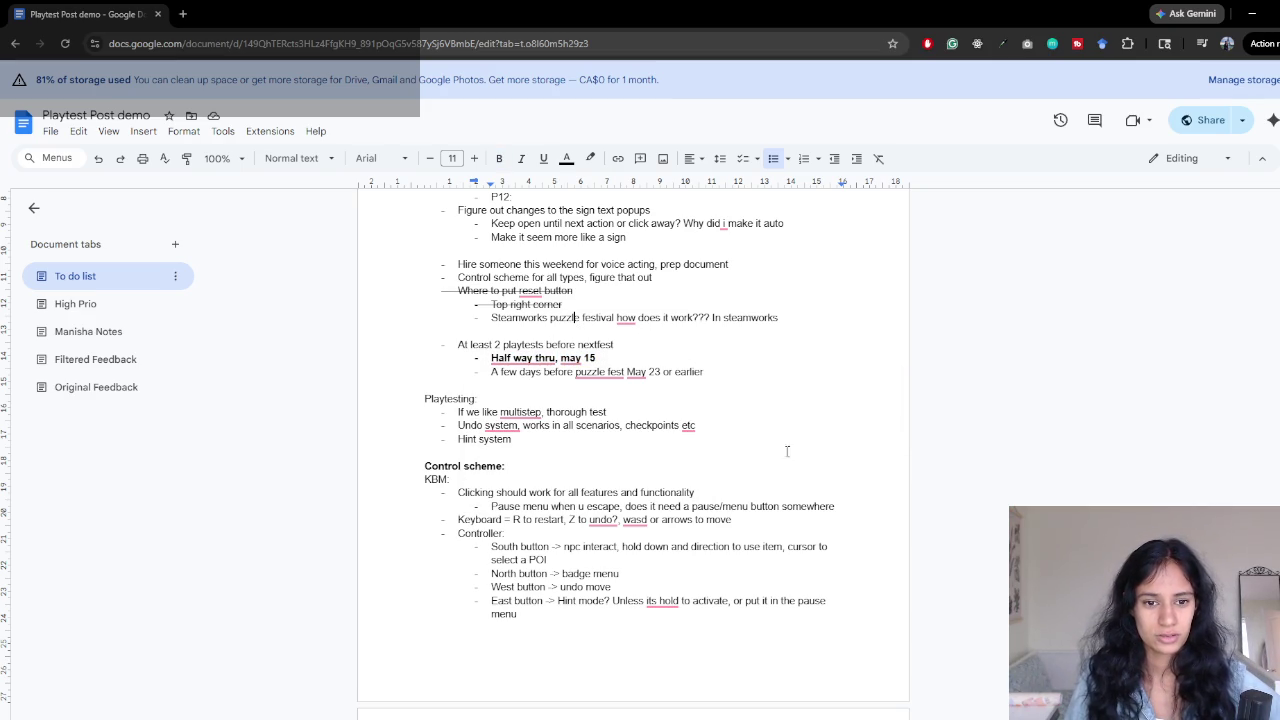
scroll(790, 445, "down", 3)
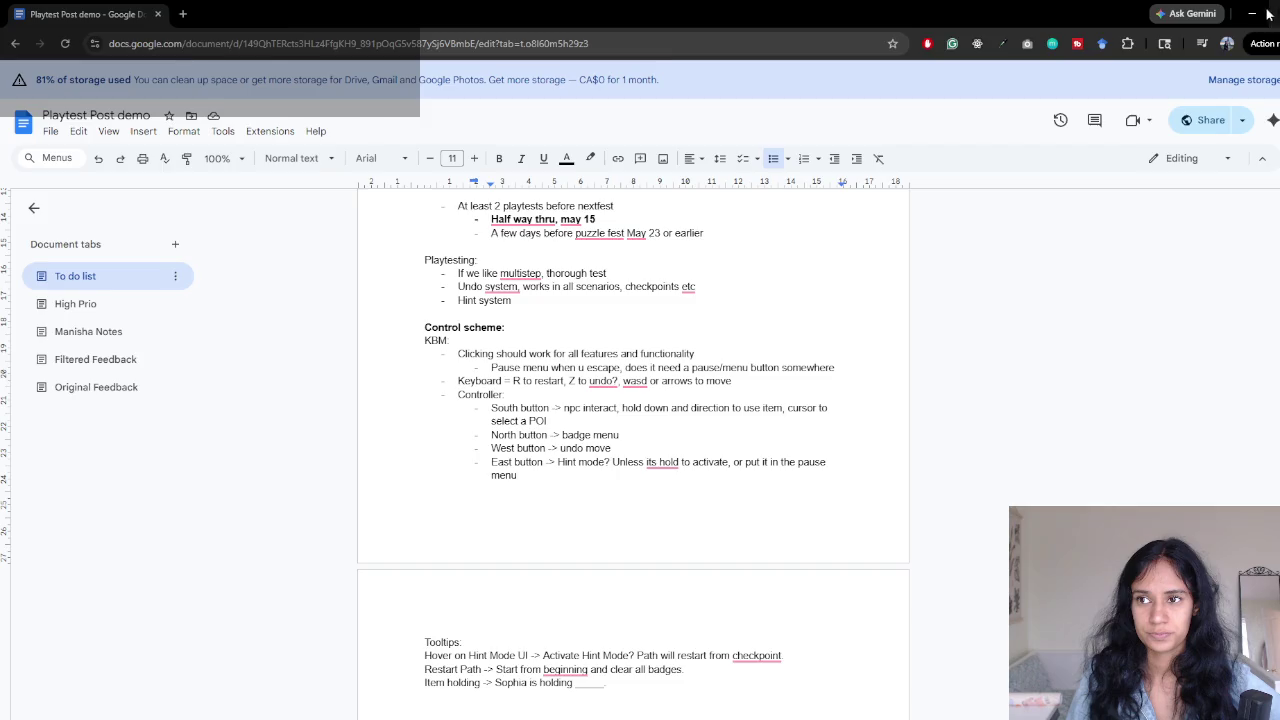
key("alt+Tab")
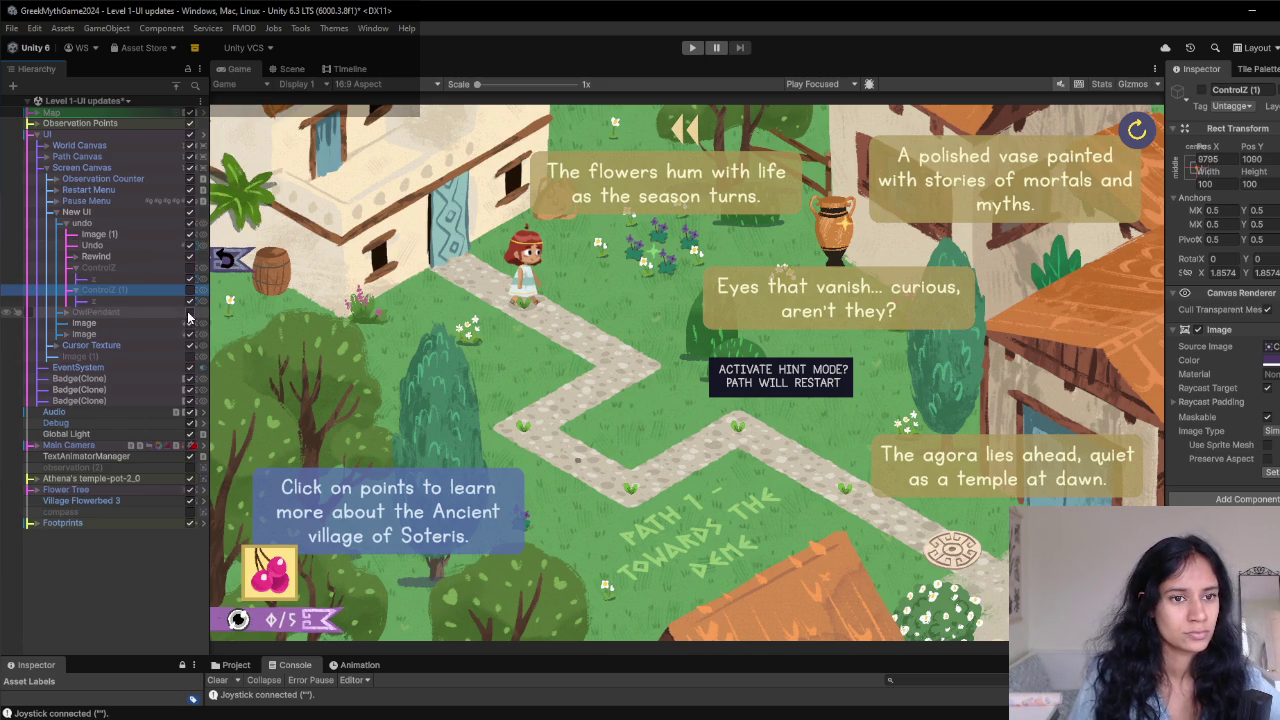
- Toggle the question-mark tag and HINT MODE badge visibility to compare with the compass
left_click(64, 313)
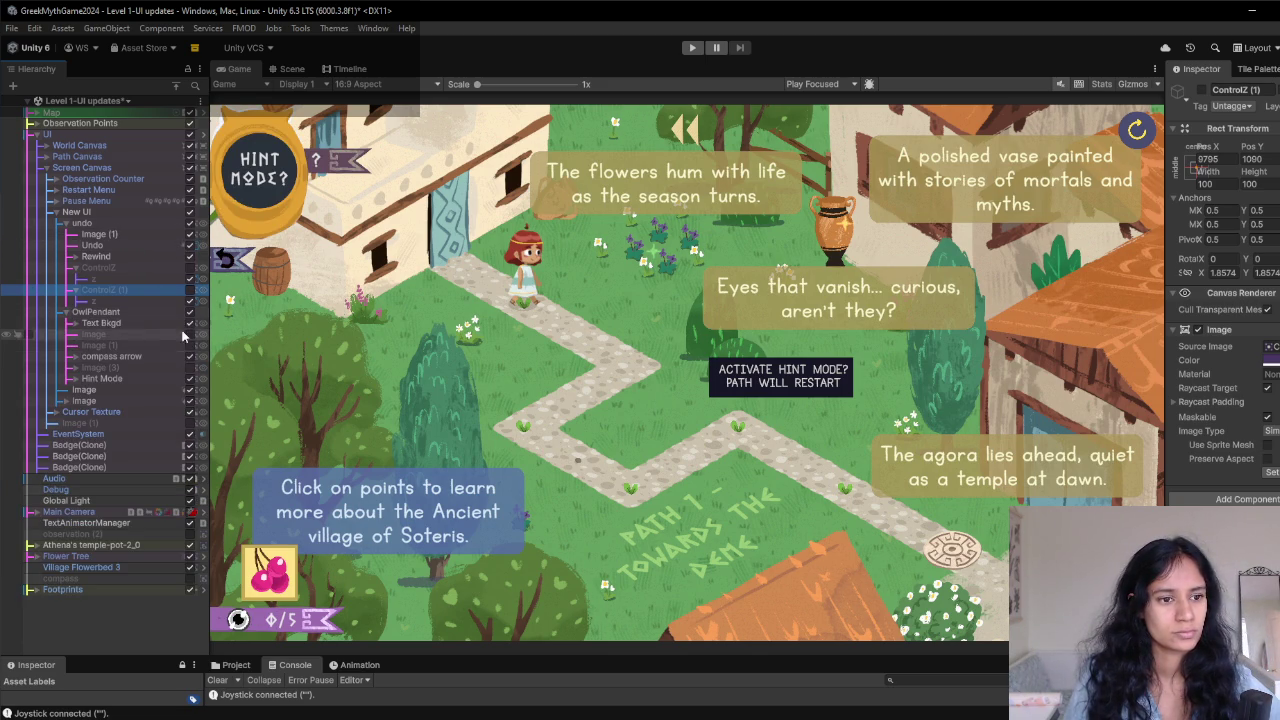
left_click(190, 325)
left_click(190, 325)
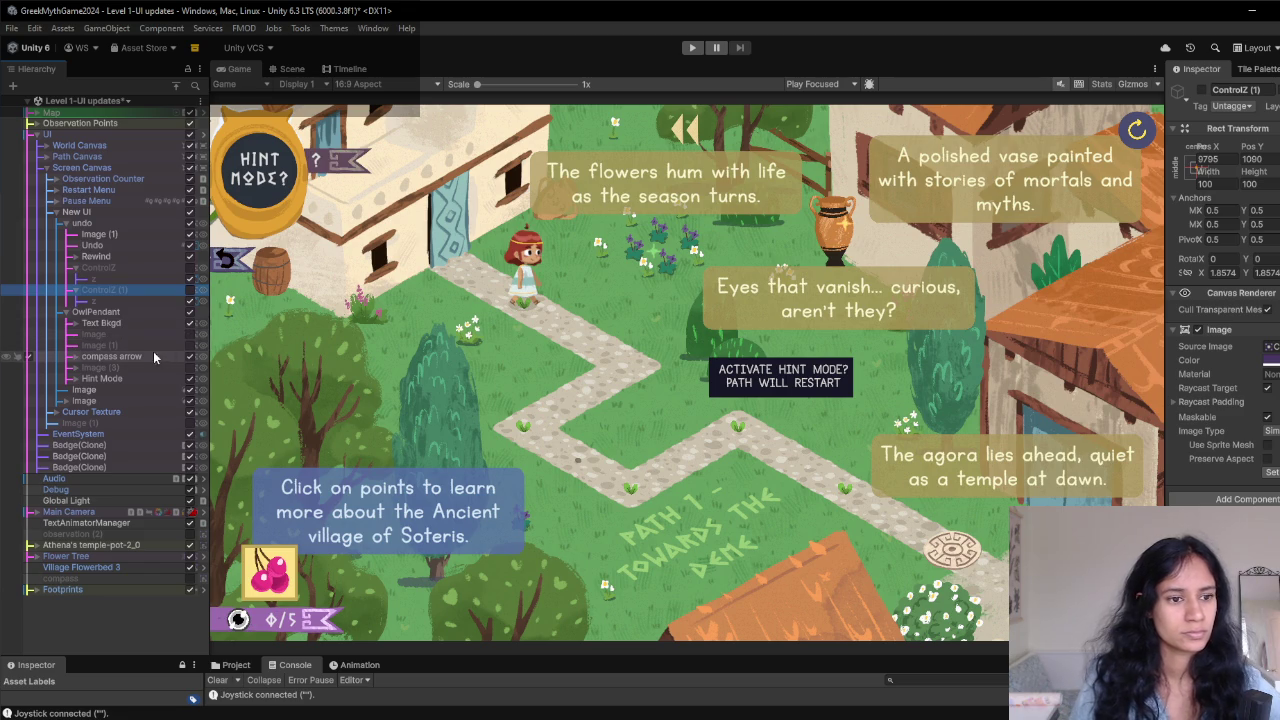
left_click(190, 378)
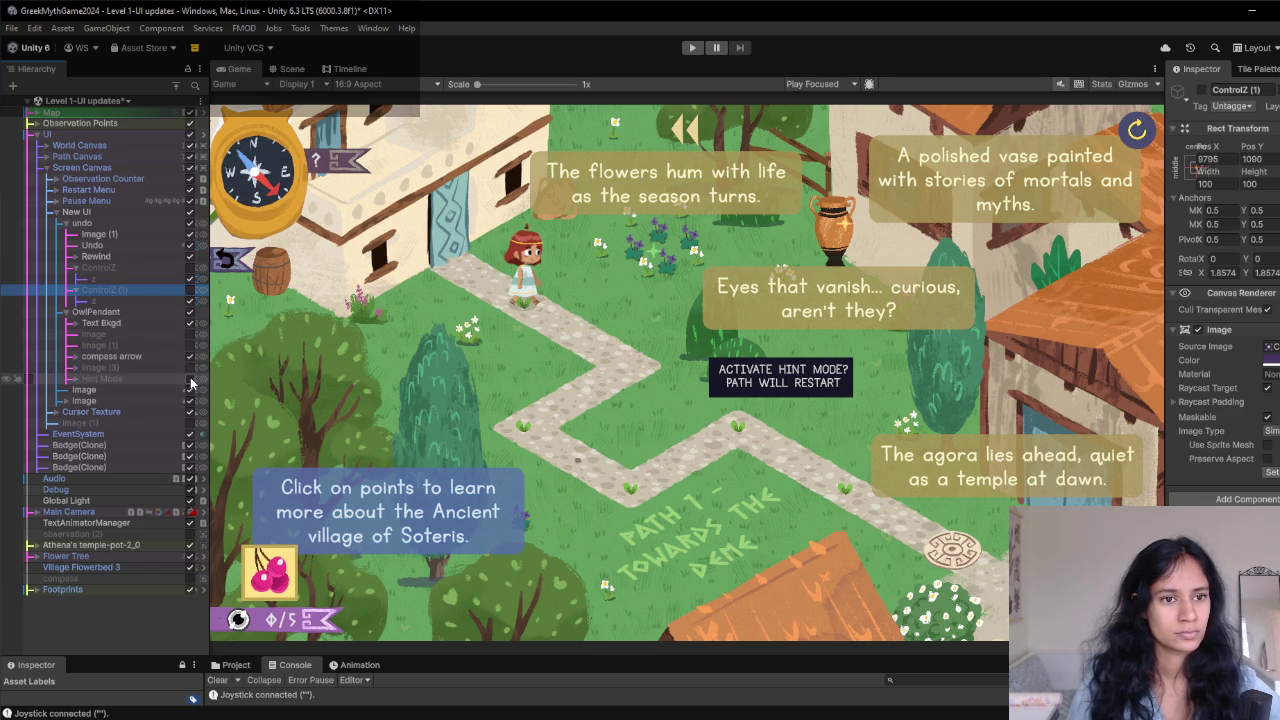
left_click(190, 379)
left_click(190, 379)
left_click(190, 379)
left_click(190, 379)
left_click(190, 379)
left_click(190, 379)
left_click(190, 379)
- Shift the HINT MODE badge slightly left, check it in the game view, then hide it
double_click(117, 379)
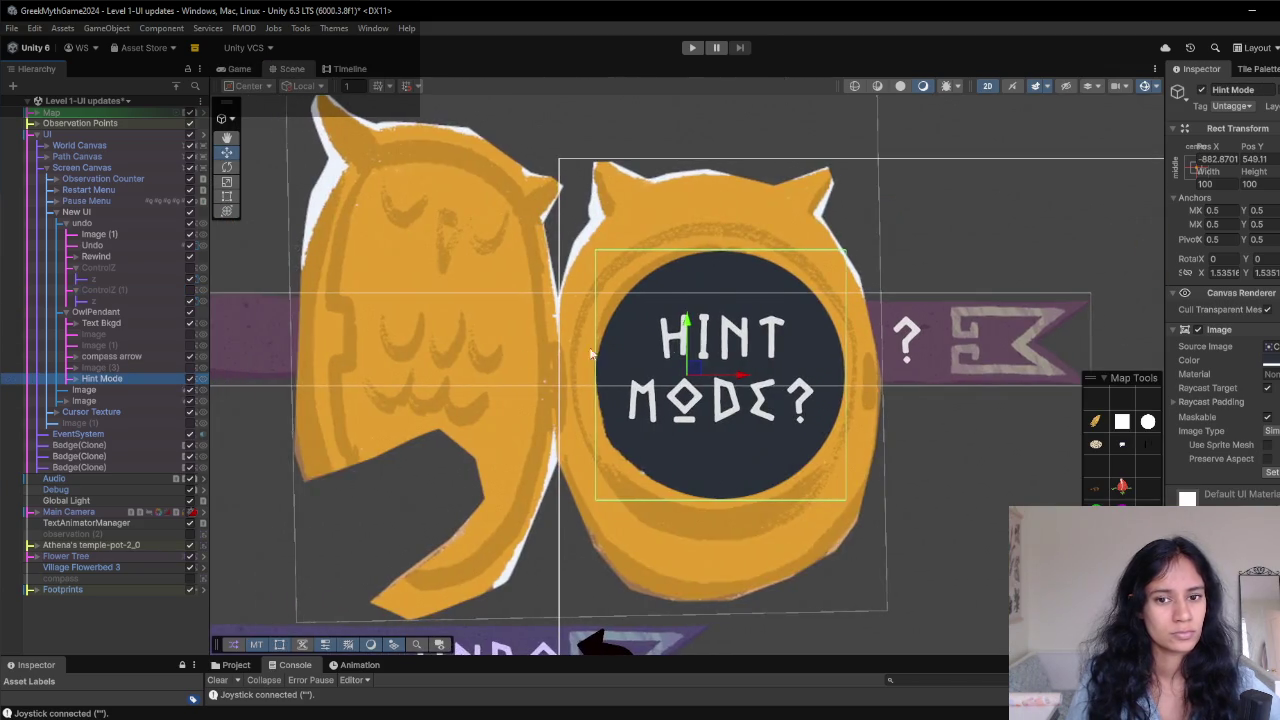
left_click_drag(740, 374, 731, 374)
left_click(238, 68)
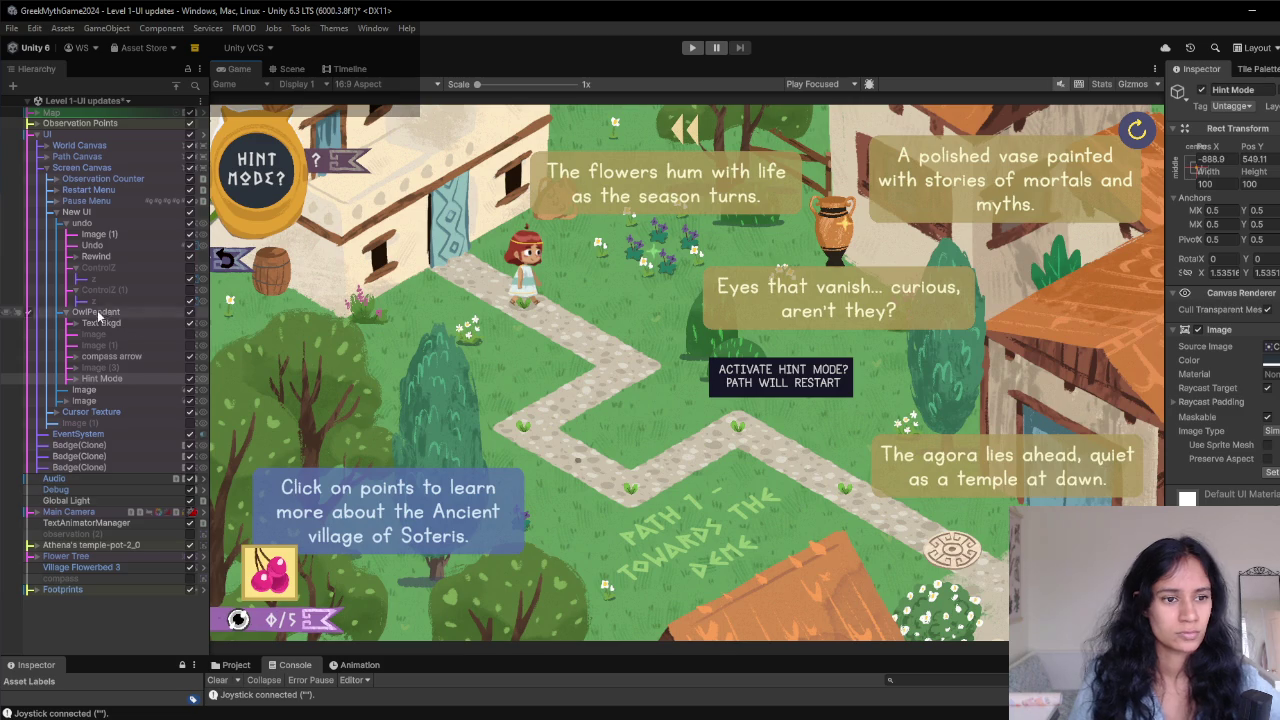
left_click(191, 380)
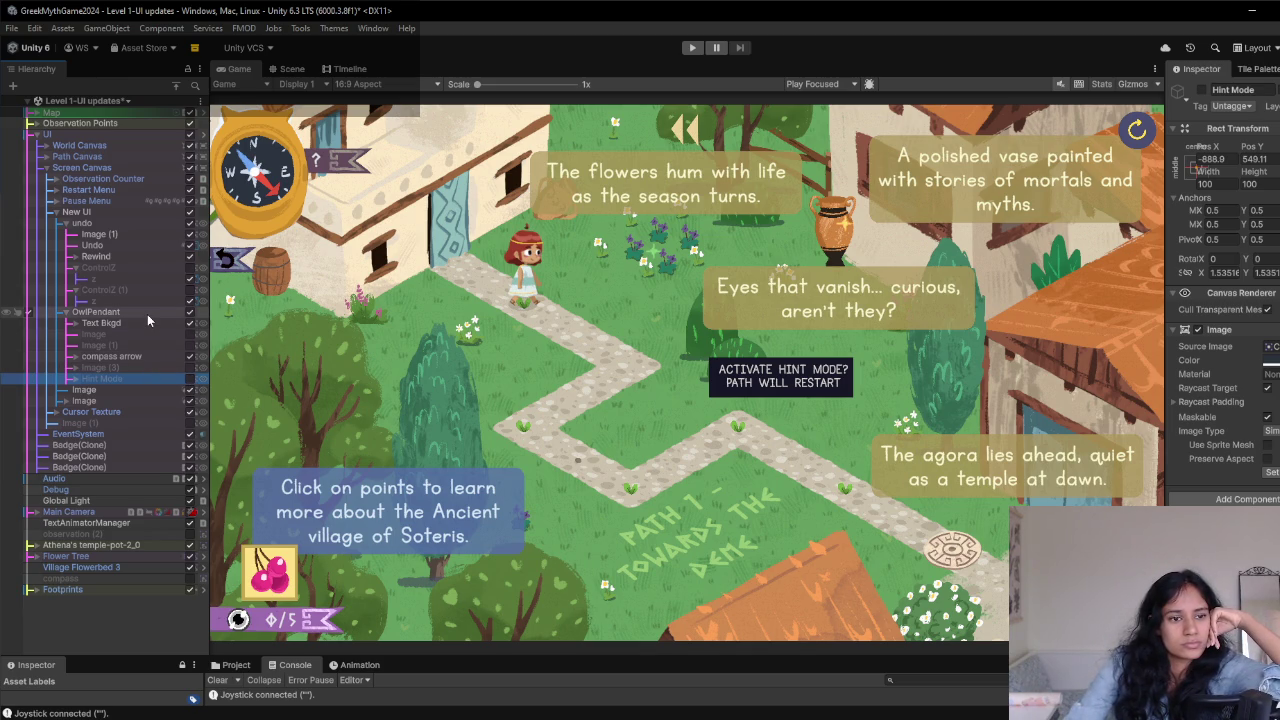
- Select the OwlPendant compass group and frame it in the Scene view
left_click(96, 312)
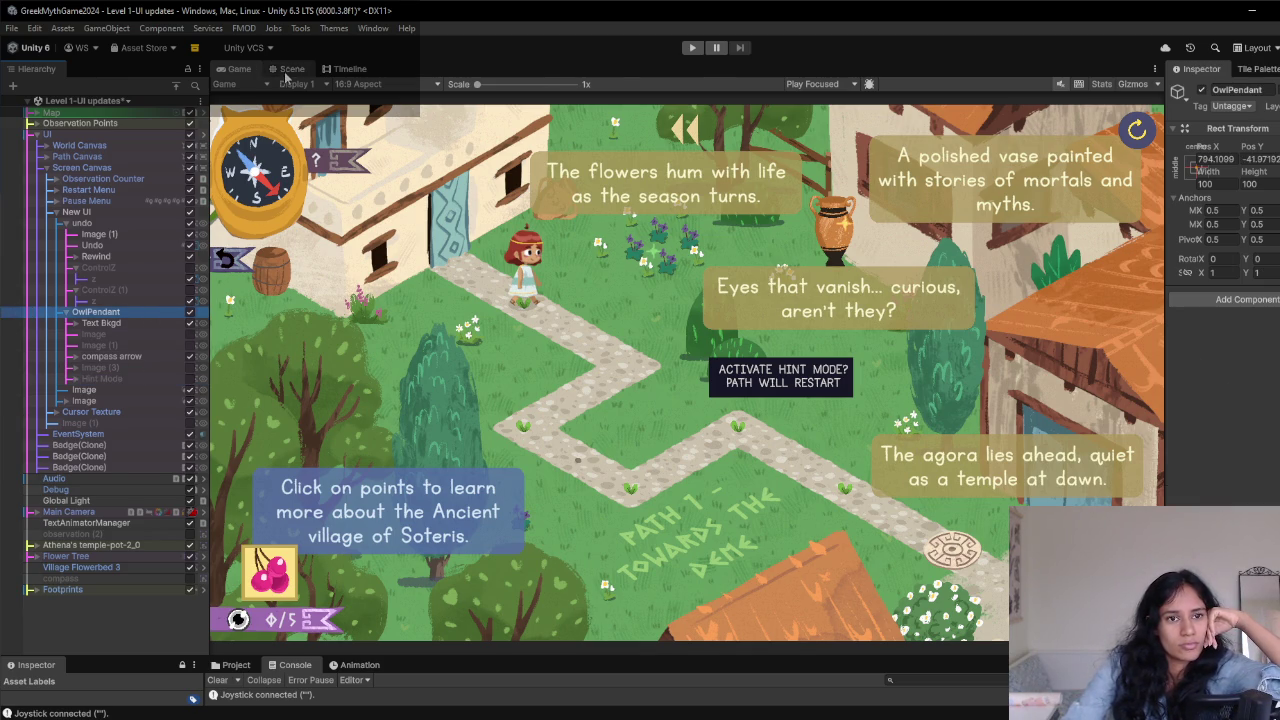
left_click(292, 68)
right_click(764, 401)
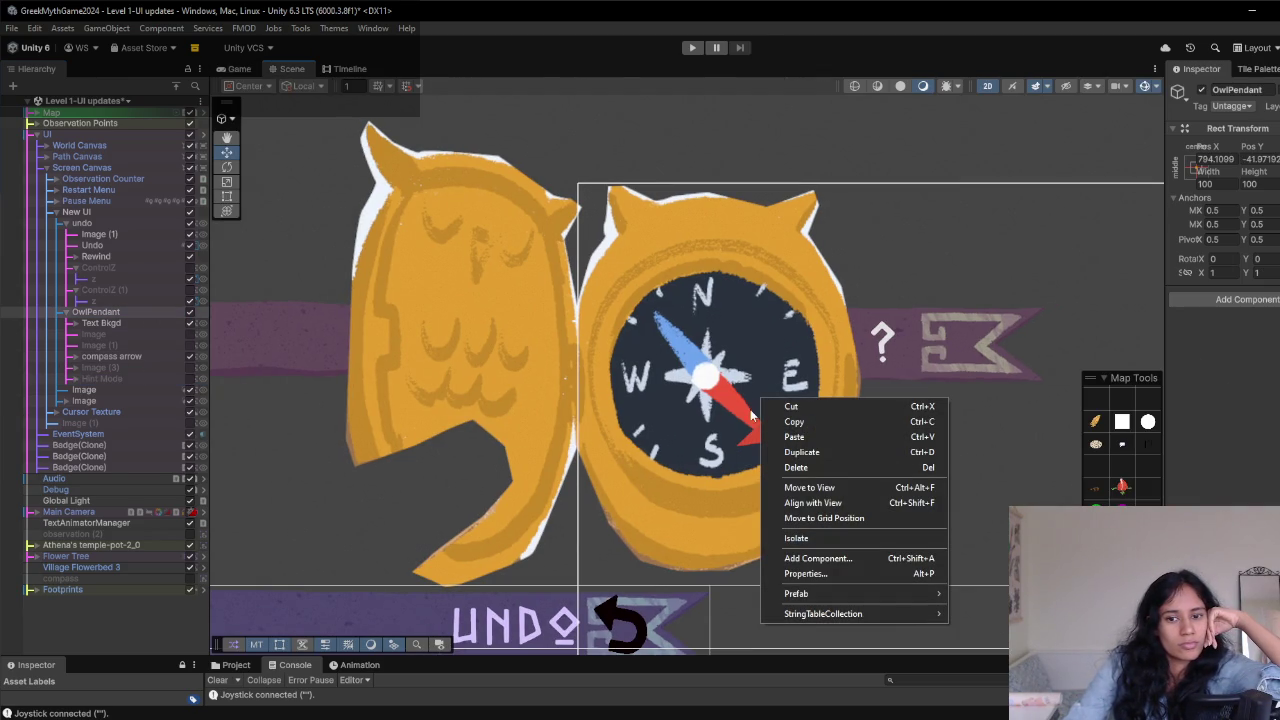
left_click(498, 400)
scroll(313, 393, "down", 5)
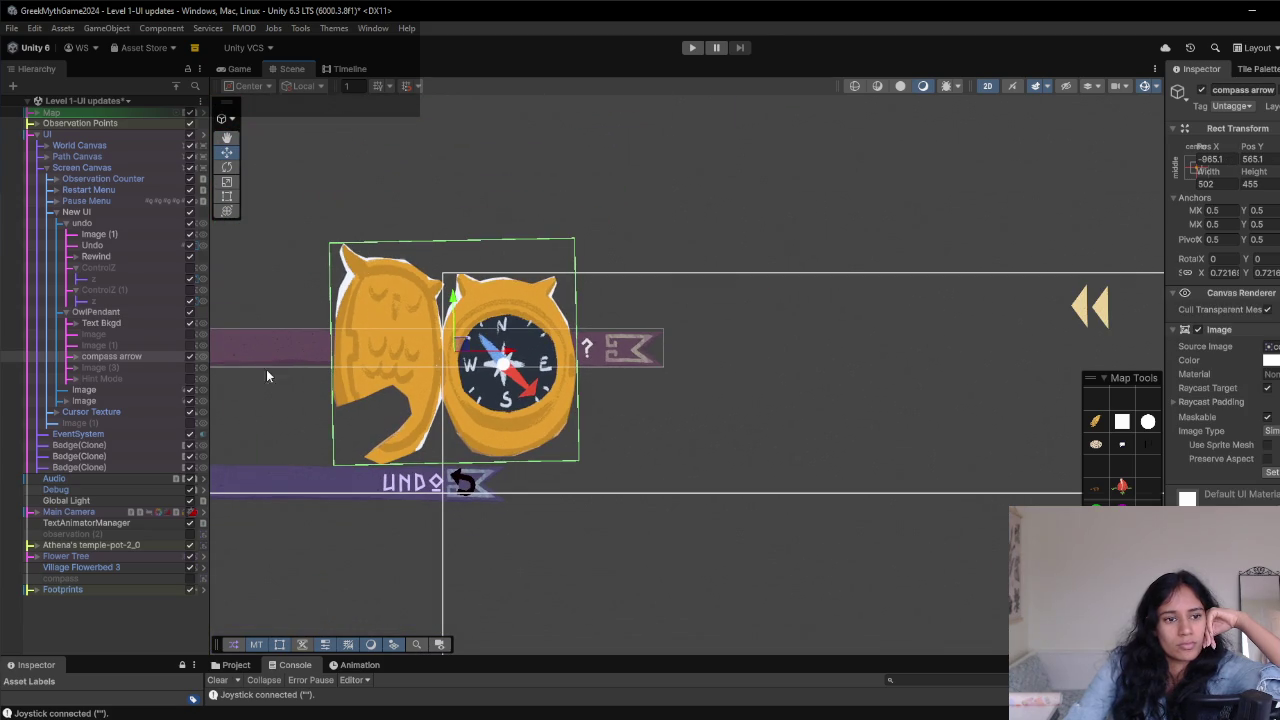
left_click(96, 312)
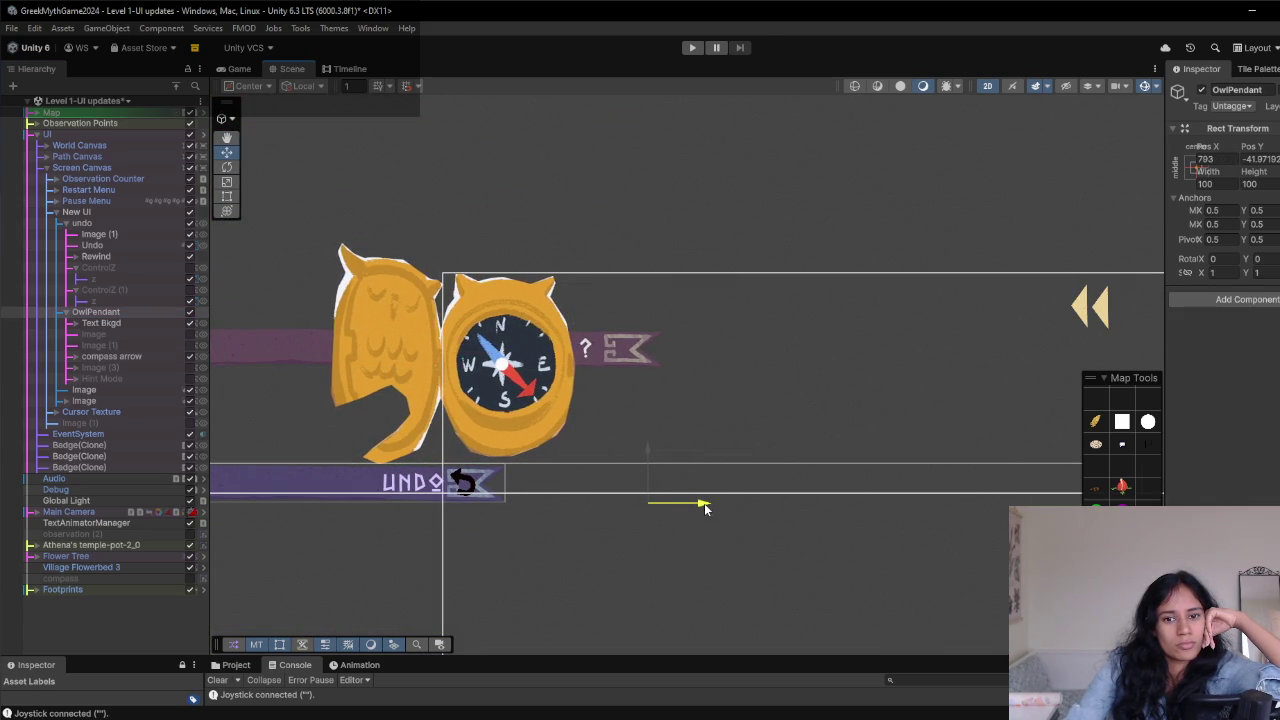
- Nudge OwlPendant left, play-test the berries hint tooltip, then expand Image to its child
left_click_drag(705, 509, 683, 492)
left_click(239, 68)
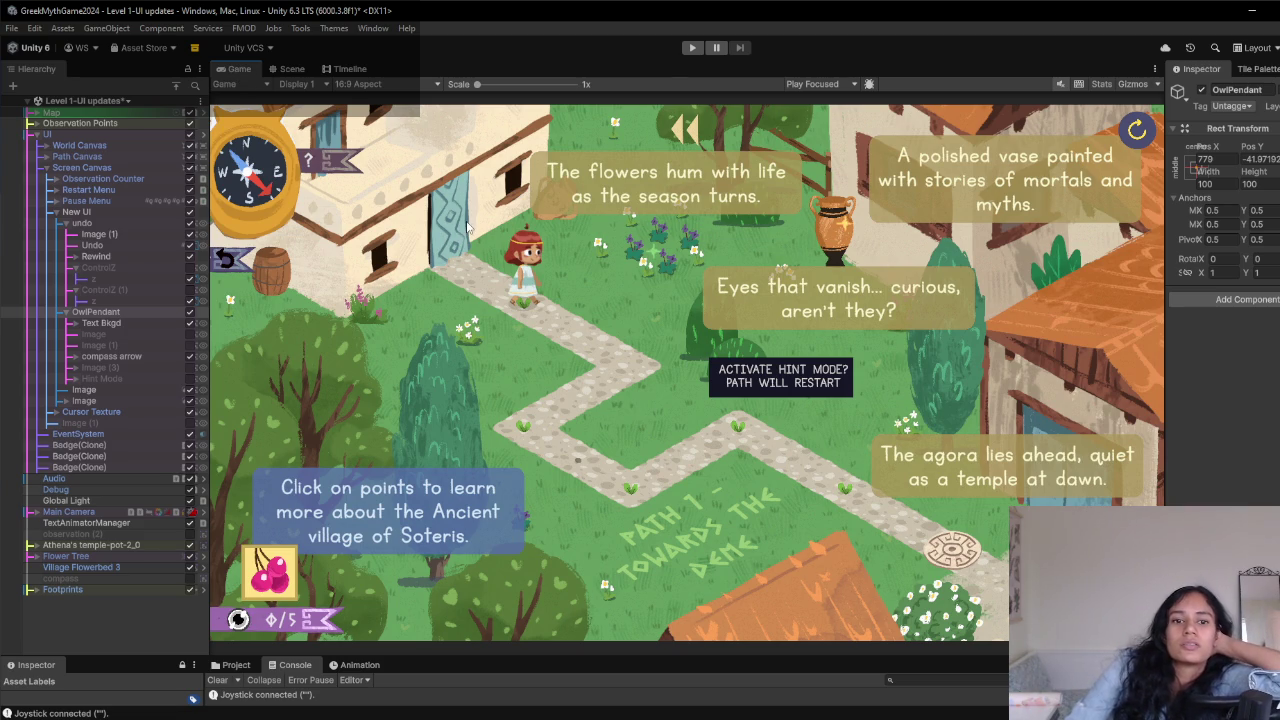
left_click(690, 49)
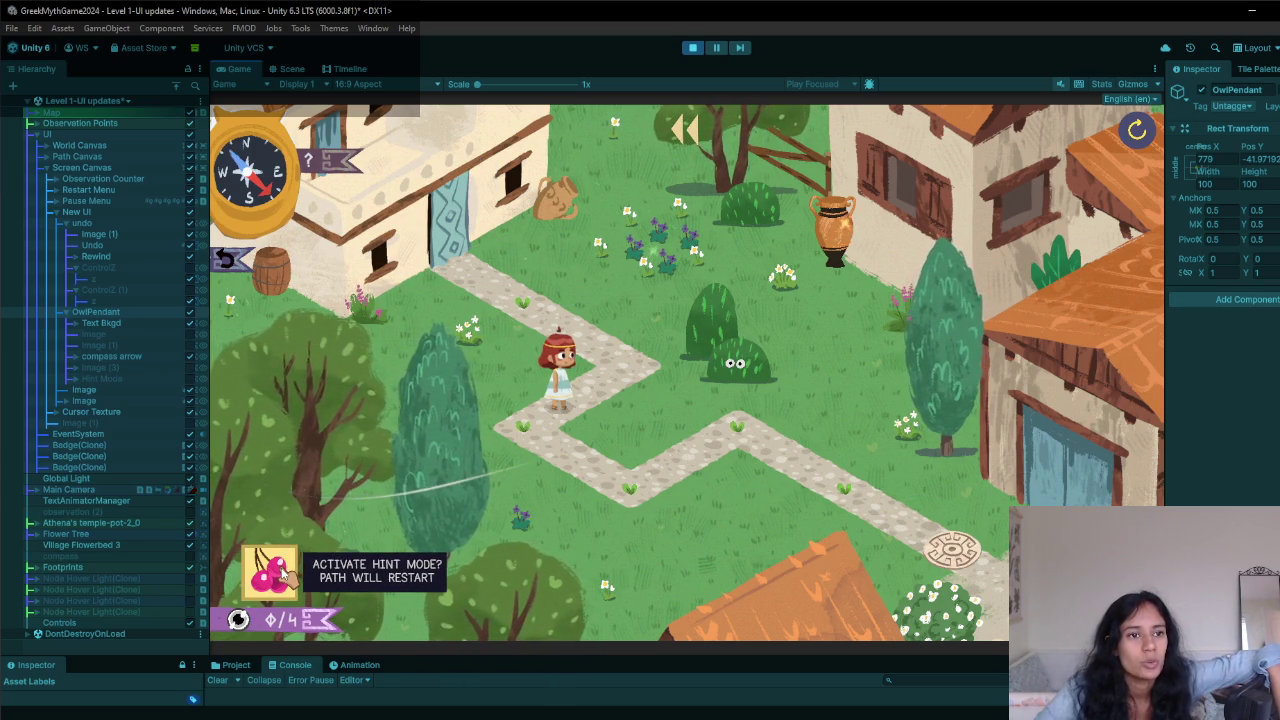
left_click(692, 47)
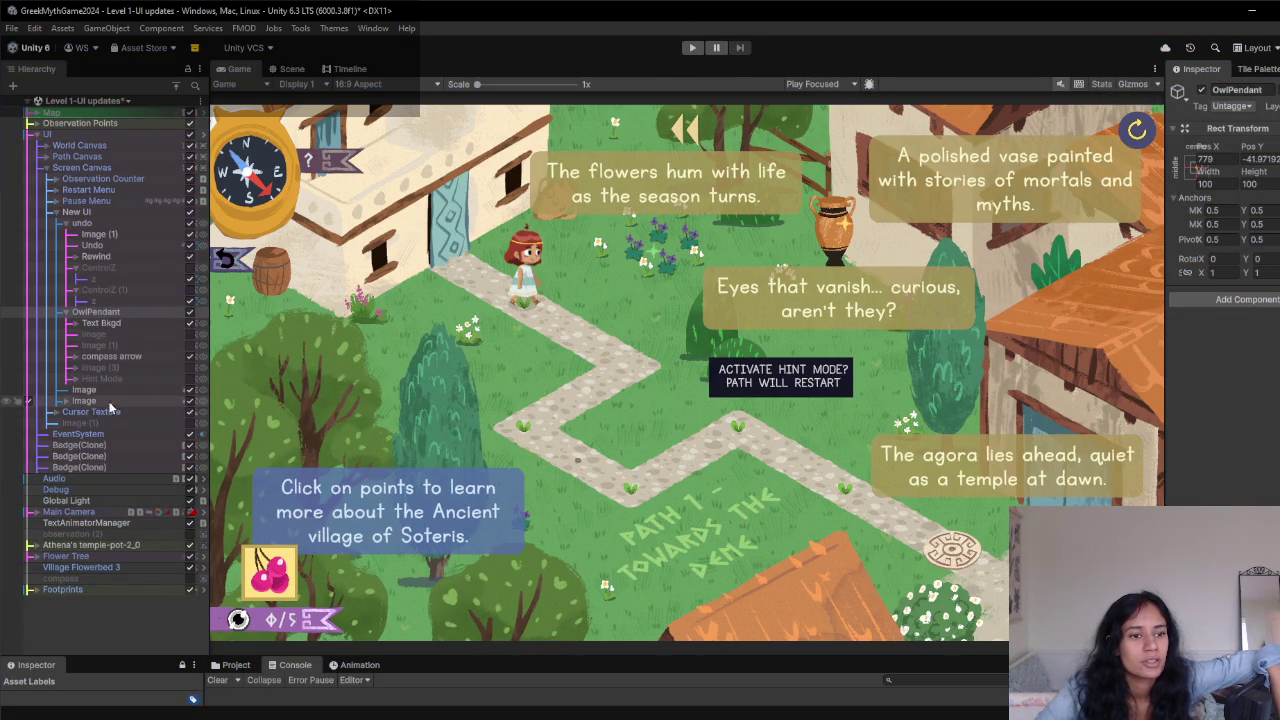
left_click(65, 401)
left_click(100, 412)
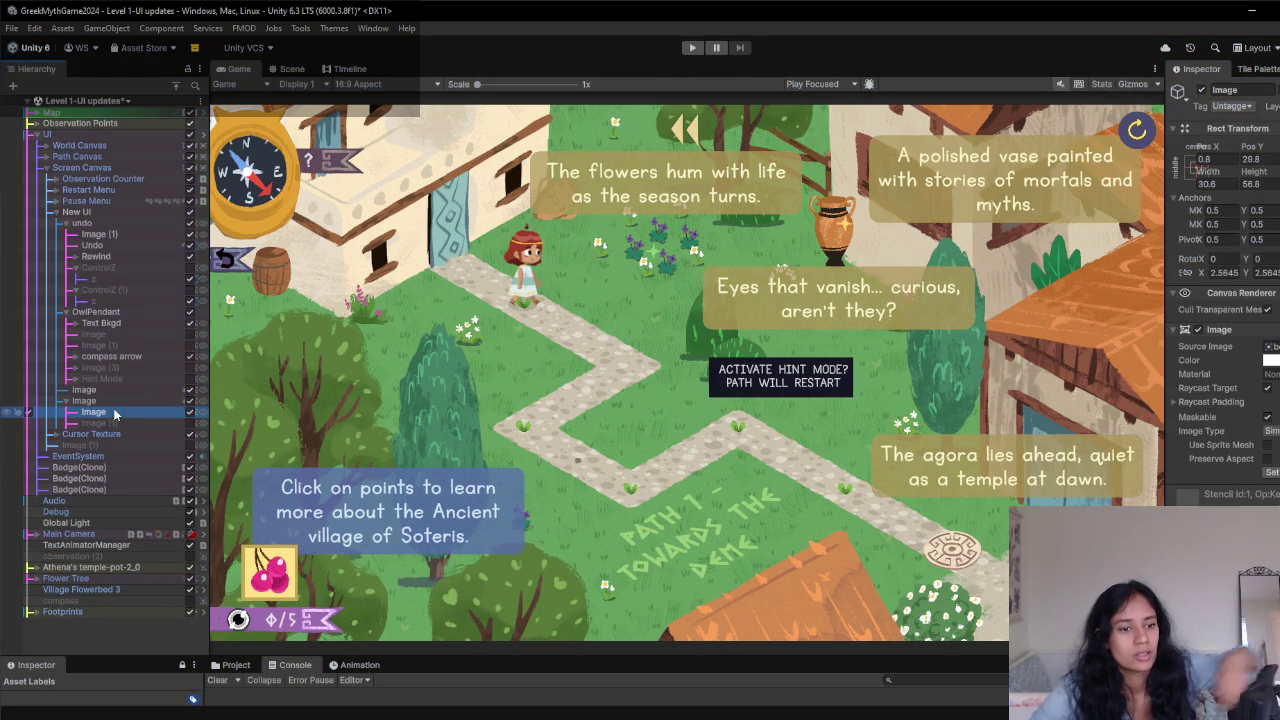
- Move Tooltip1 out from under Cursor Texture into the New UI group
left_click(77, 256)
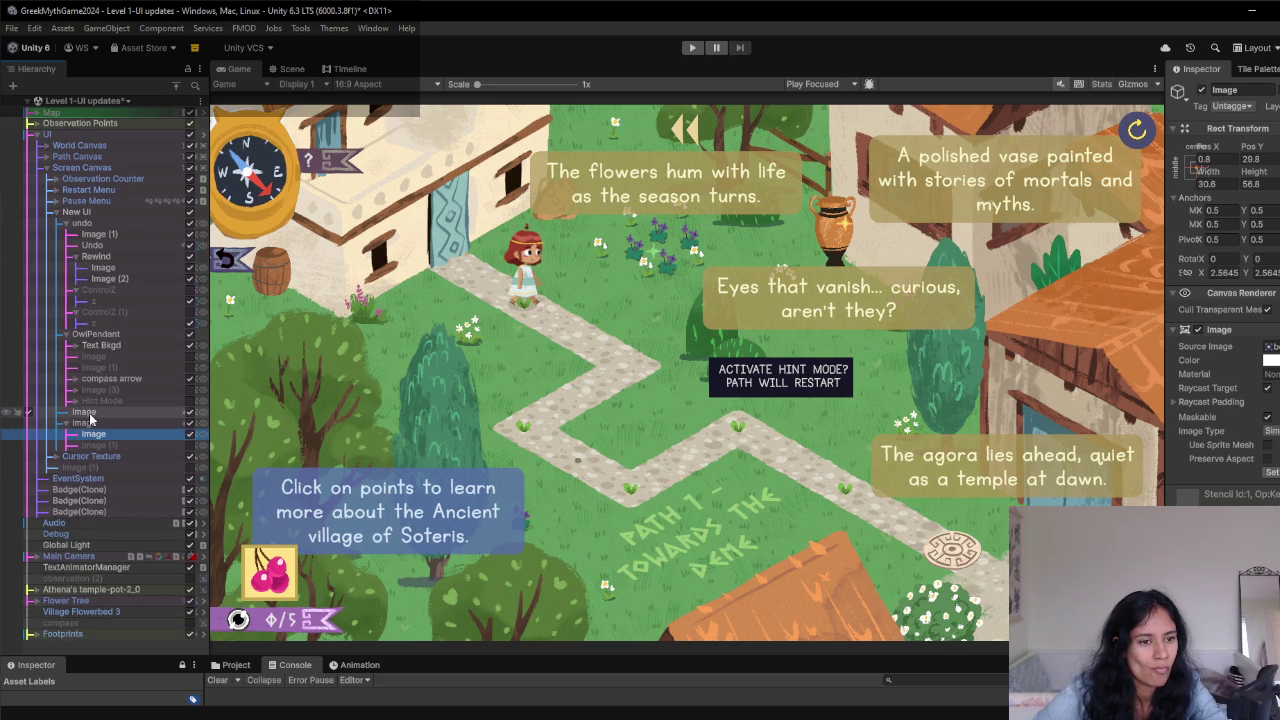
left_click(56, 457)
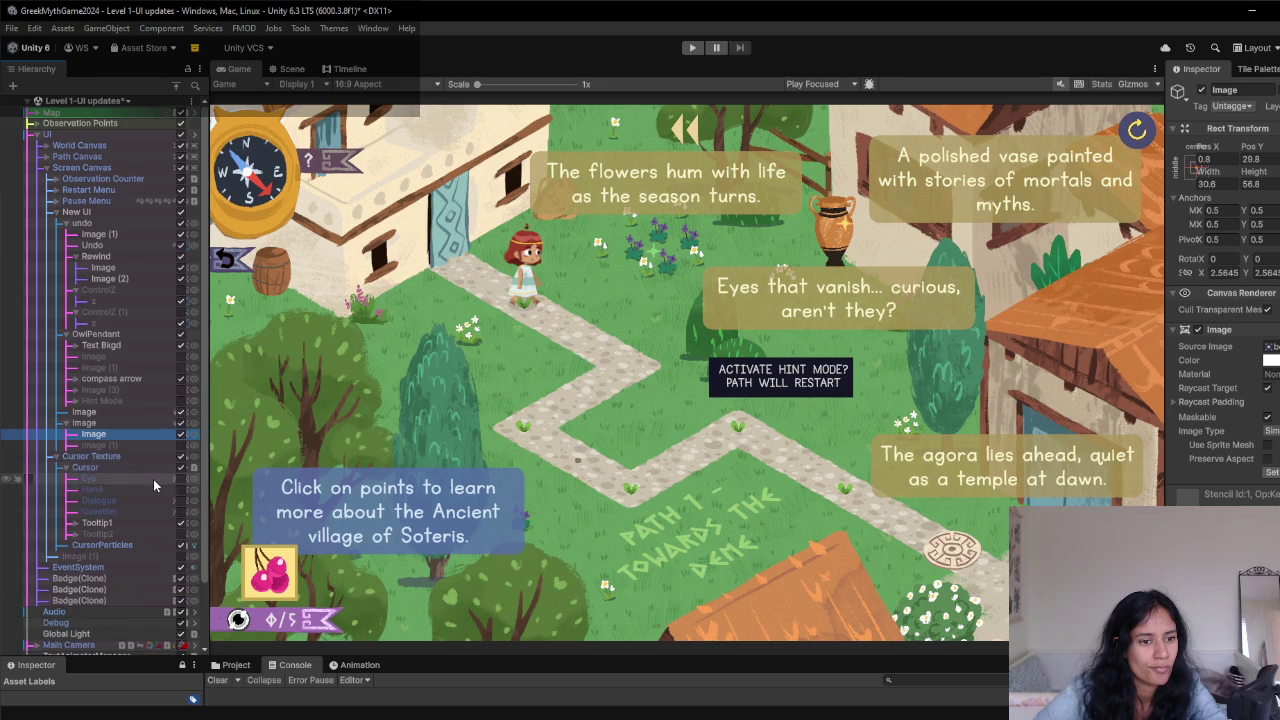
left_click(126, 525)
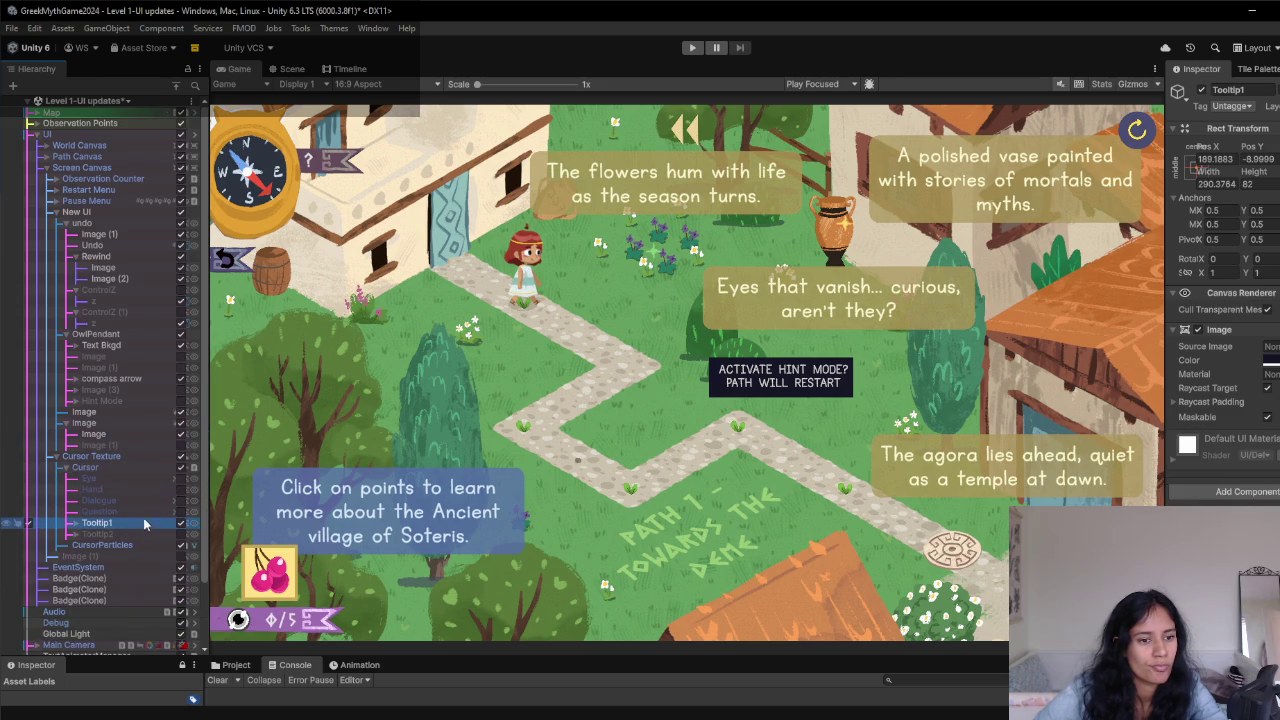
left_click(80, 212)
left_click_drag(80, 212, 80, 213)
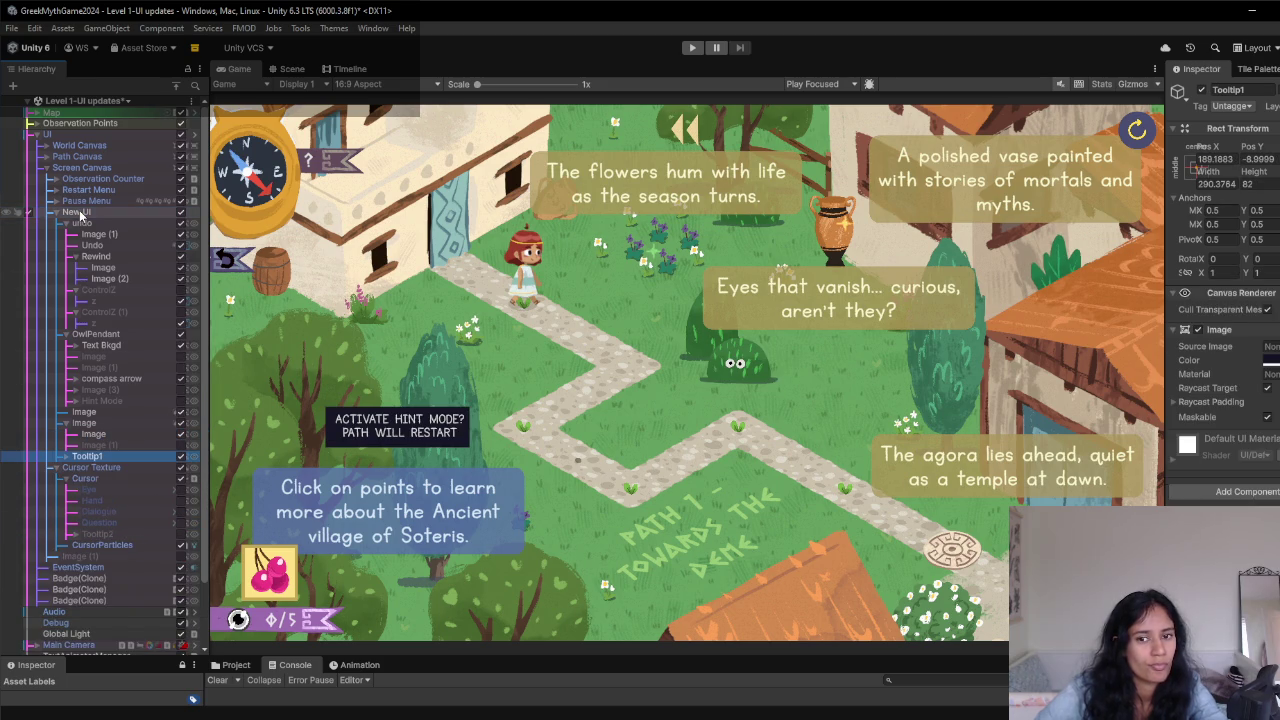
- Drag the hint tooltip up beside the compass and preview its placement in the Game view
left_click(292, 68)
scroll(603, 391, "down", 2)
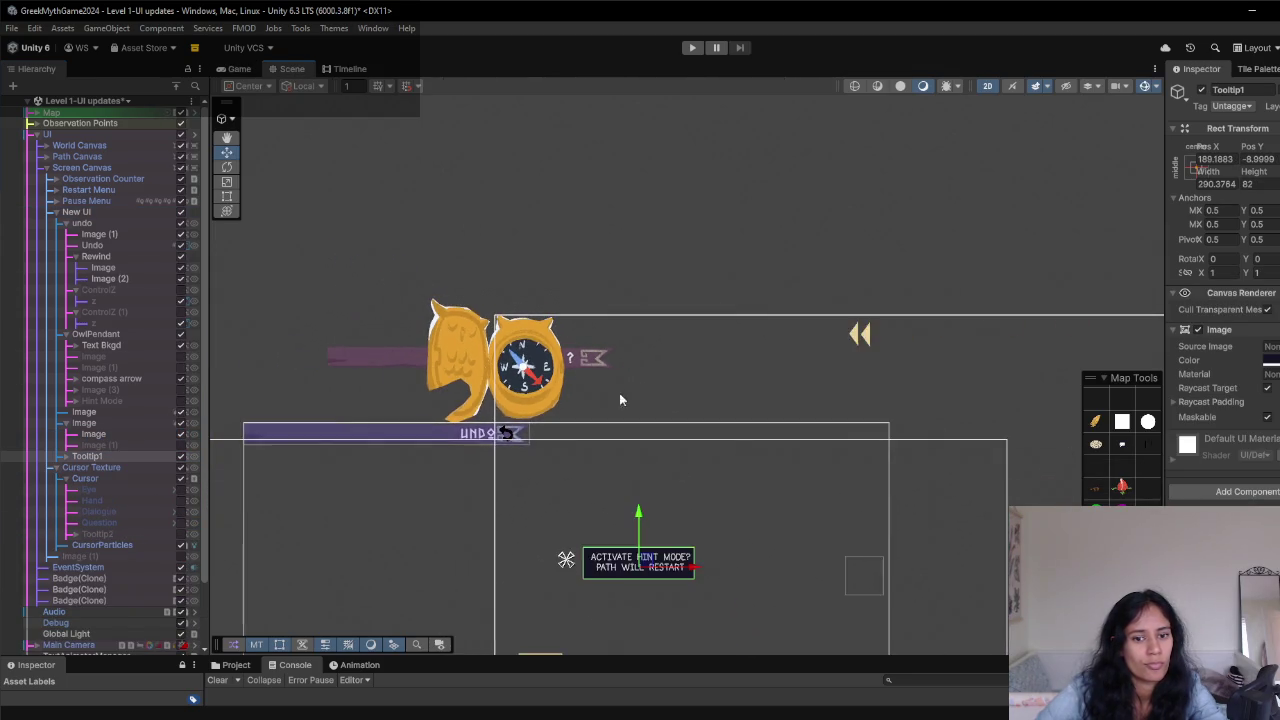
scroll(620, 410, "up", 2)
mouse_move(593, 506)
left_mouse_down()
mouse_move(612, 420)
mouse_move(575, 316)
mouse_move(566, 325)
mouse_move(580, 298)
left_mouse_up()
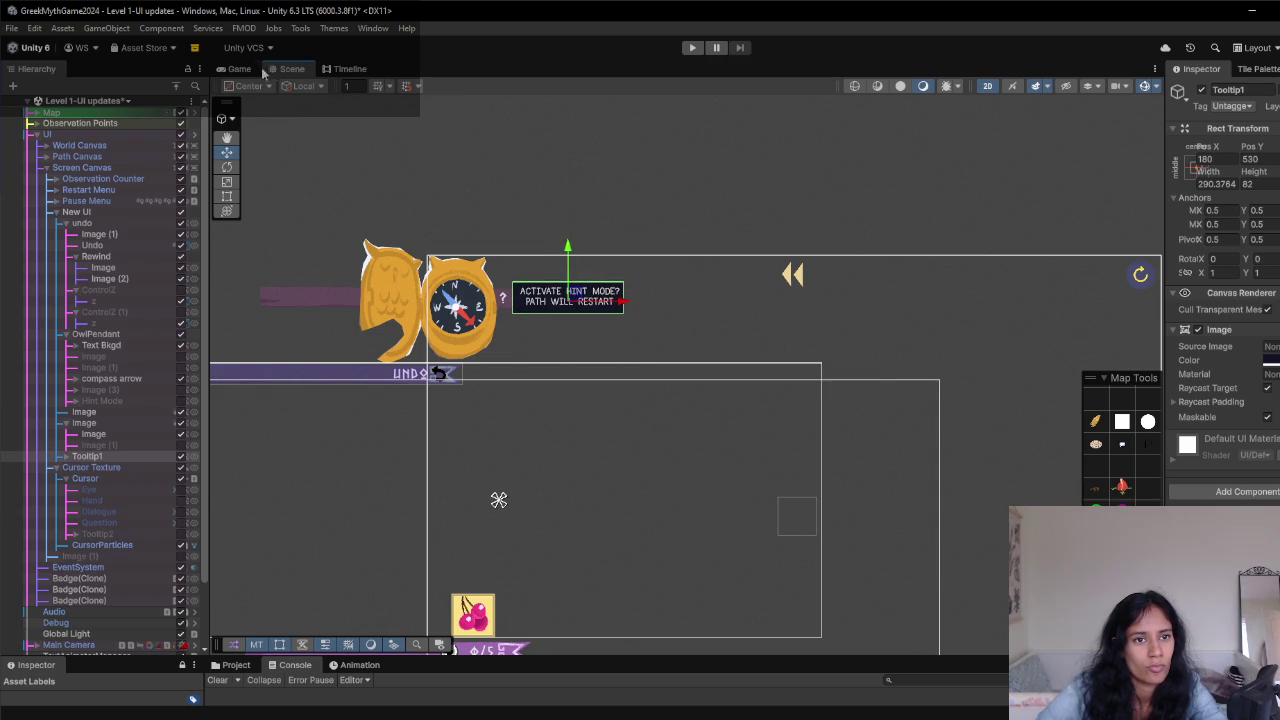
left_click(251, 73)
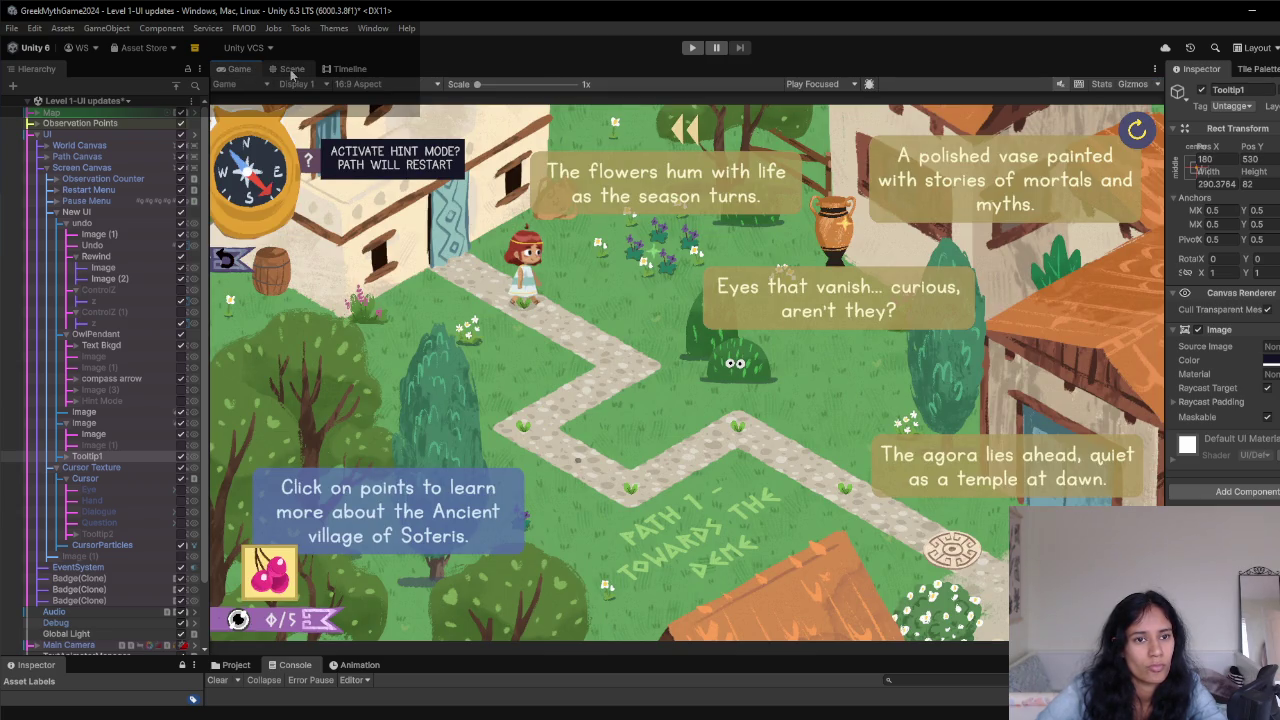
left_click(286, 70)
- Fine-tune the tooltip's position by the compass, recheck it in Game, and select its Text (TMP) child
left_click_drag(568, 271, 560, 305)
scroll(565, 332, "up", 2)
scroll(565, 332, "up", 3)
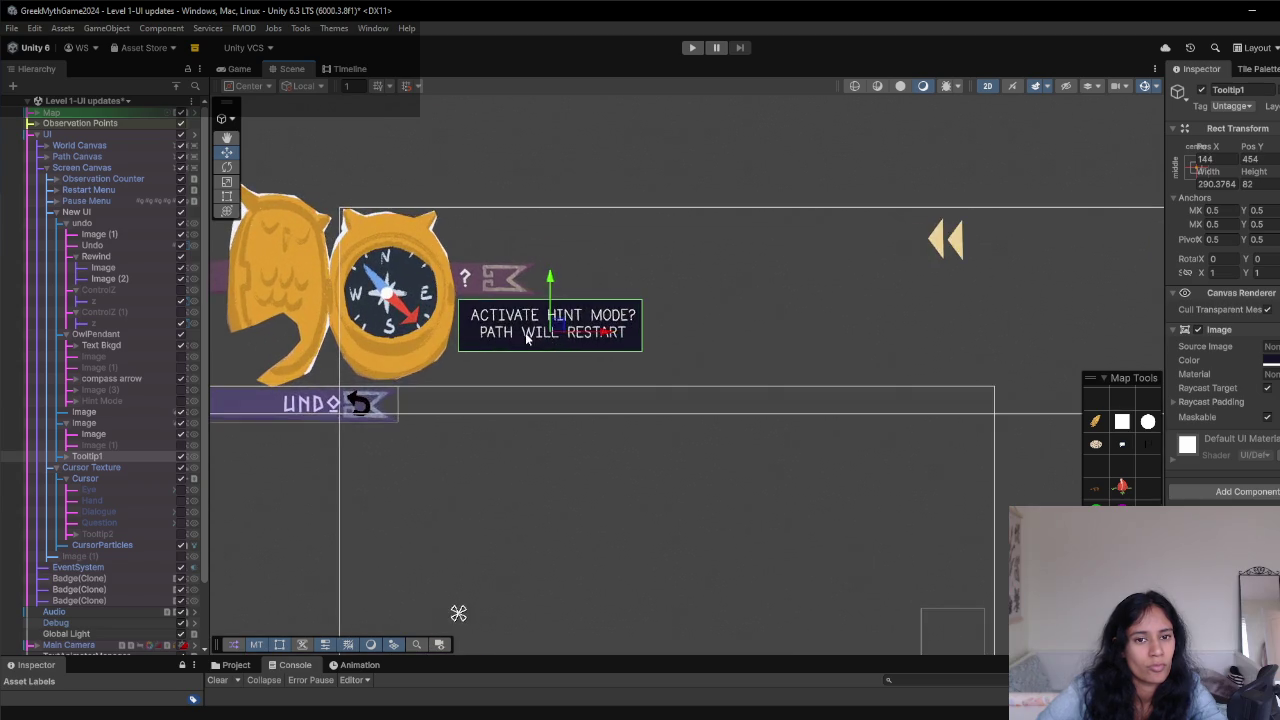
left_click_drag(585, 388, 588, 385)
left_click(238, 69)
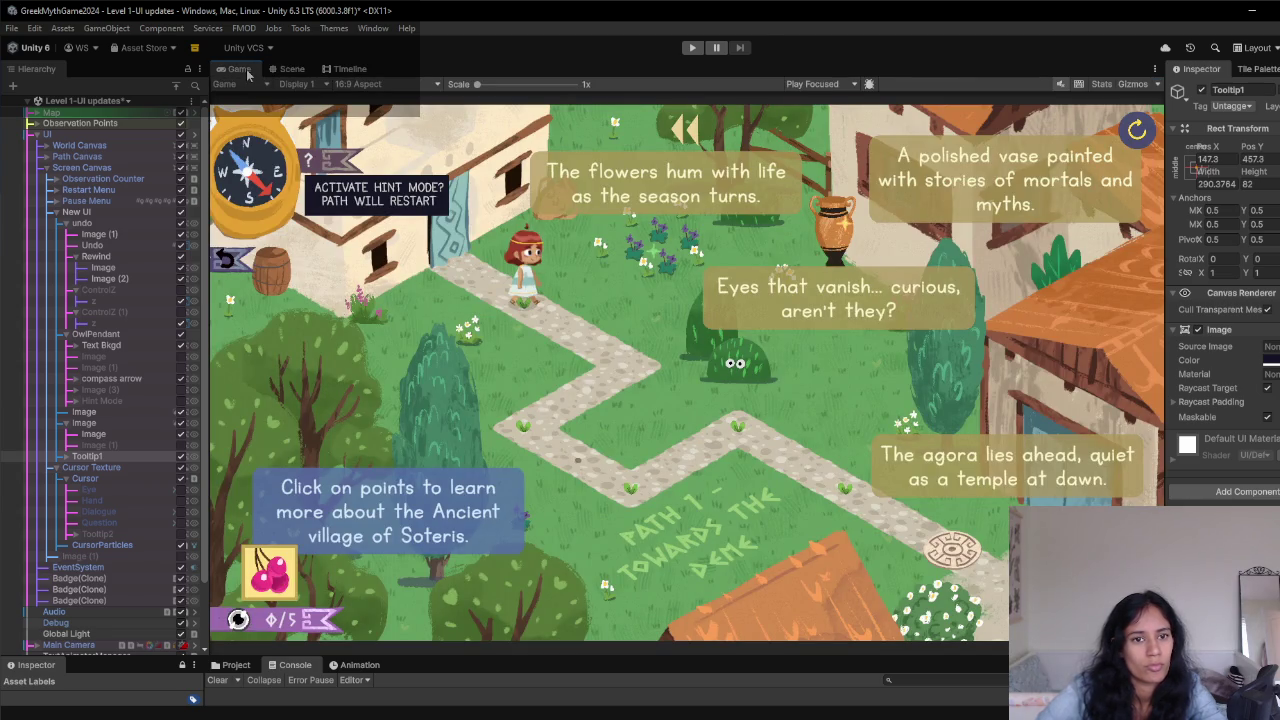
left_click(292, 69)
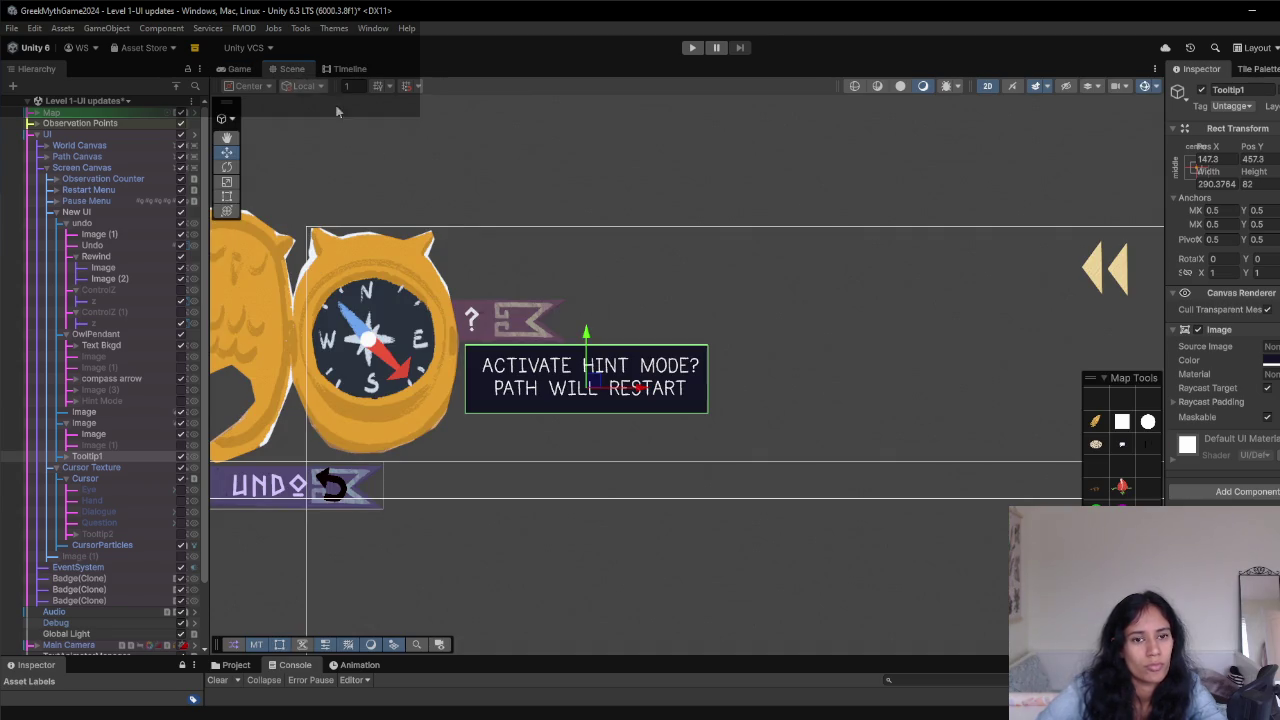
left_click(66, 457)
left_click(103, 467)
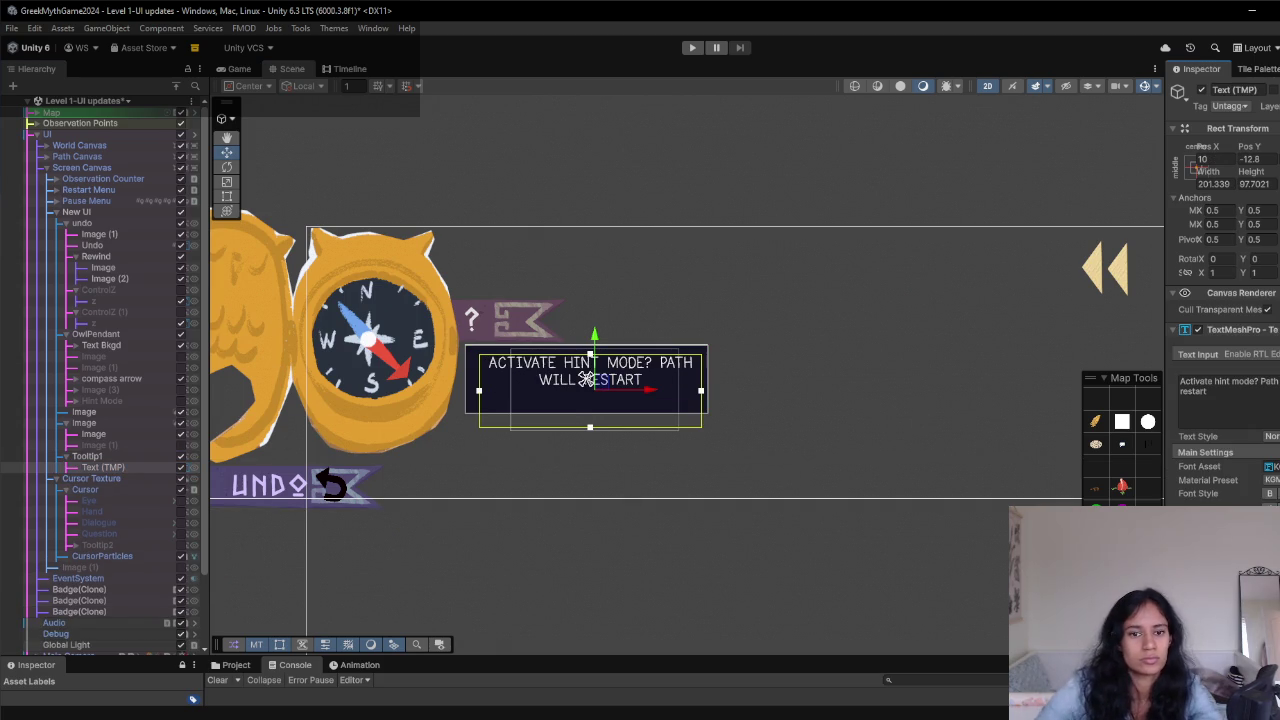
- Shrink the tooltip box from top and bottom, lower its text slightly, and check it in Game
left_click(636, 368)
key("t")
left_click_drag(623, 345, 623, 356)
left_click_drag(605, 414, 612, 397)
left_click(131, 466)
key("w")
left_click_drag(595, 340, 596, 344)
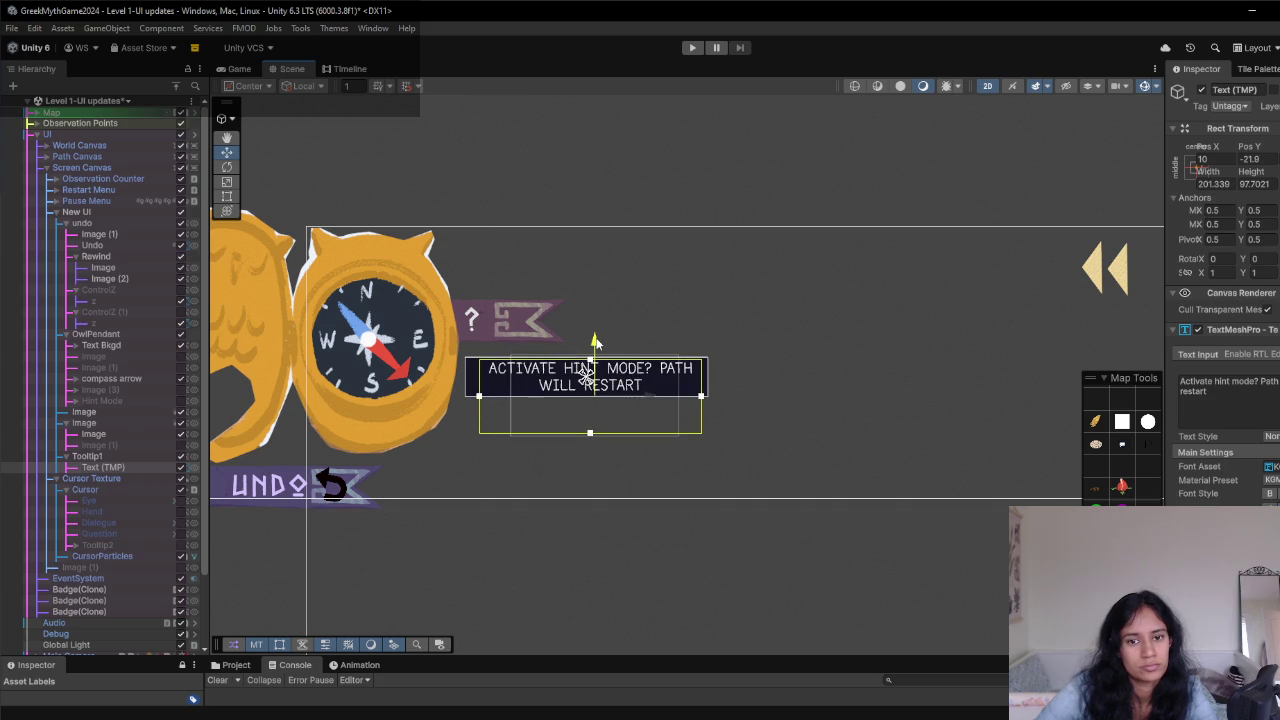
left_click(236, 68)
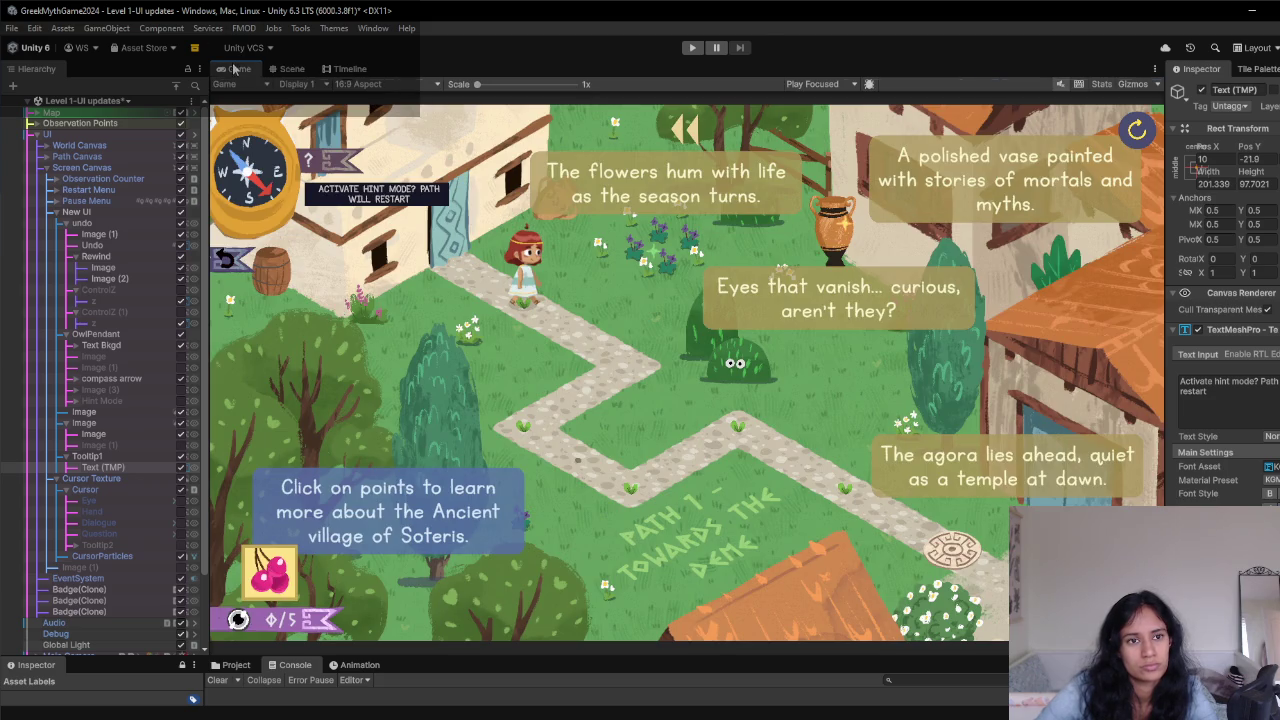
left_click(284, 69)
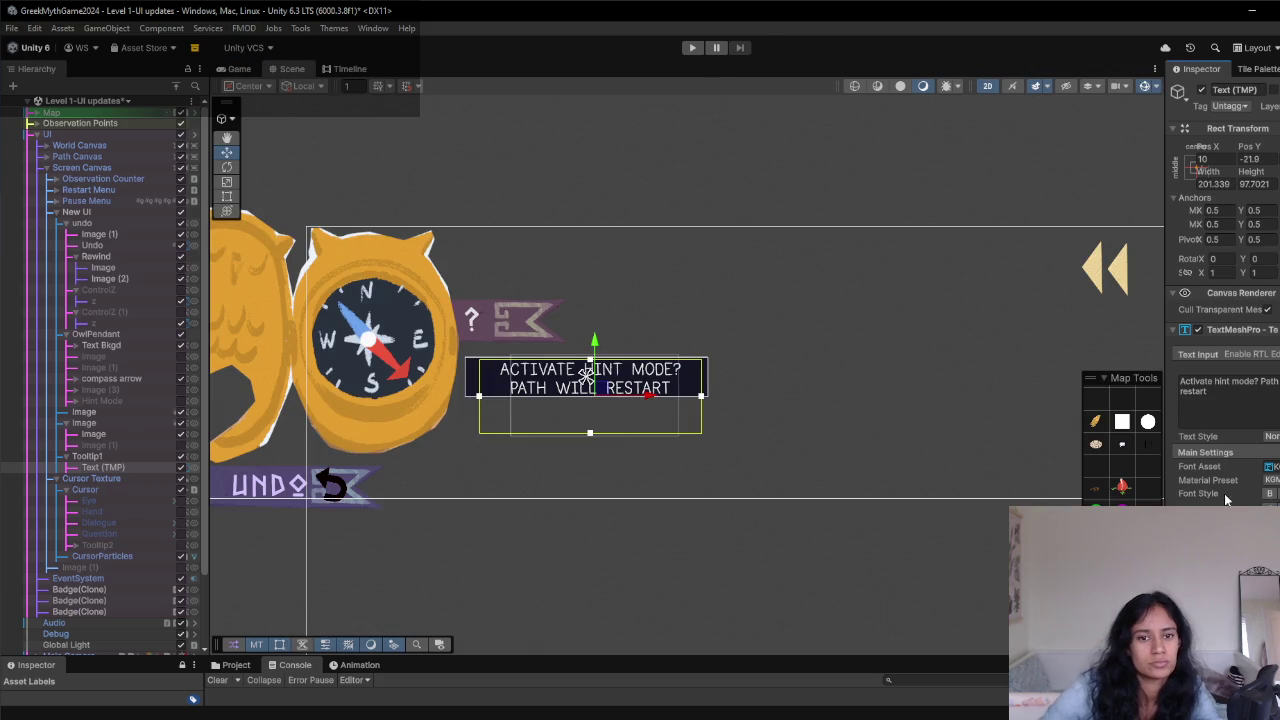
- Extend the tooltip box downward to fit the text and raise the text slightly
left_click(88, 456)
key("t")
left_click_drag(594, 397, 594, 405)
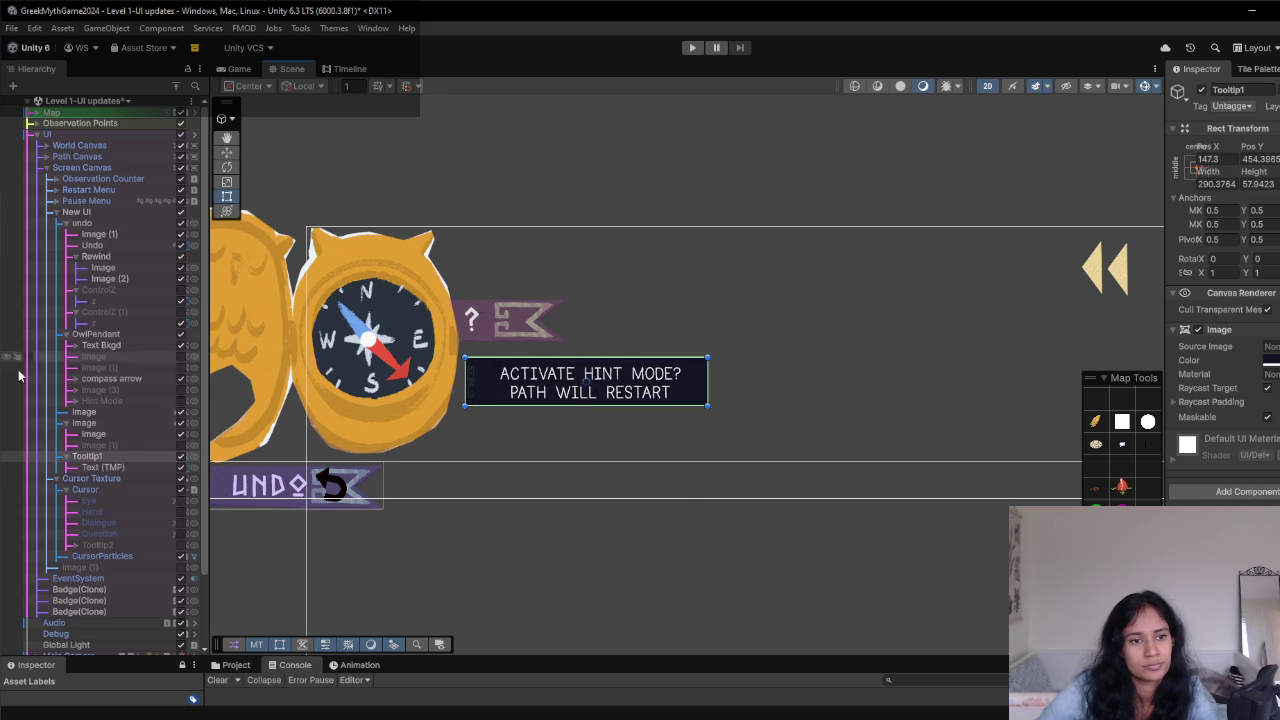
left_click(110, 467)
key("w")
left_click_drag(598, 350, 598, 347)
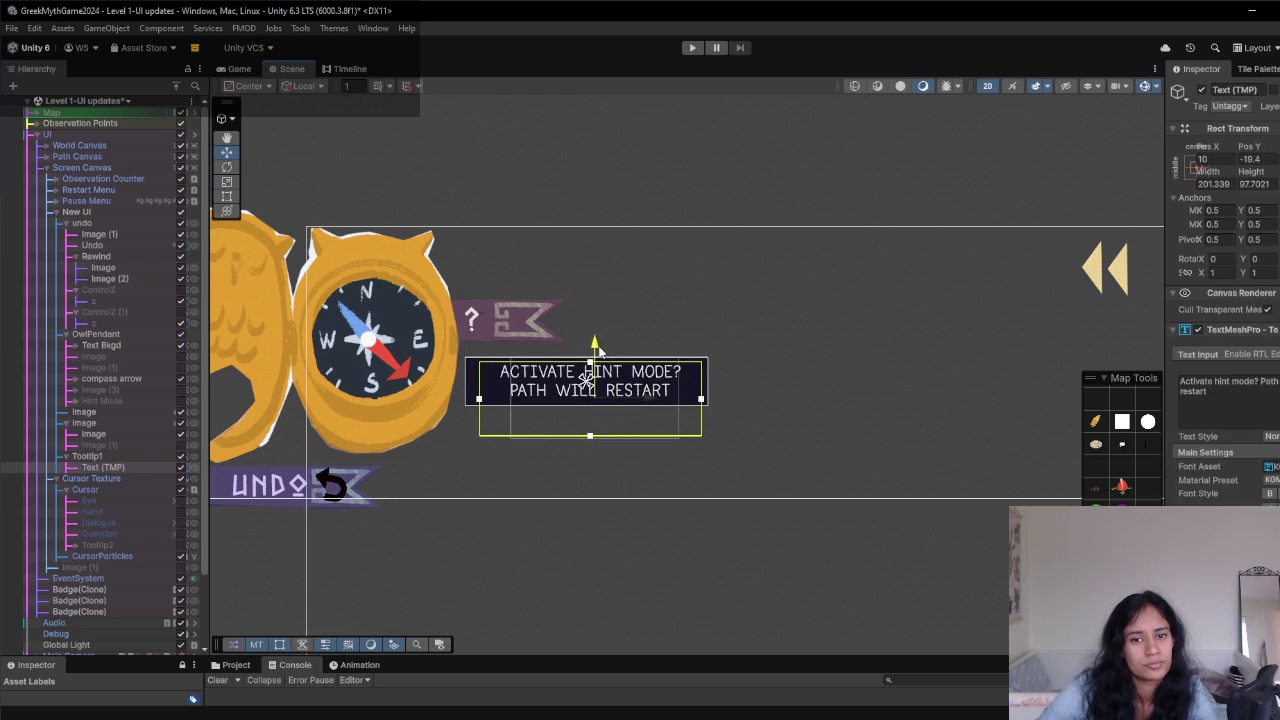
- Narrow the box from the right, shift the text left, and move the box up-left
left_click(90, 456)
key("t")
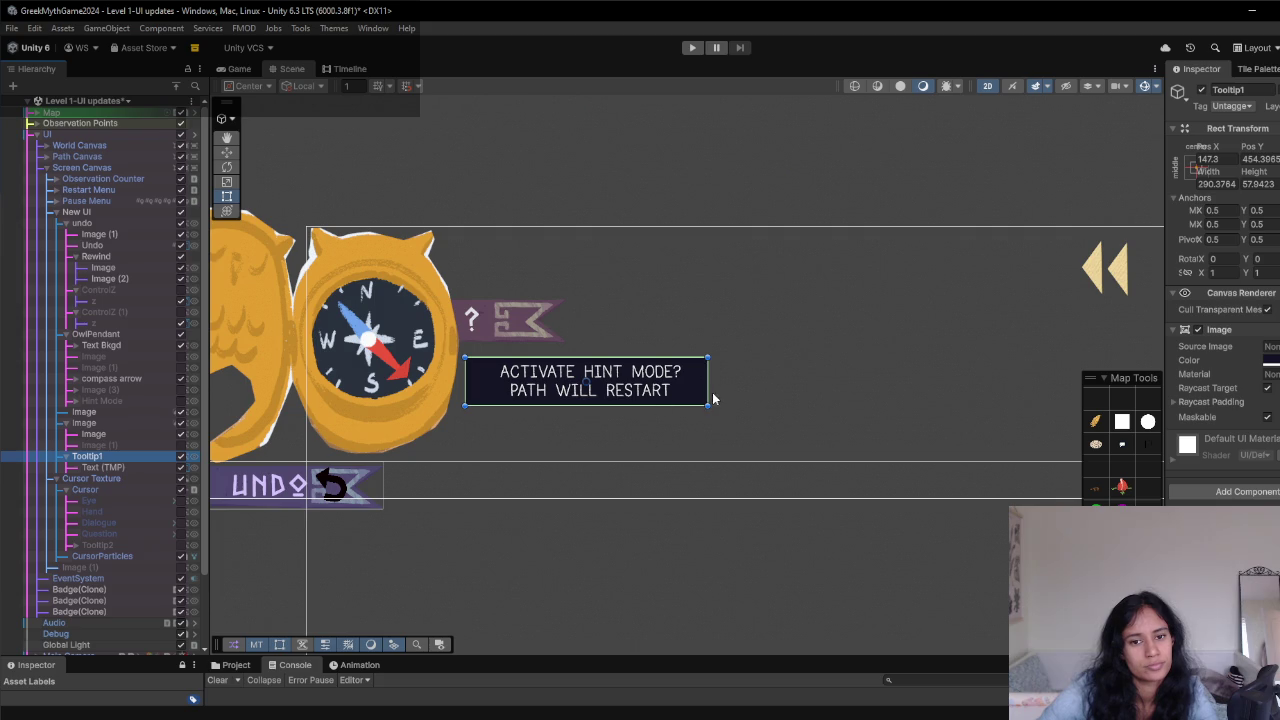
left_click_drag(708, 383, 665, 385)
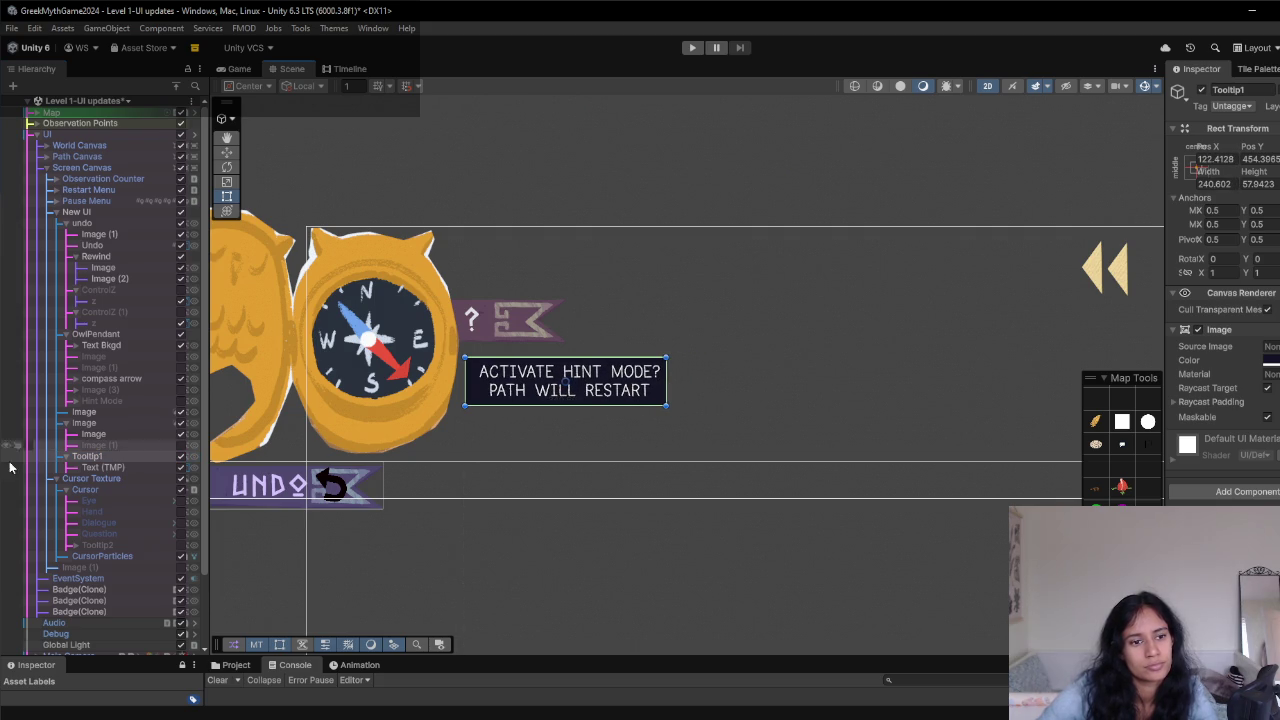
left_click(100, 467)
key("w")
left_click_drag(634, 401, 621, 401)
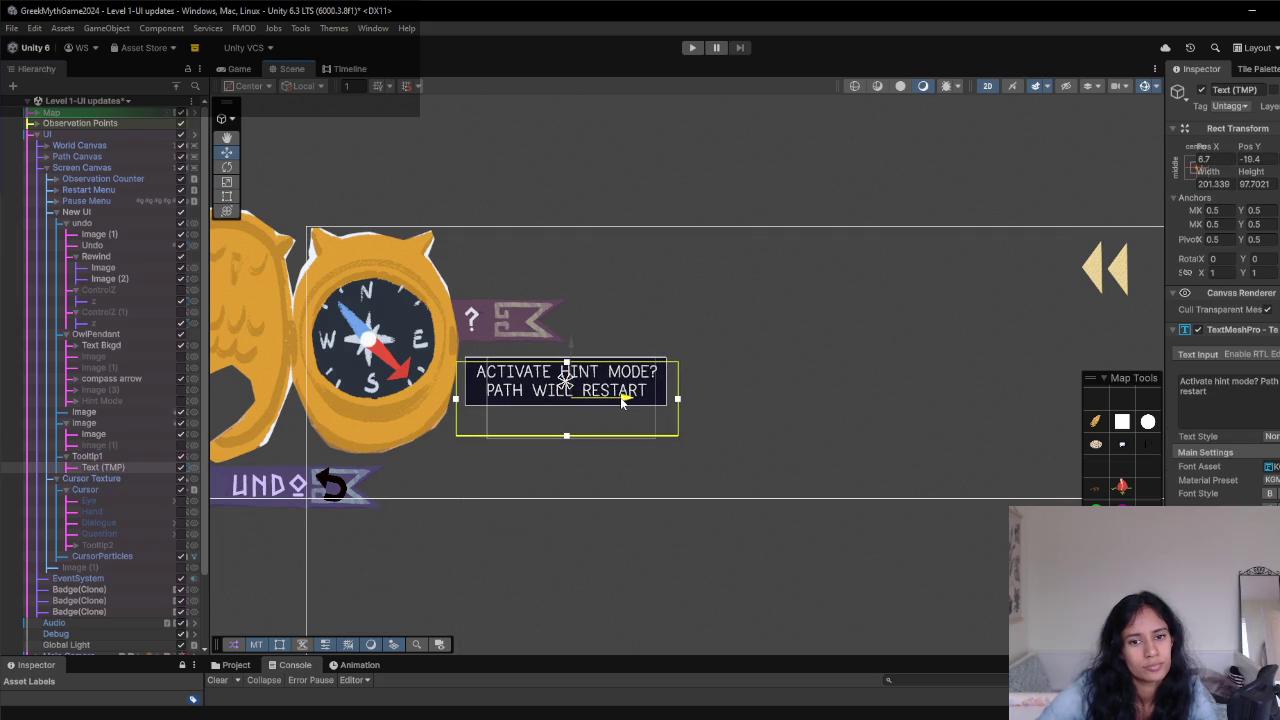
left_click(594, 401)
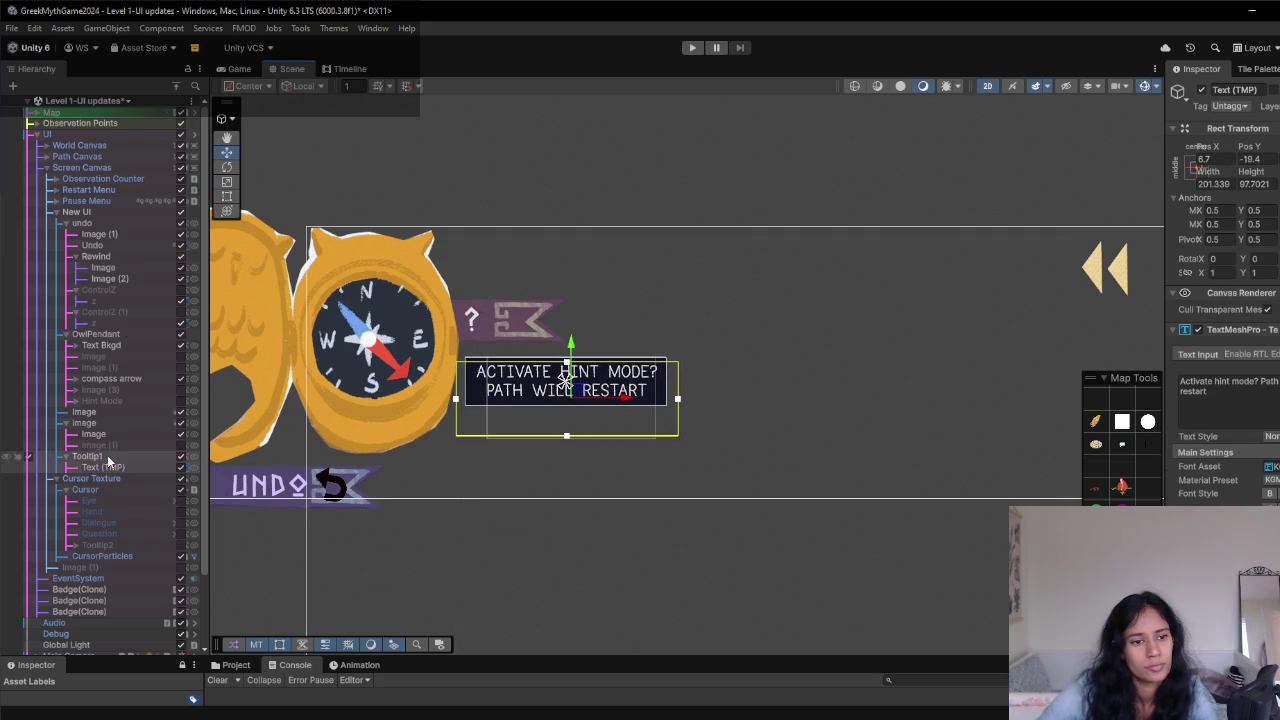
left_click_drag(572, 395, 566, 384)
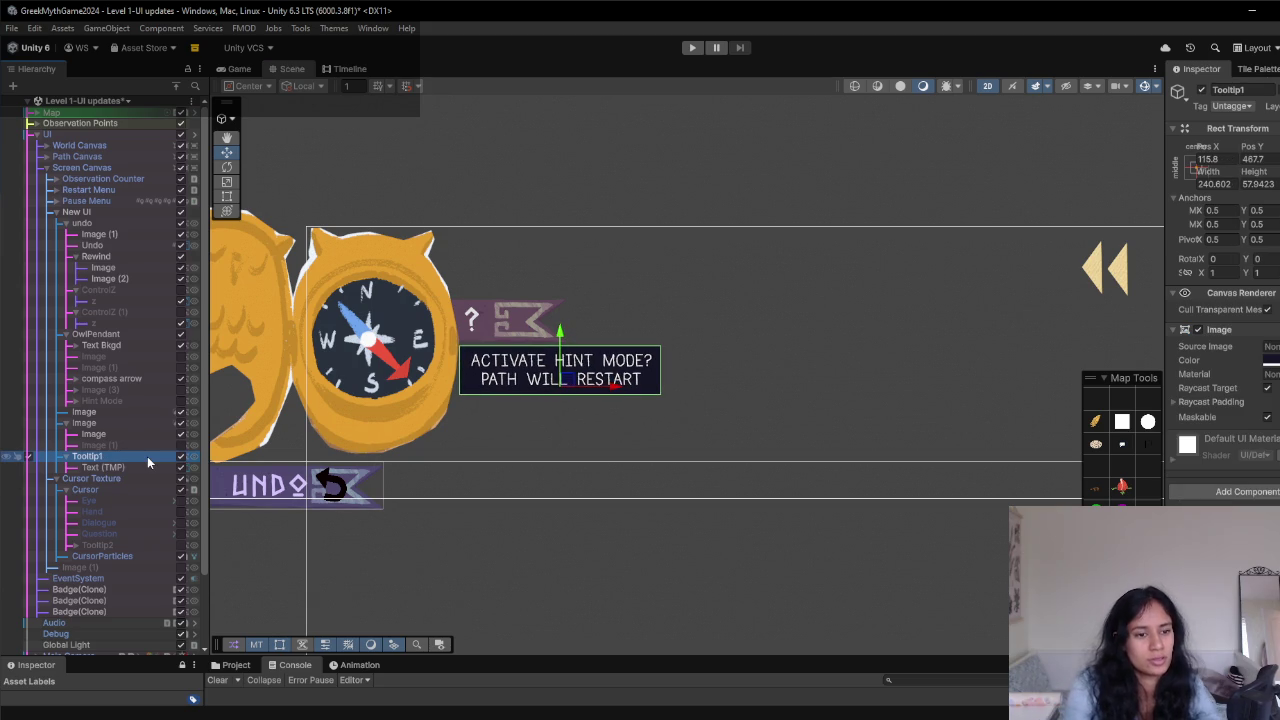
- Briefly isolate the tooltip to inspect it, then rename Tooltip1 to HintTooltip
key("shift+h")
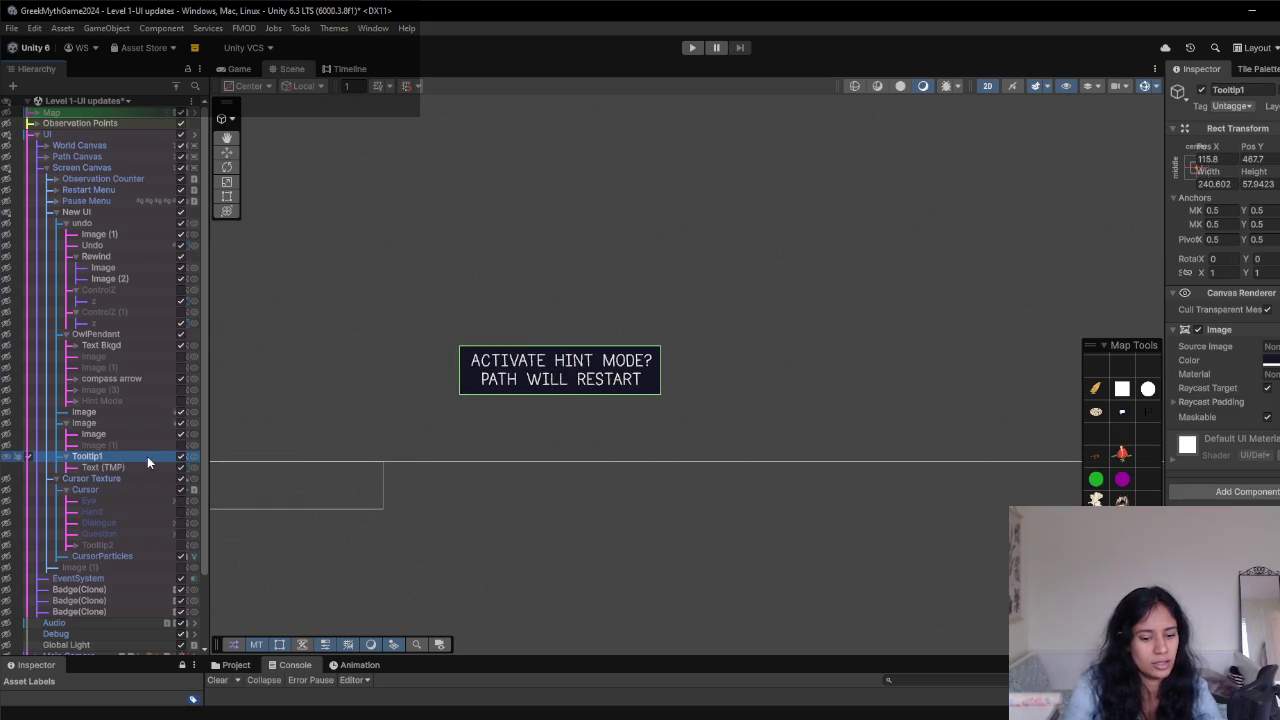
key("shift+h")
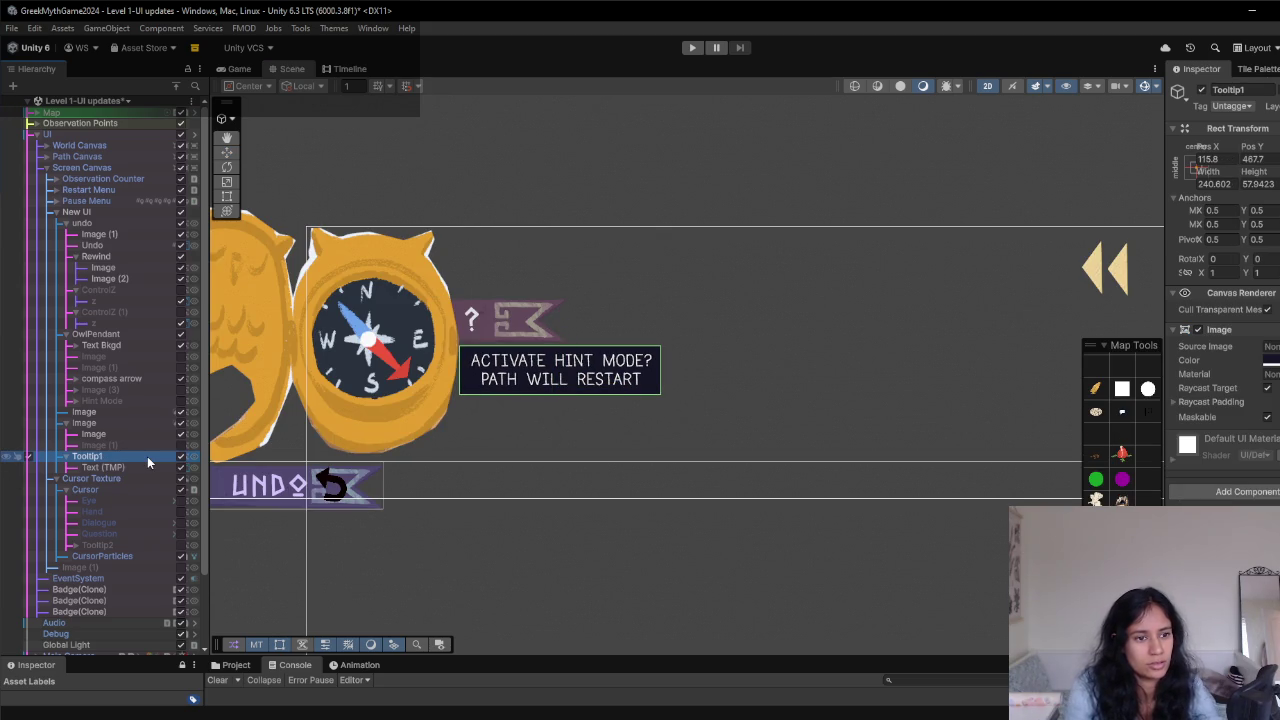
key("F2")
type("Hint")
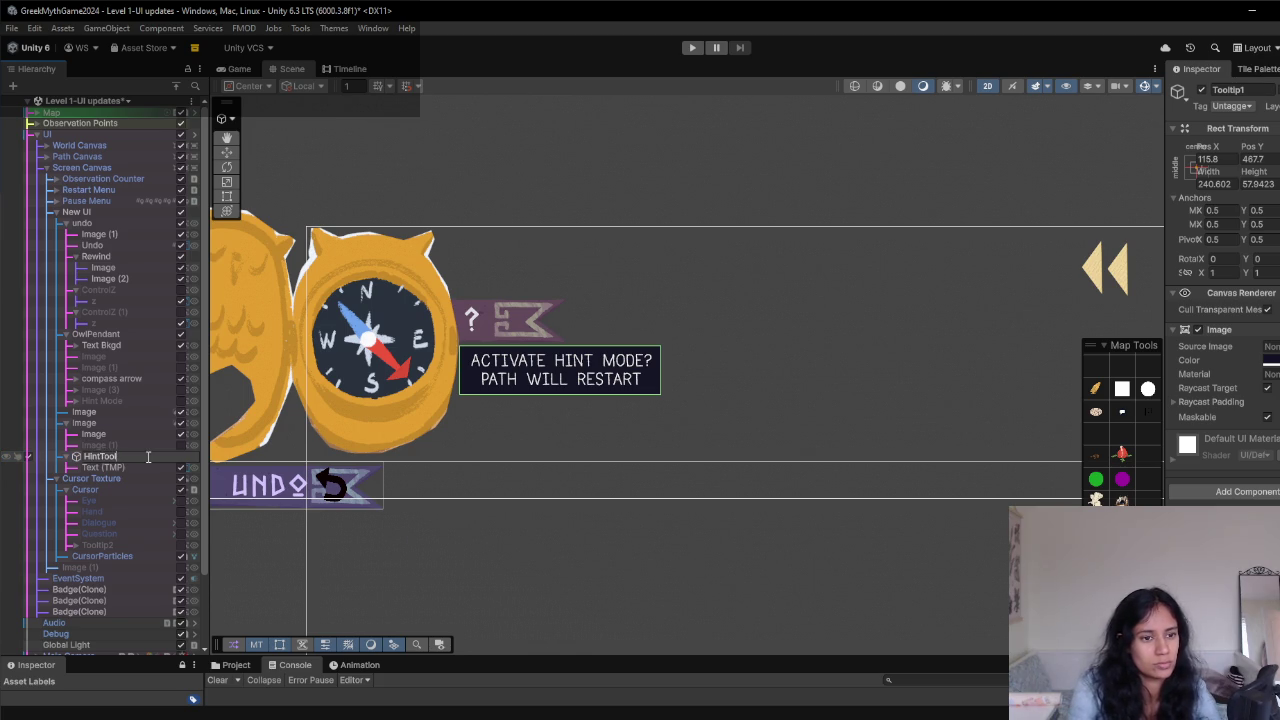
key("Return")
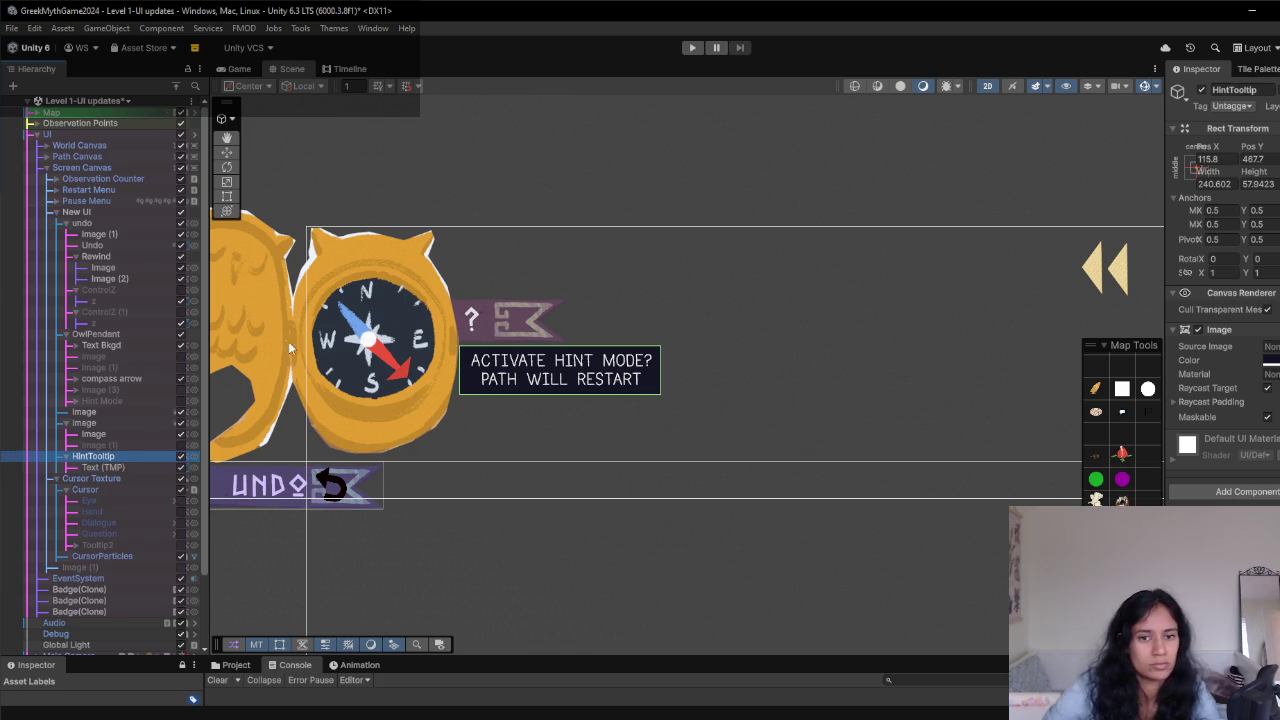
scroll(478, 424, "down", 1)
key("w")
scroll(500, 405, "up", 4)
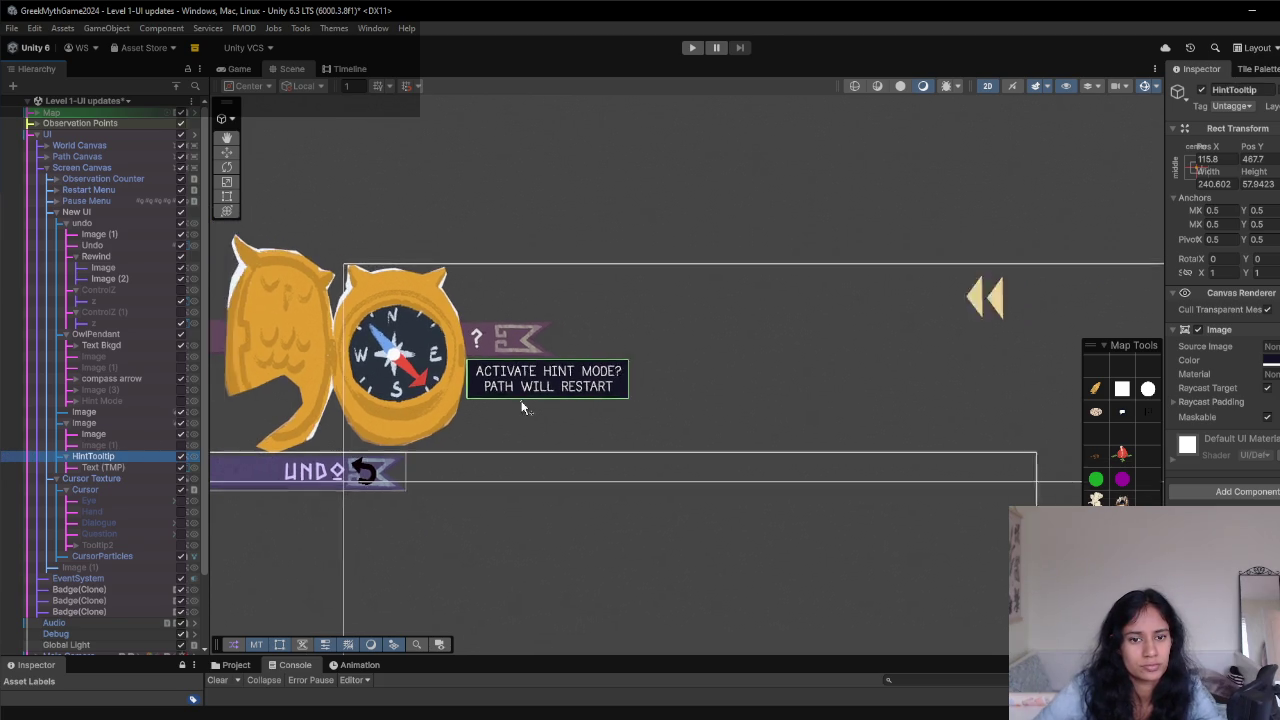
- Try HintTooltip above the hint flag, then move it below the flag, previewing each in Game
mouse_move(546, 392)
left_mouse_down()
mouse_move(555, 274)
mouse_move(539, 274)
left_mouse_up()
left_click(237, 69)
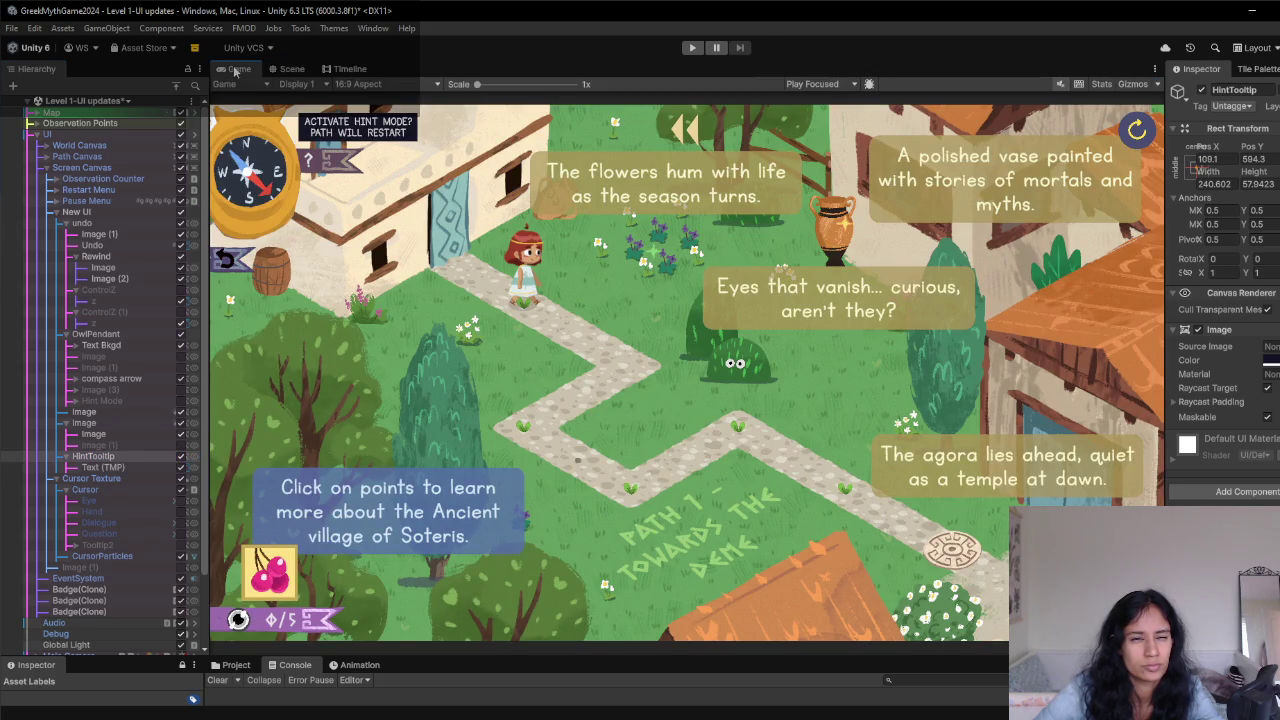
left_click(285, 69)
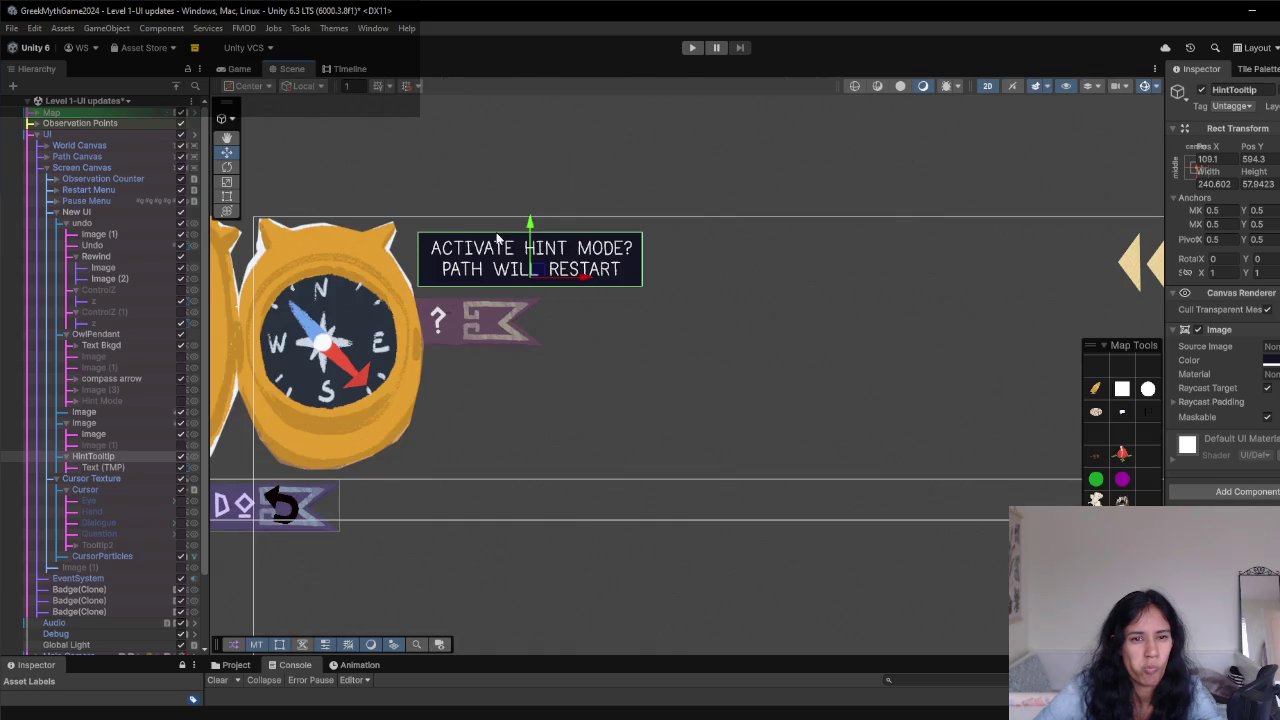
left_click_drag(545, 277, 549, 392)
left_click(222, 68)
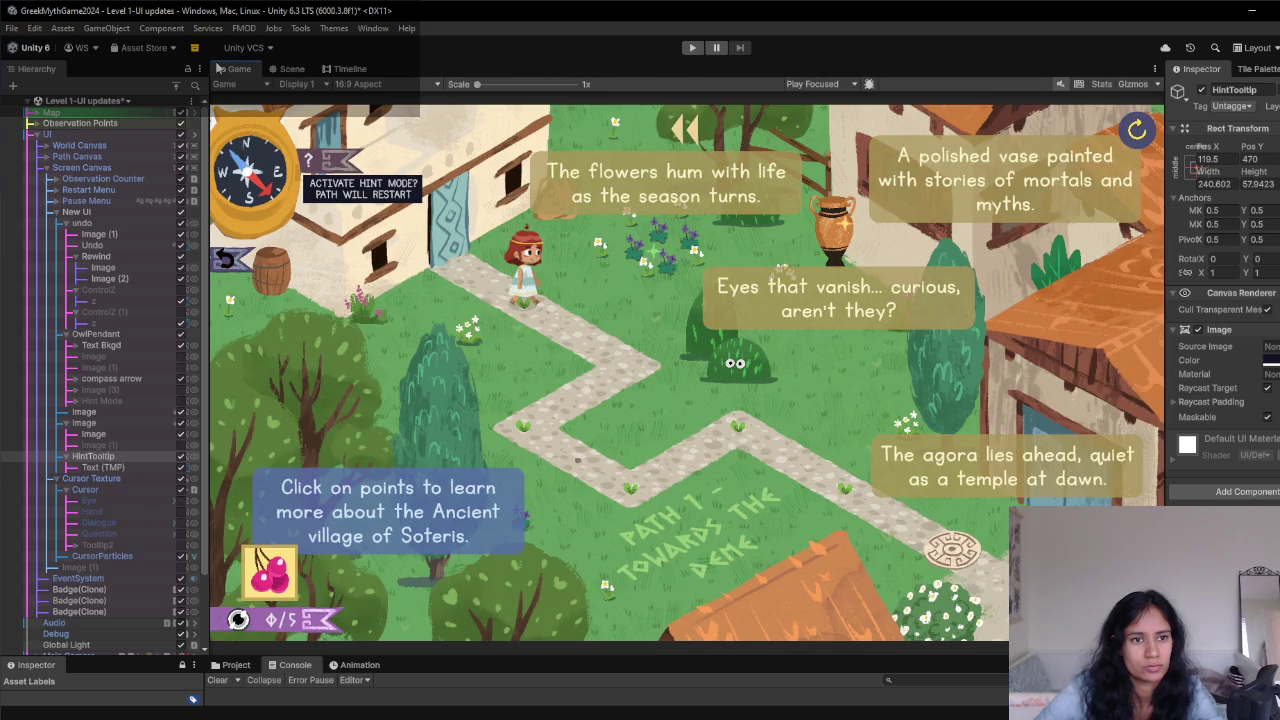
left_click(290, 68)
- Nudge HintTooltip left and back right under the flag, then duplicate it and drag the copy down
left_click_drag(547, 388, 516, 386)
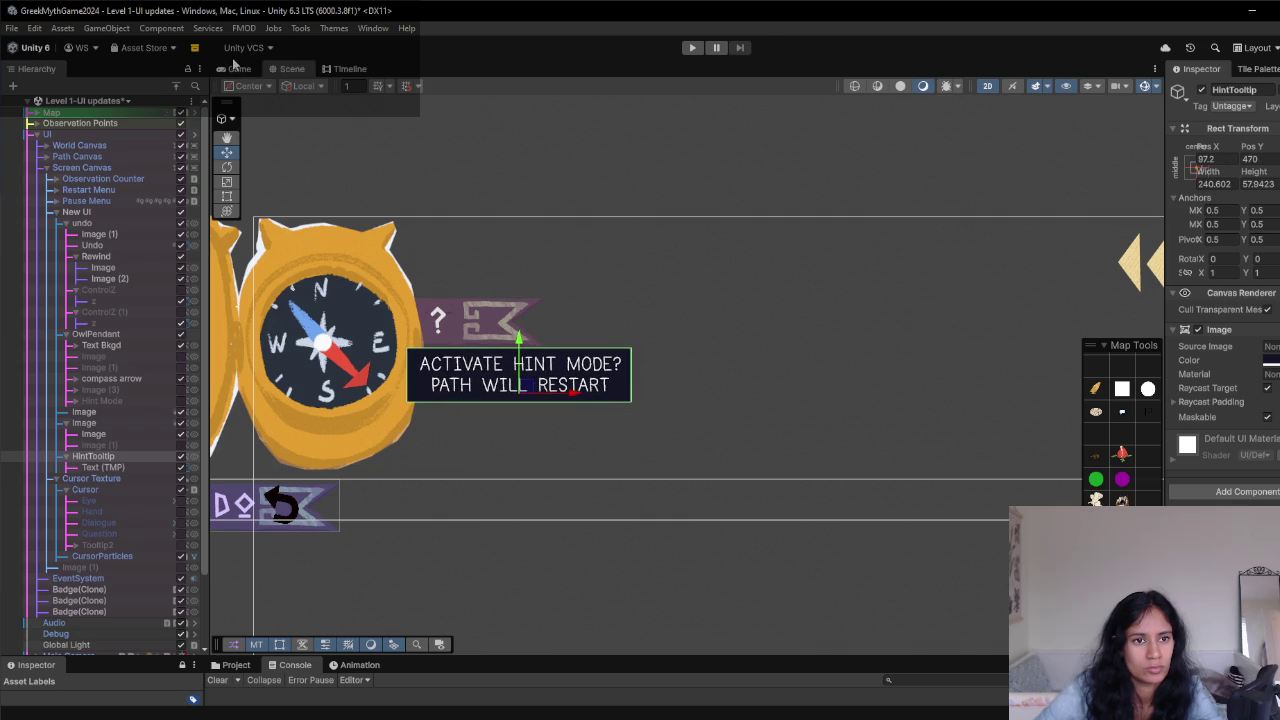
left_click(236, 68)
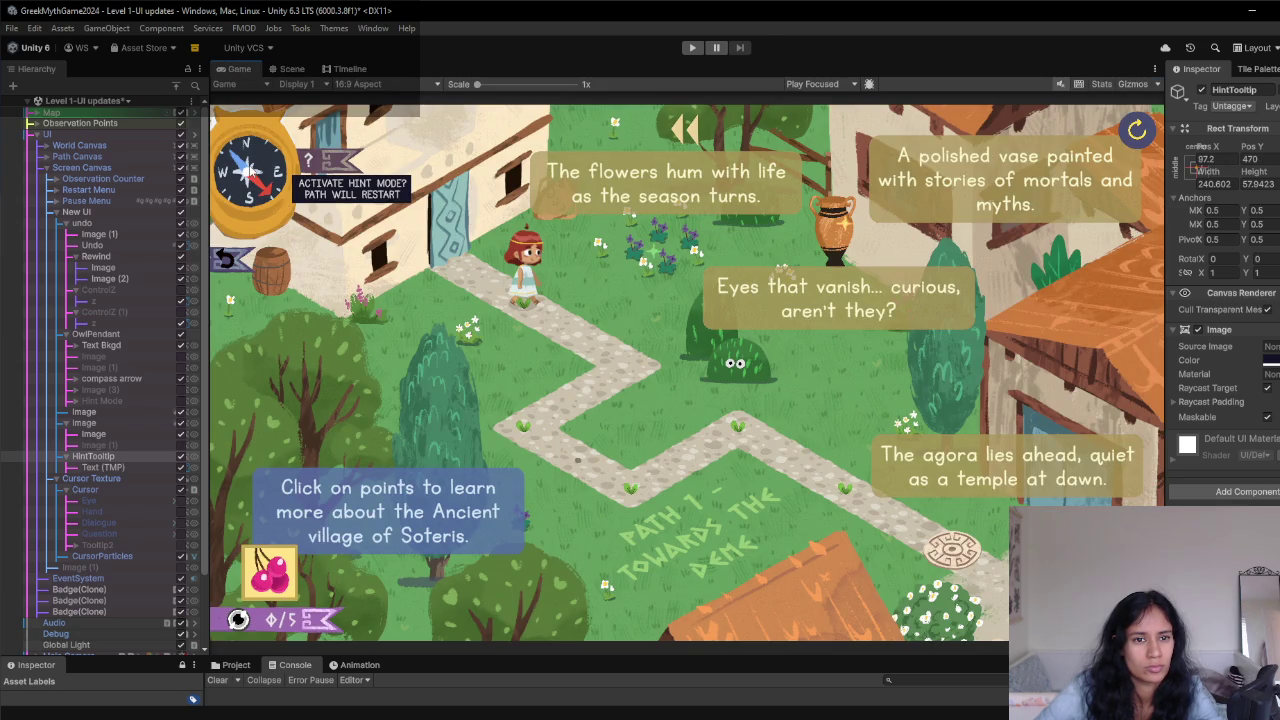
left_click(290, 68)
left_click_drag(531, 388, 551, 389)
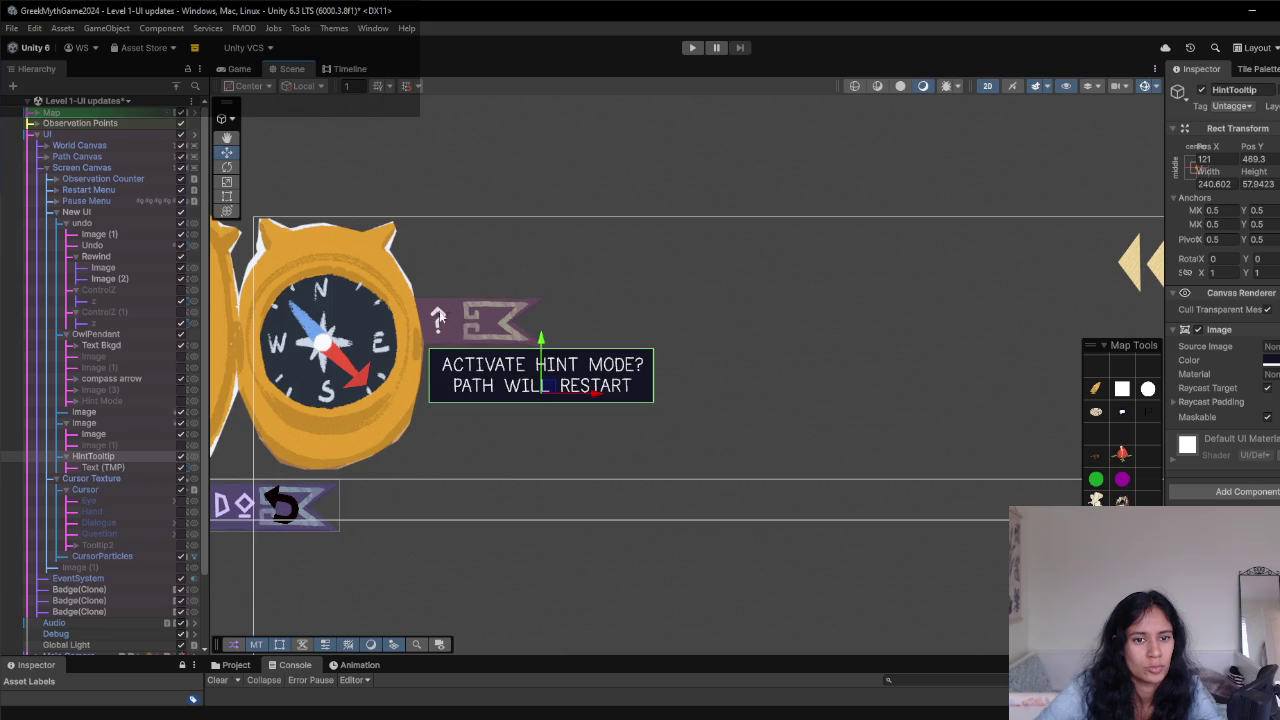
scroll(480, 343, "down", 4)
scroll(484, 396, "up", 1)
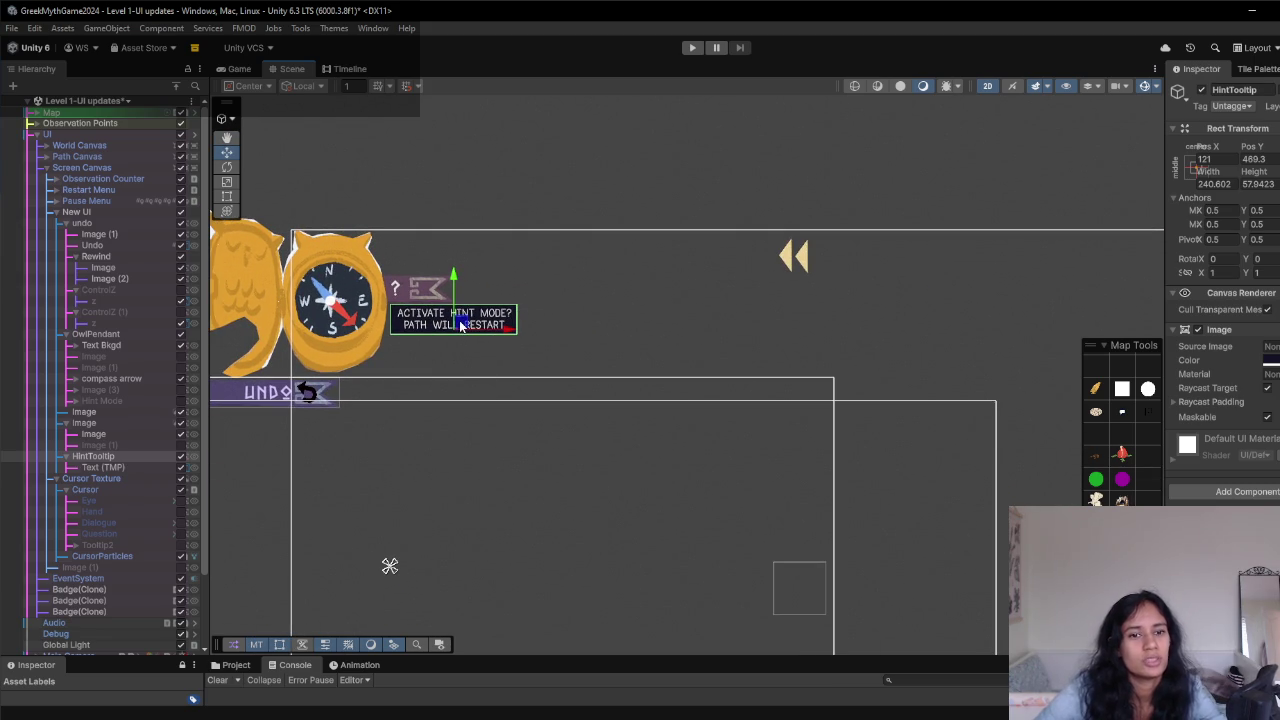
key("ctrl+d")
mouse_move(460, 325)
left_mouse_down()
mouse_move(636, 364)
mouse_move(793, 444)
mouse_move(464, 415)
mouse_move(445, 437)
mouse_move(510, 428)
mouse_move(827, 282)
mouse_move(830, 250)
mouse_move(514, 384)
mouse_move(368, 490)
left_mouse_up()
- Place HintTooltip (1) beside the berries counter and select its Text (TMP) message for editing
mouse_move(350, 518)
left_mouse_down()
mouse_move(944, 227)
mouse_move(730, 436)
mouse_move(697, 440)
left_mouse_up()
left_click(66, 479)
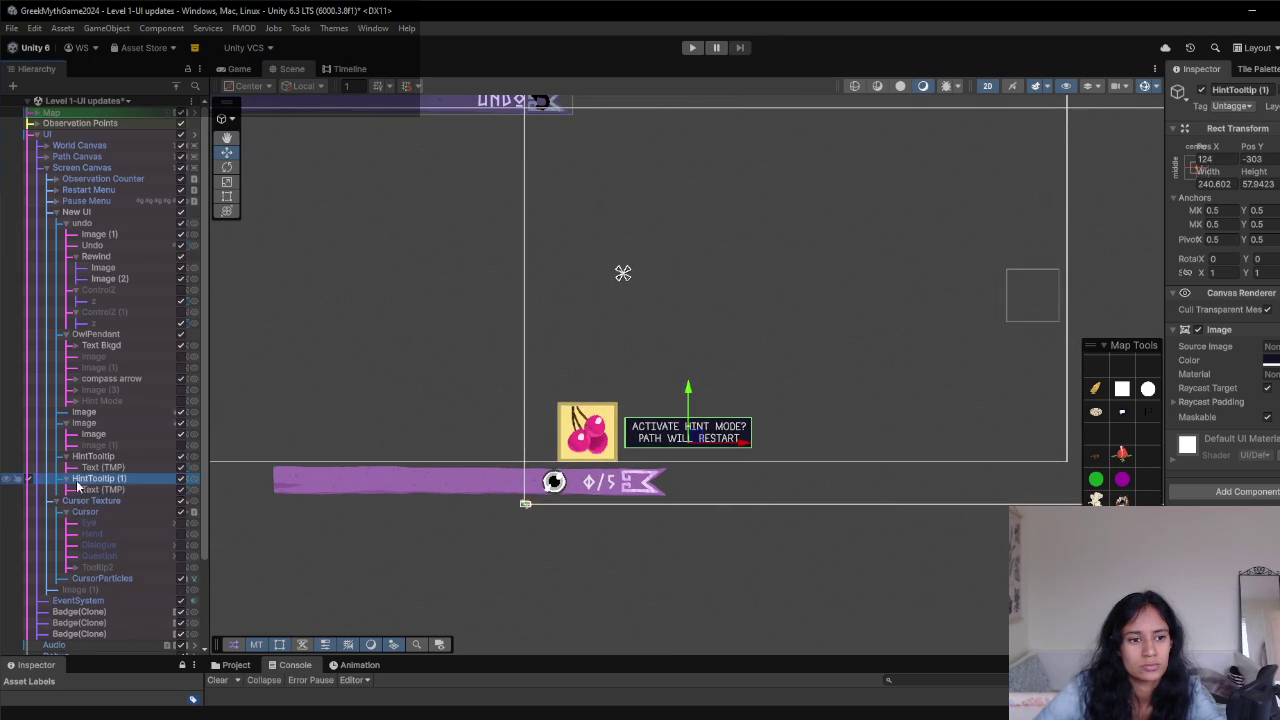
left_click(97, 490)
left_click(1244, 405)
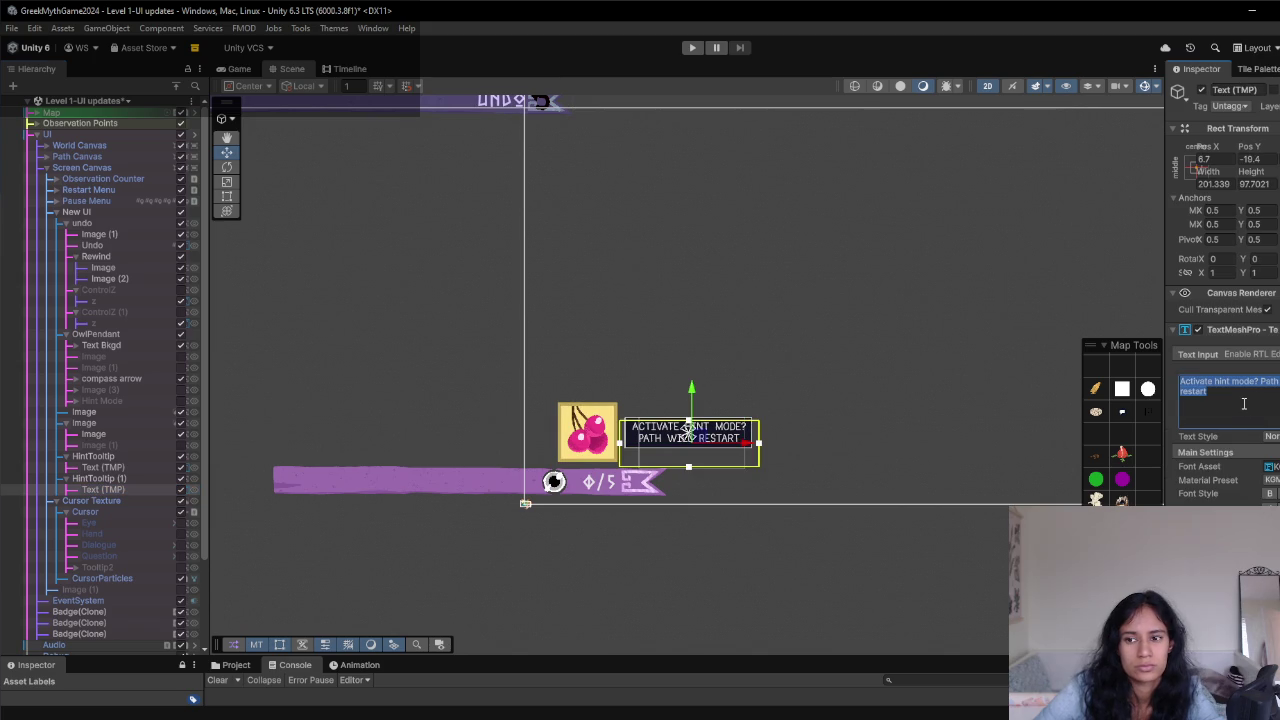
- Change the copy's text to the character's name plus 'Is Holding berries' and view it in Game
type("Soph")
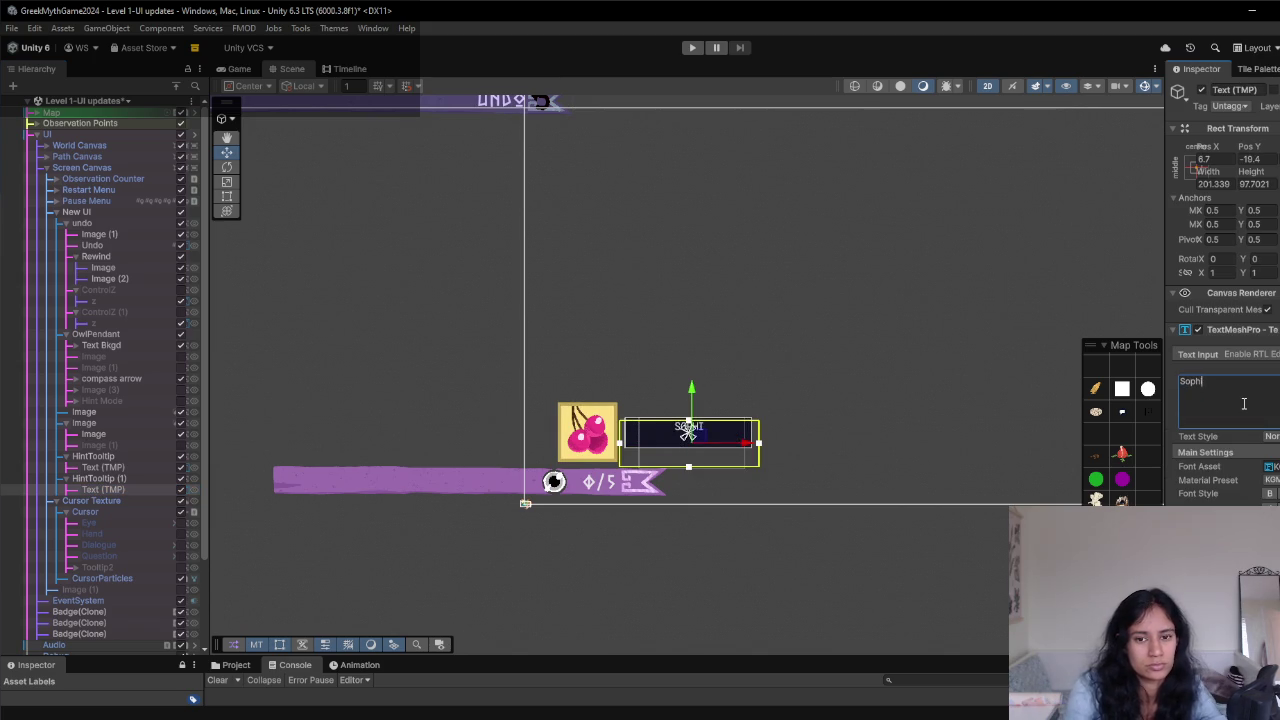
type("ia Is Hol")
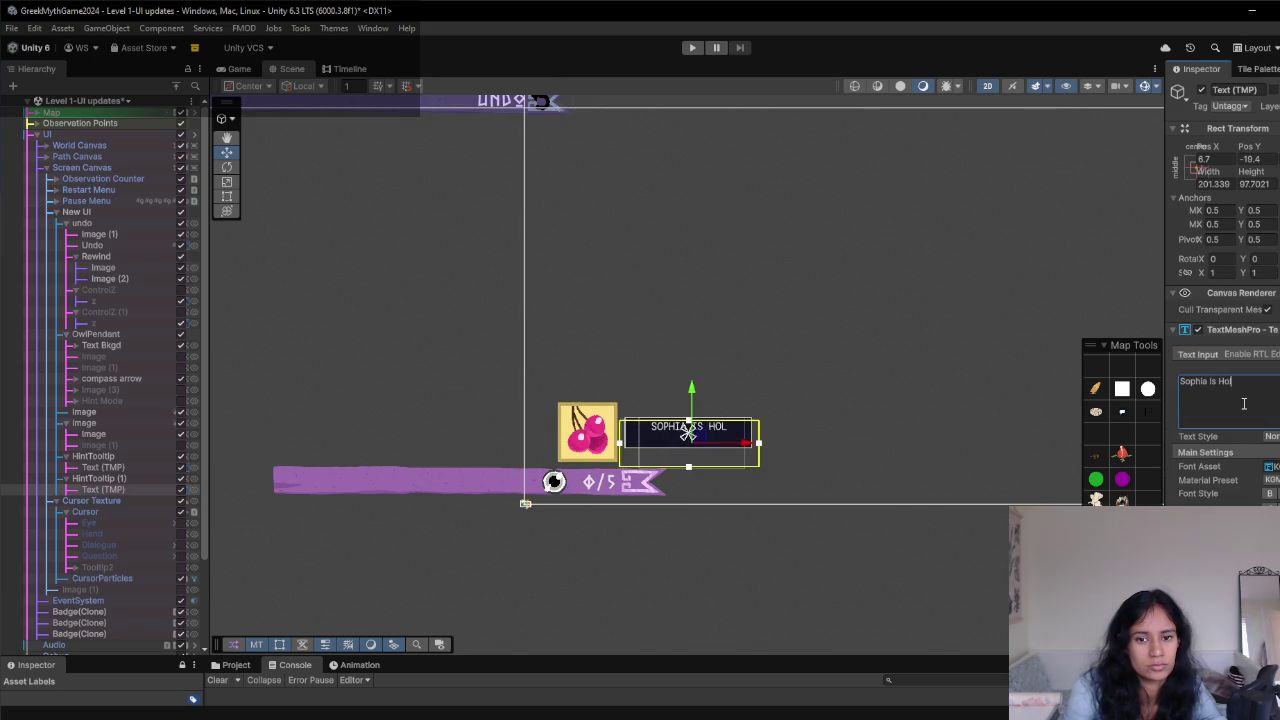
type("ding")
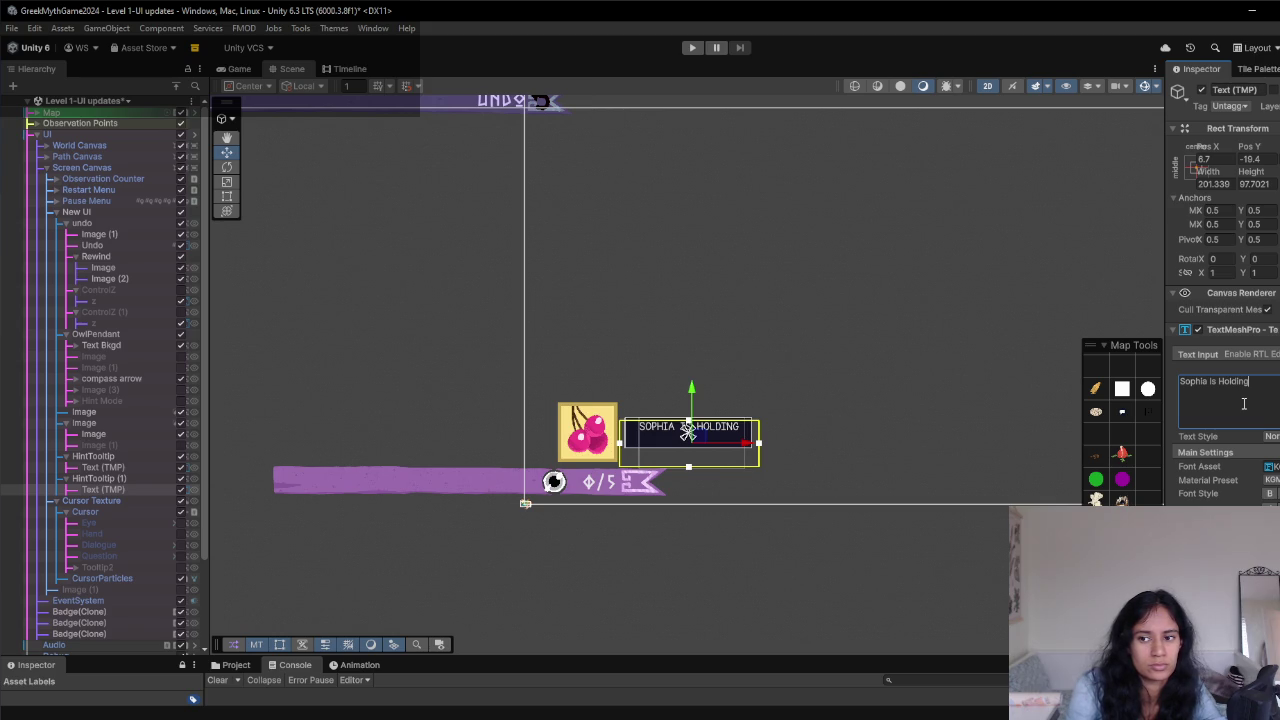
type(" berries")
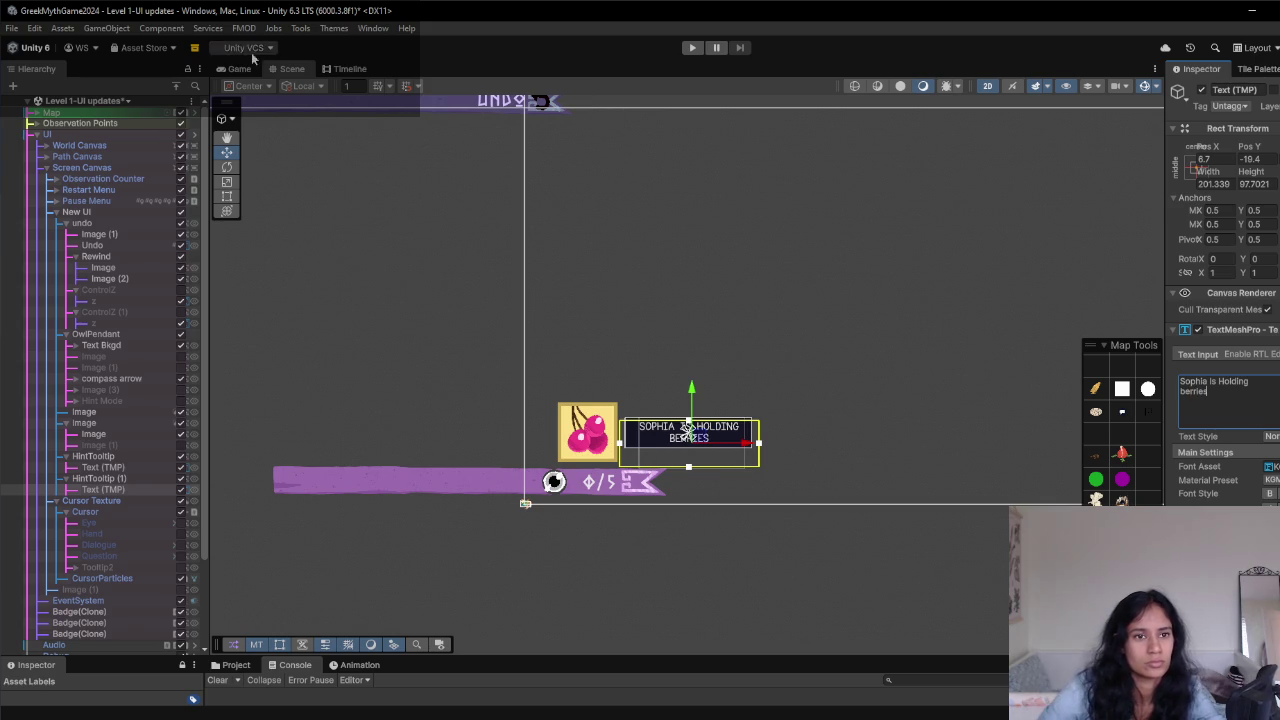
left_click(245, 70)
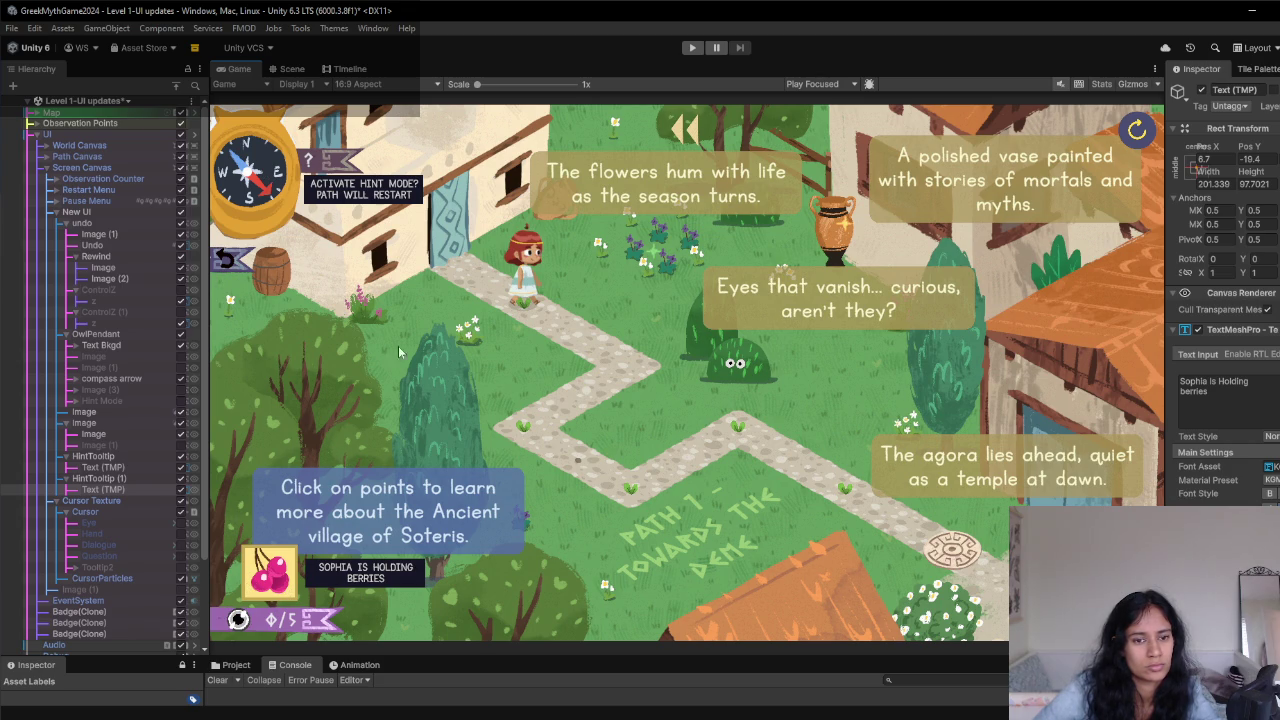
- Save the scene and duplicate the holding-berries tooltip as HintTooltip (2)
left_click(98, 478)
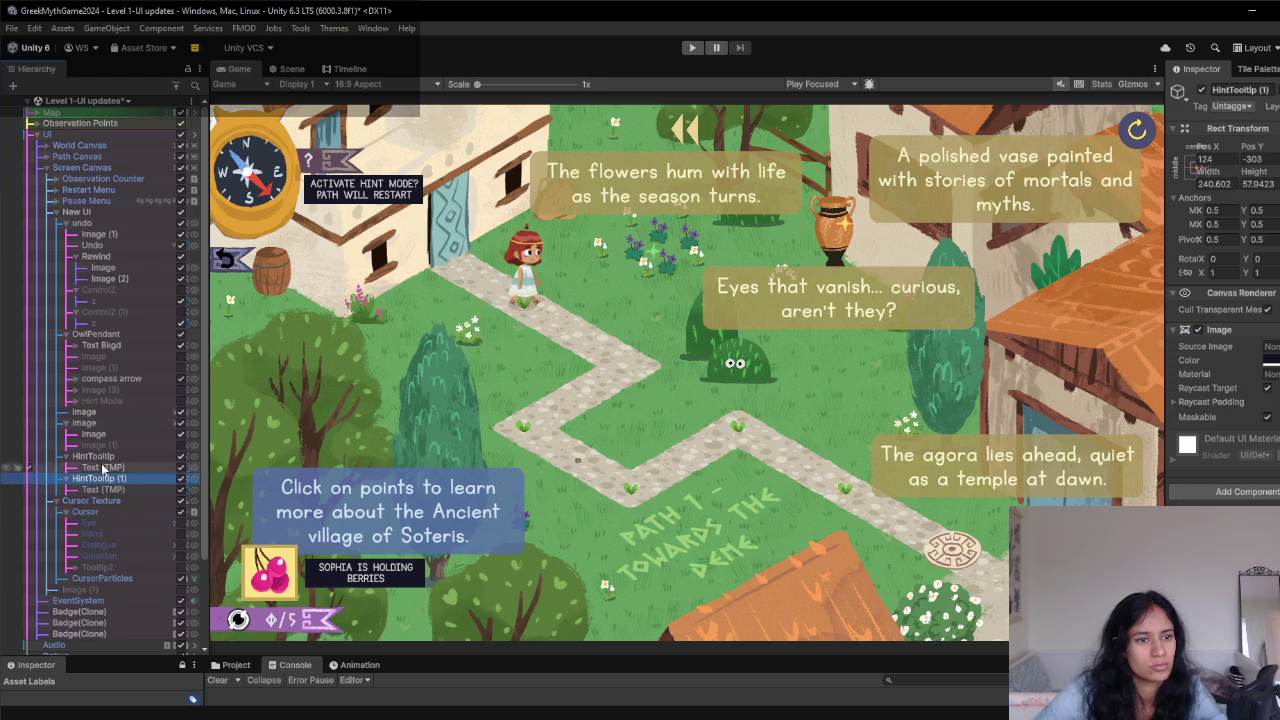
key("ctrl+s")
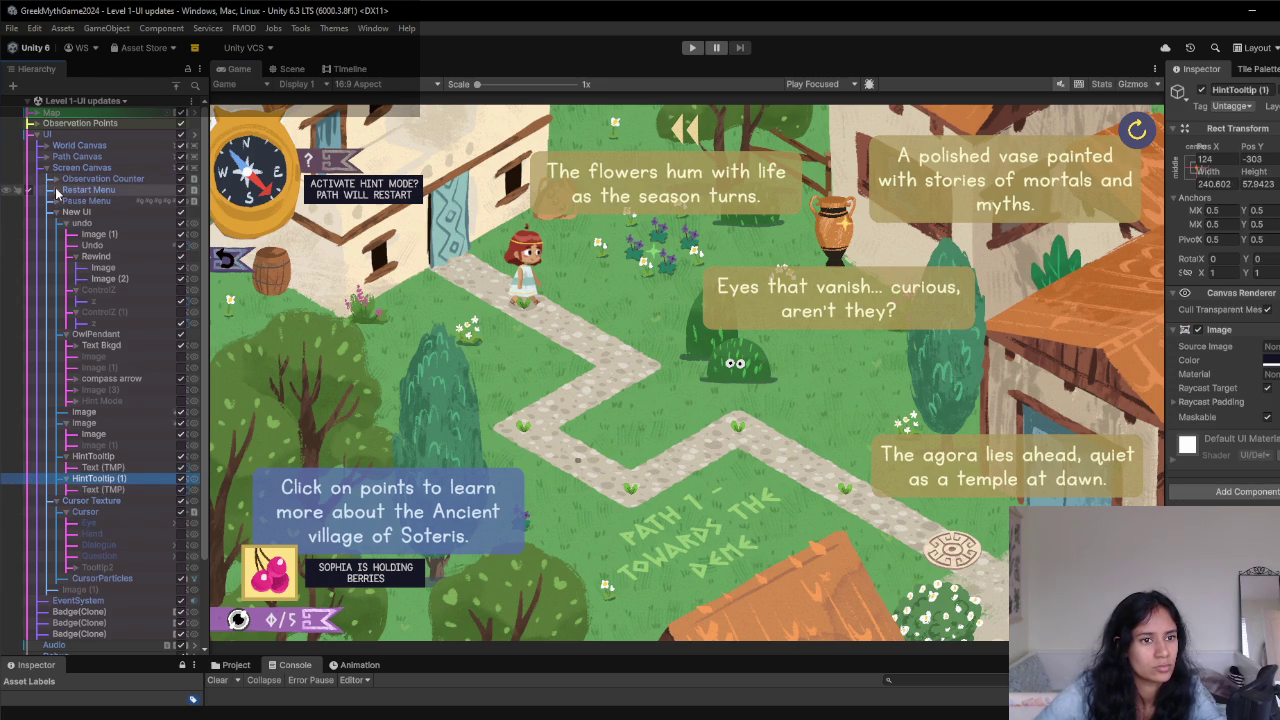
left_click(57, 212)
left_click(57, 212)
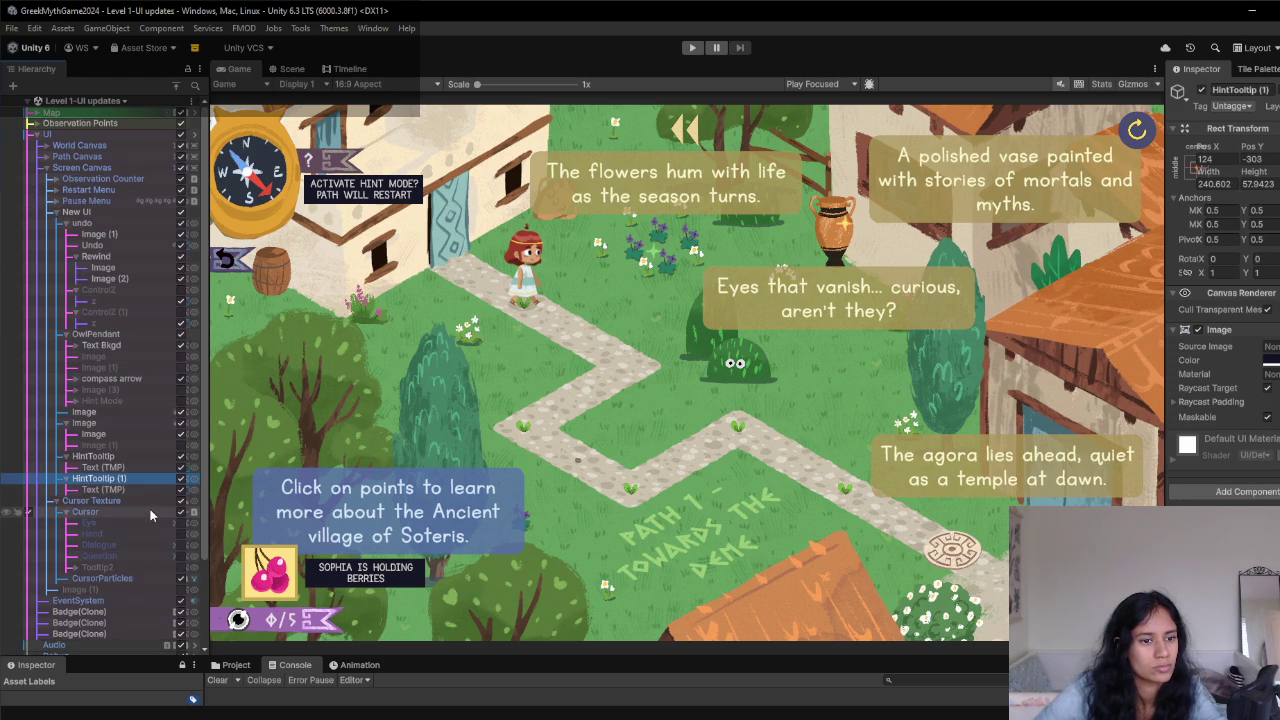
key("ctrl+d")
- Rewrite HintTooltip (2)'s text to the character's name plus 'starts from beginning and badges will clear'
left_click(66, 500)
left_click(103, 511)
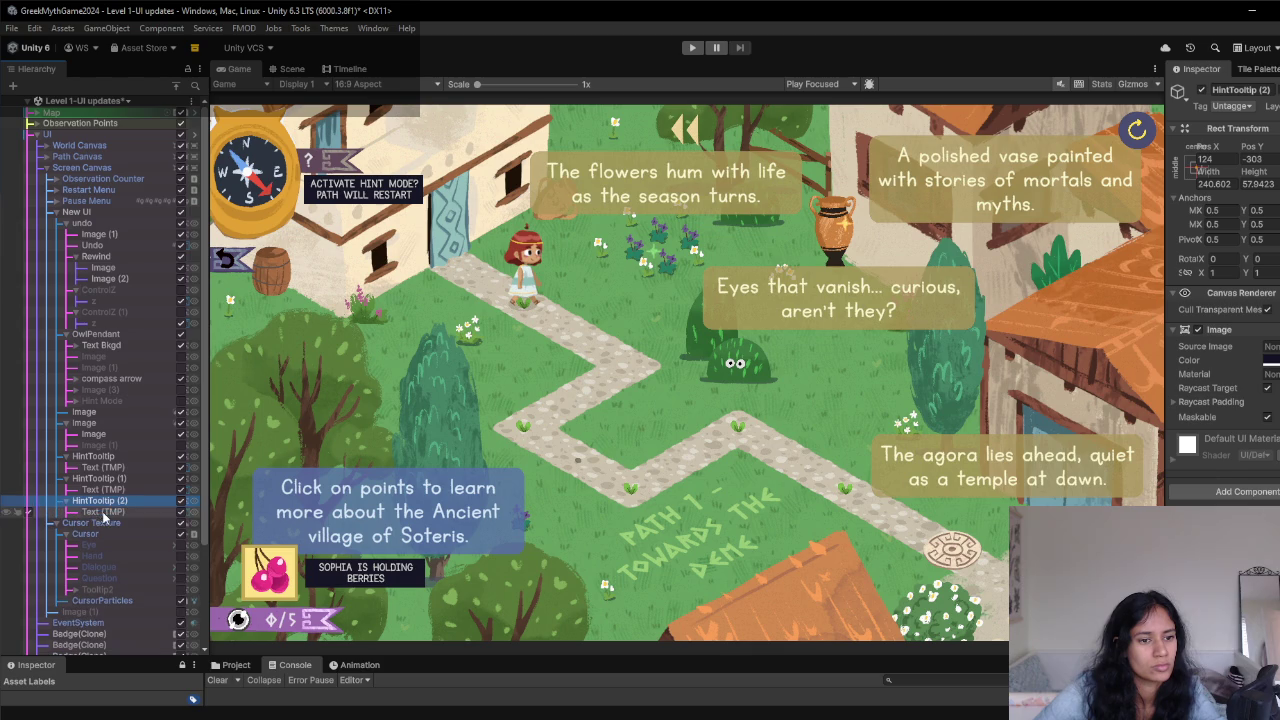
left_click(1257, 409)
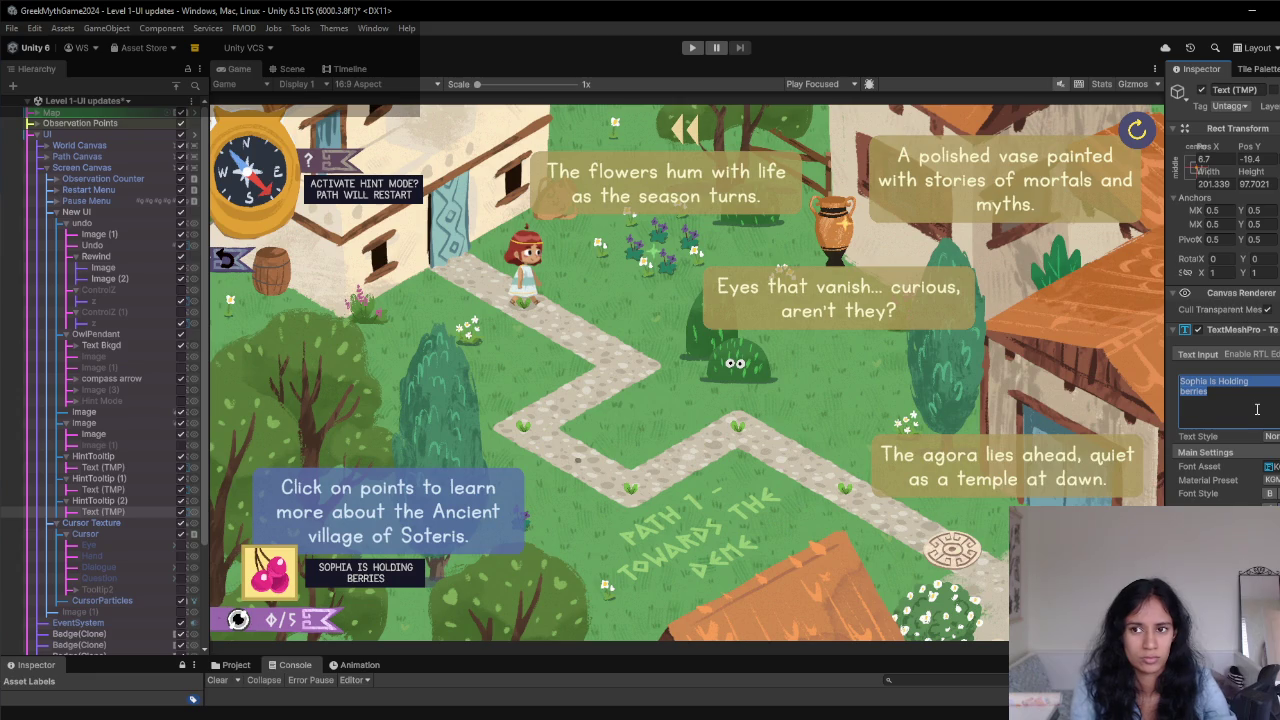
type("So")
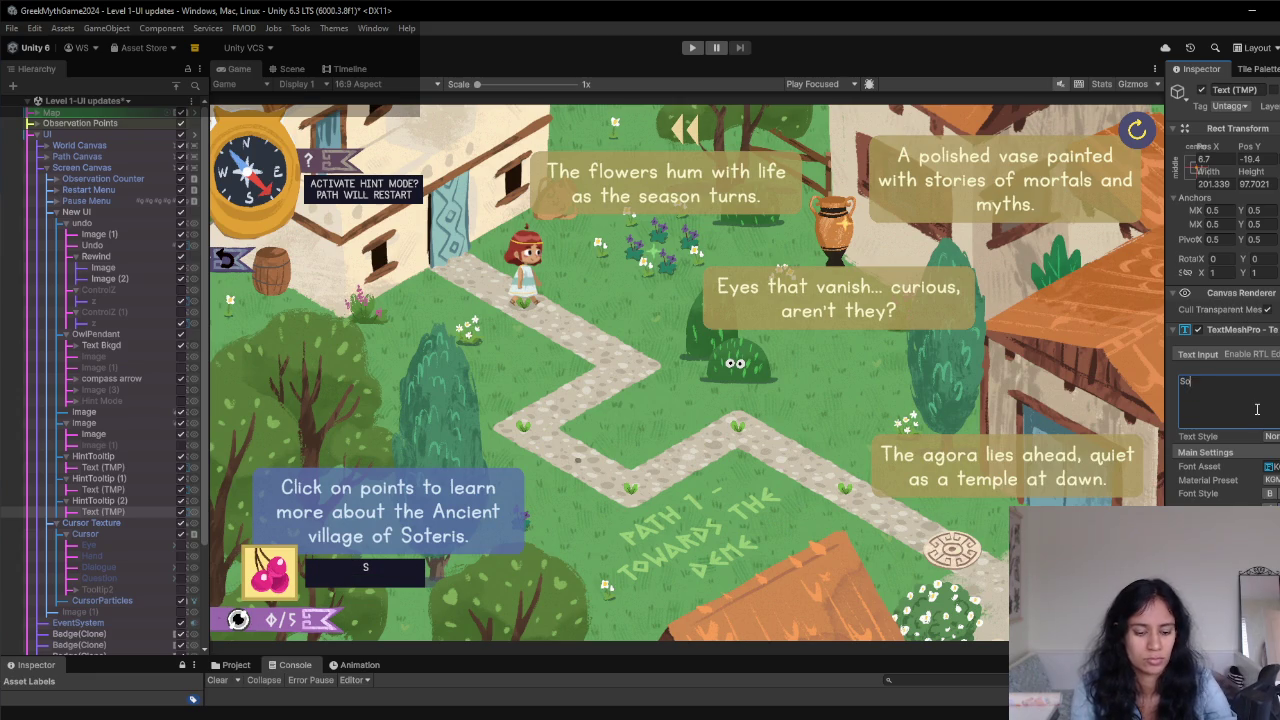
type("phia starts")
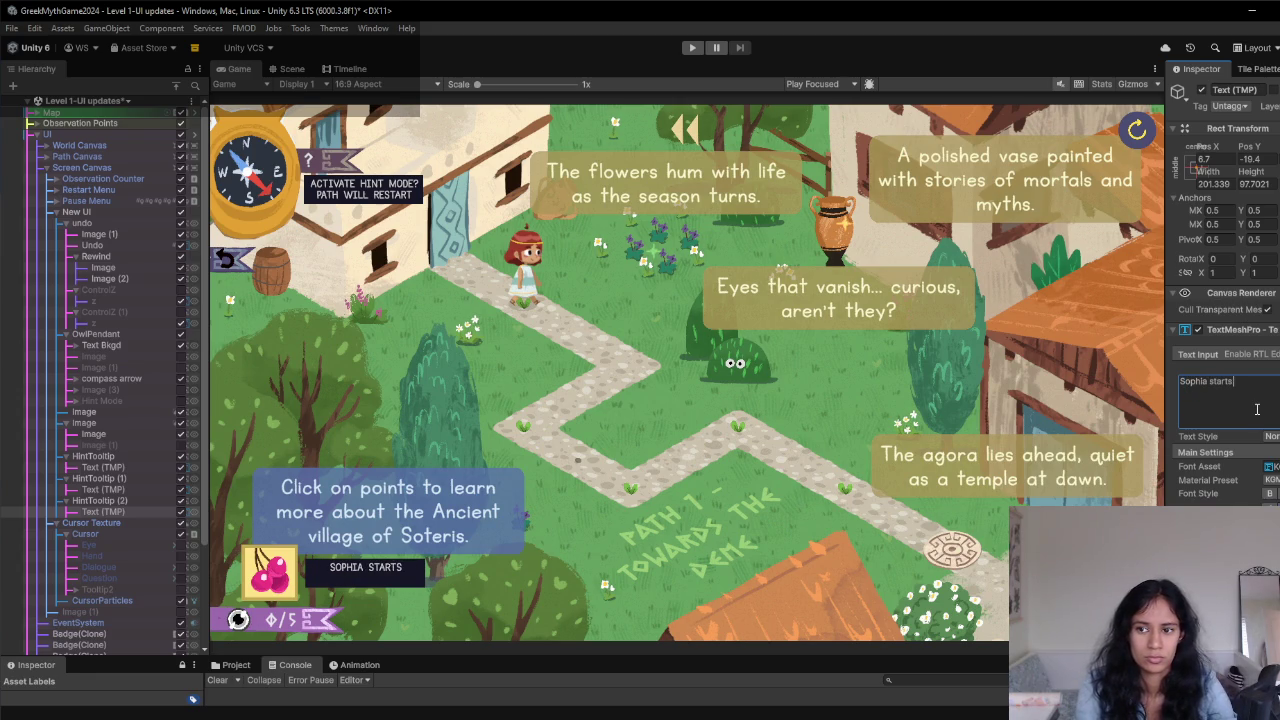
type(" from beginn")
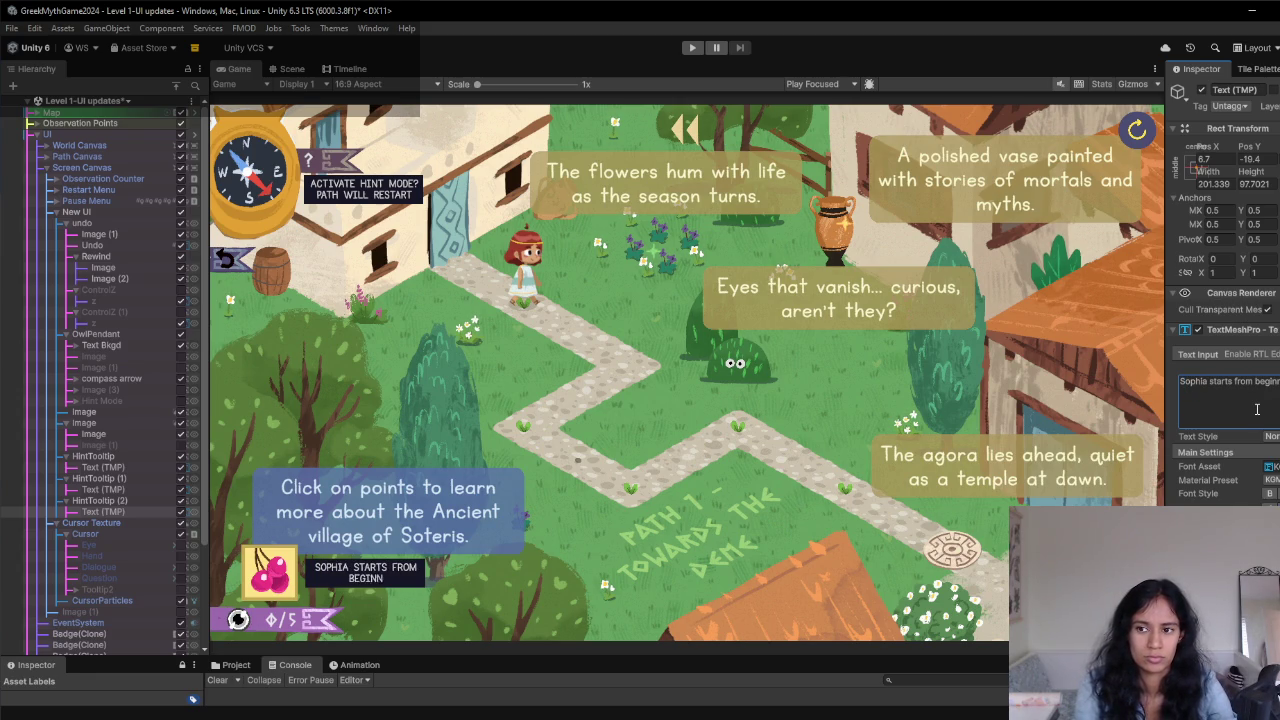
type("ing and")
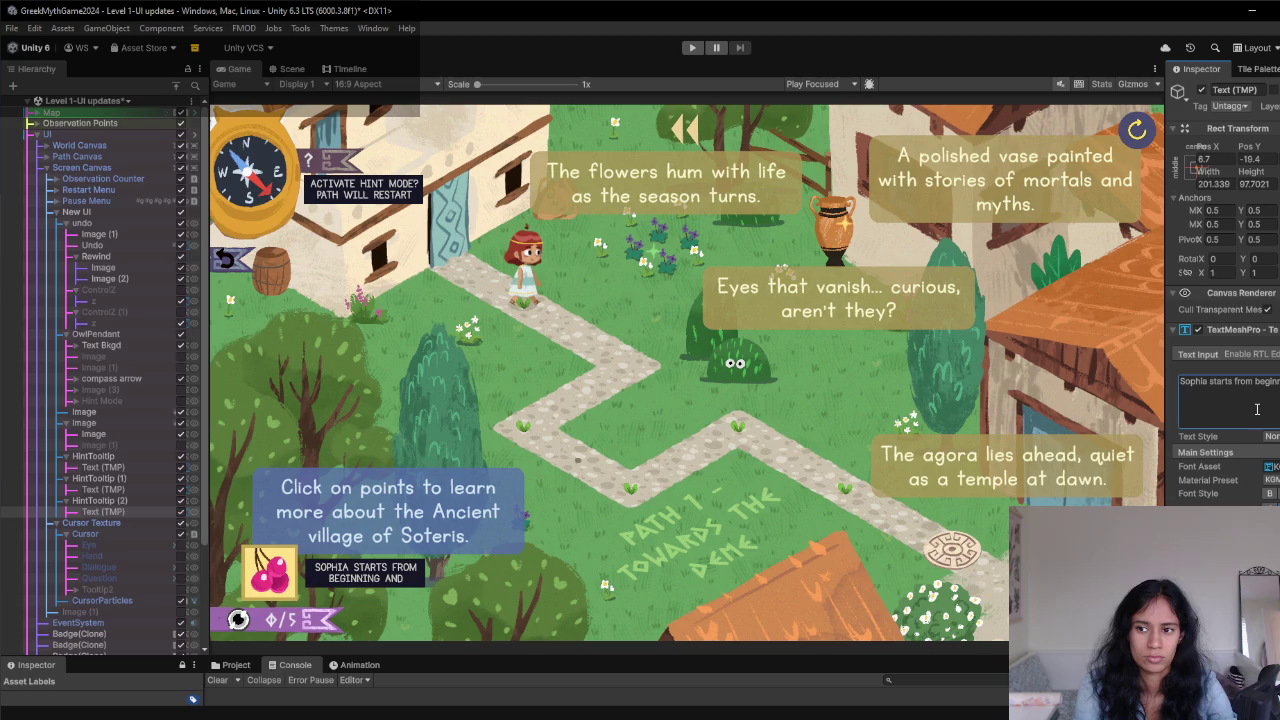
type(" badges")
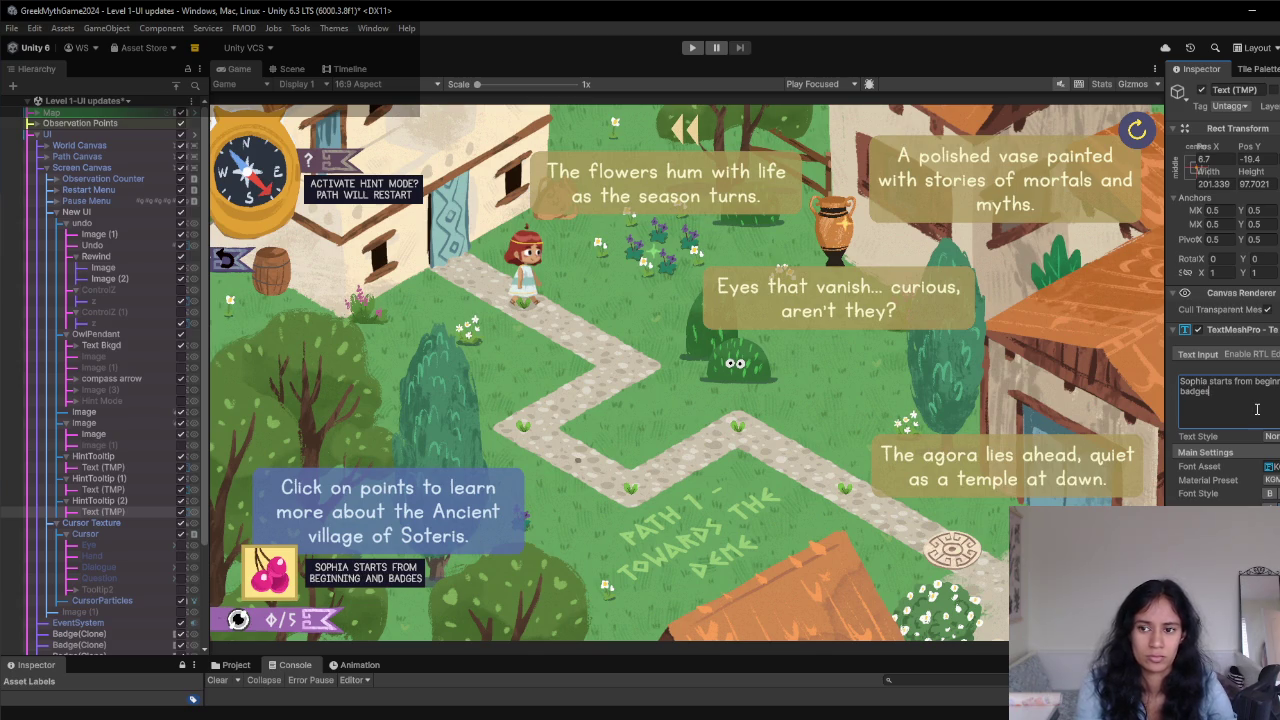
type(" will clear")
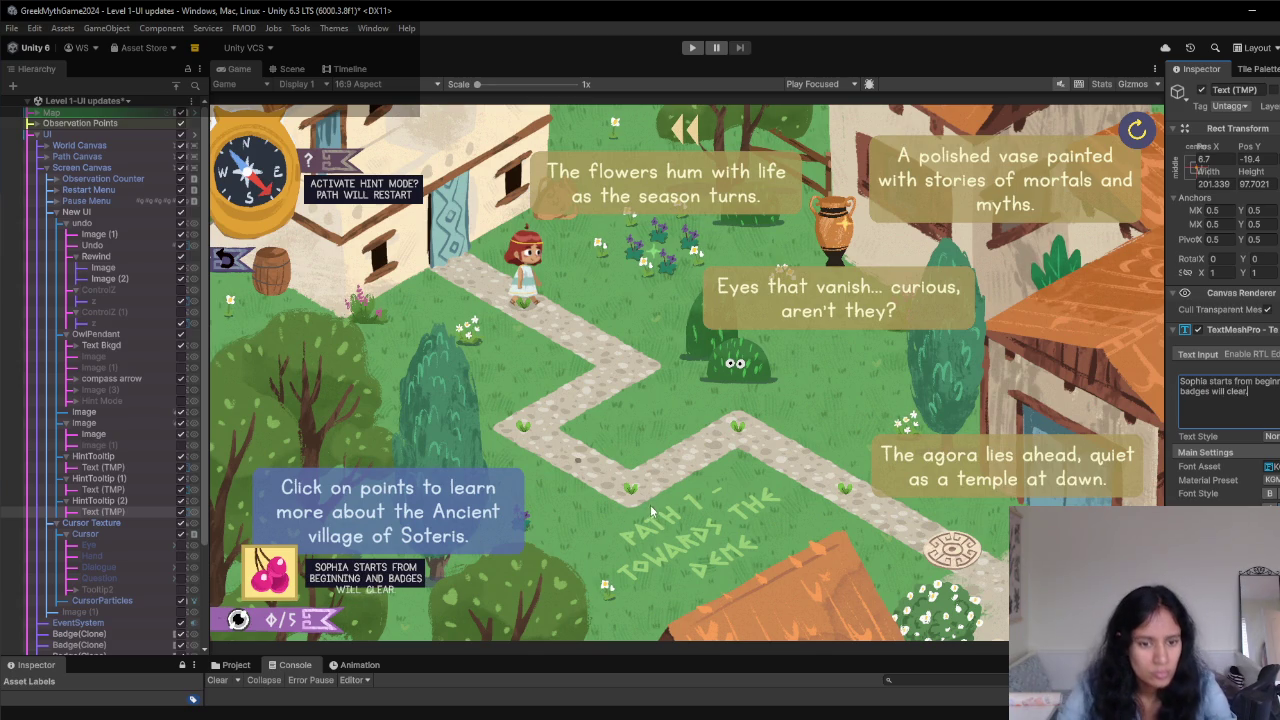
left_click(100, 500)
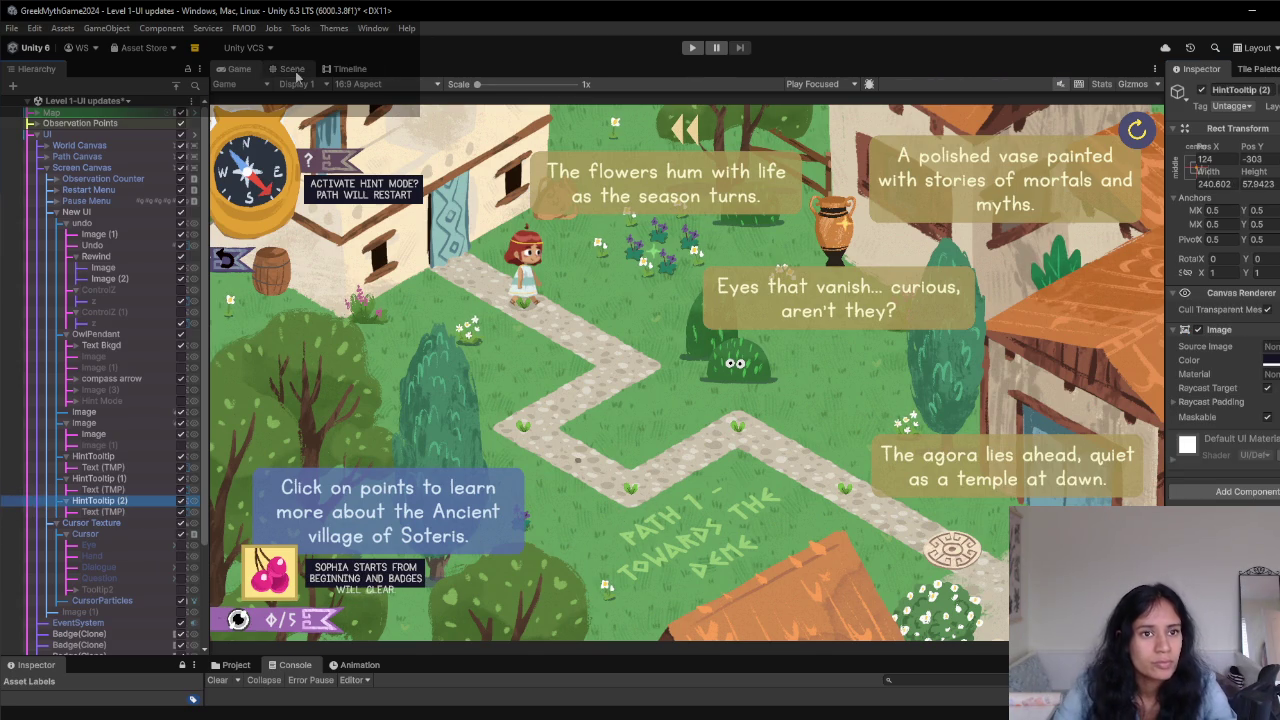
- Move HintTooltip (2) up and right above the berries hint and make its box taller
left_click(292, 68)
left_click_drag(700, 442, 770, 312)
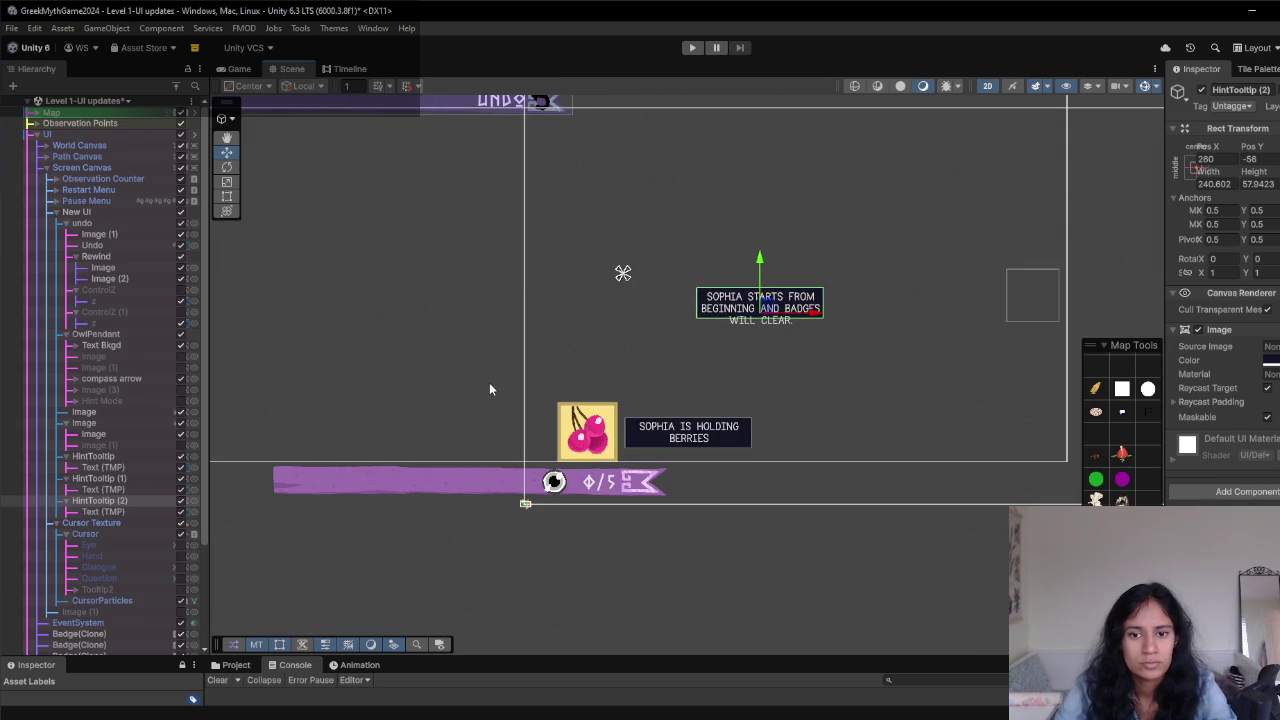
key("t")
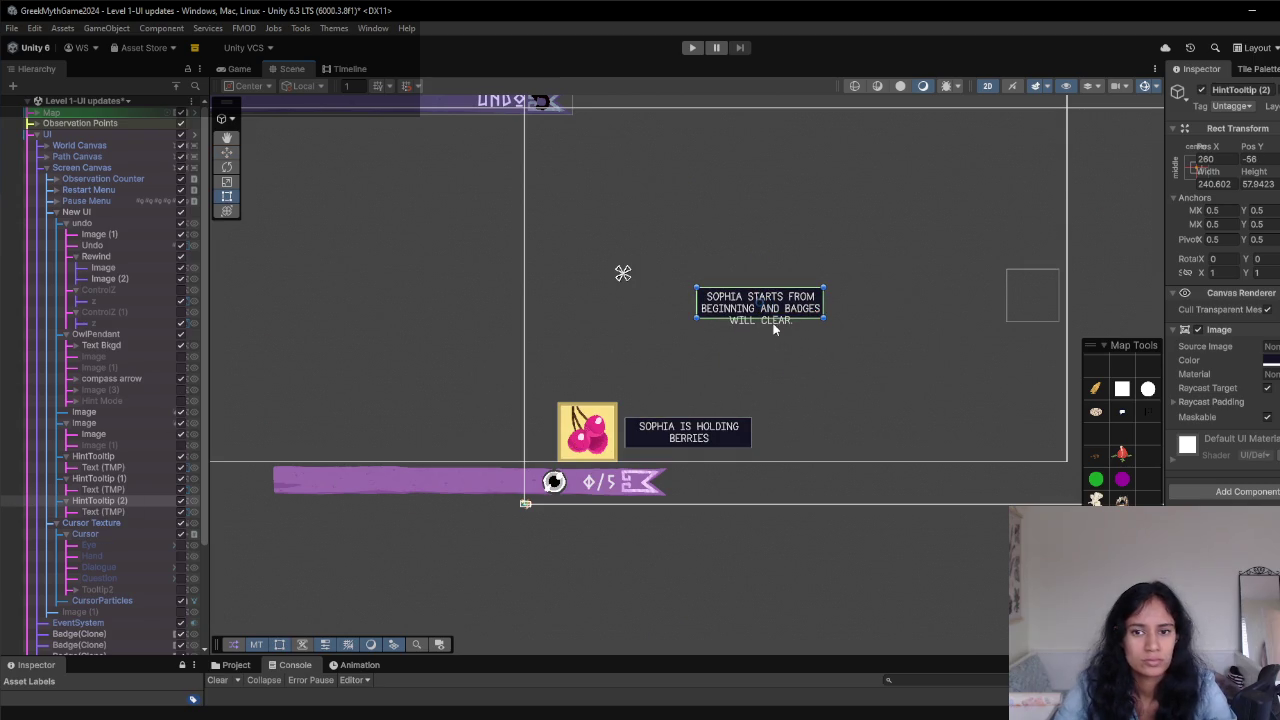
left_click_drag(770, 316, 770, 334)
- Re-centre the text inside HintTooltip (2), preview the tooltips in Game, and pan toward the upper hints
left_click(120, 516)
key("w")
left_click_drag(764, 285, 765, 281)
left_click_drag(822, 322, 820, 320)
left_click(345, 68)
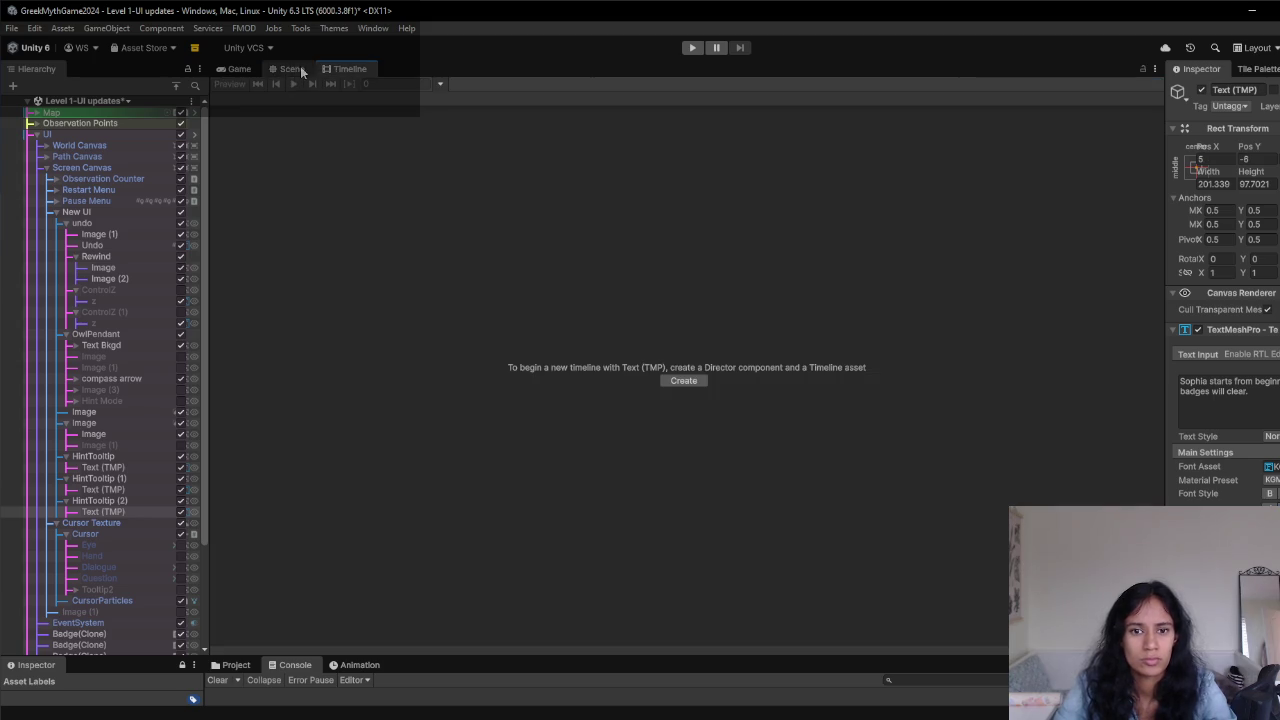
left_click(229, 69)
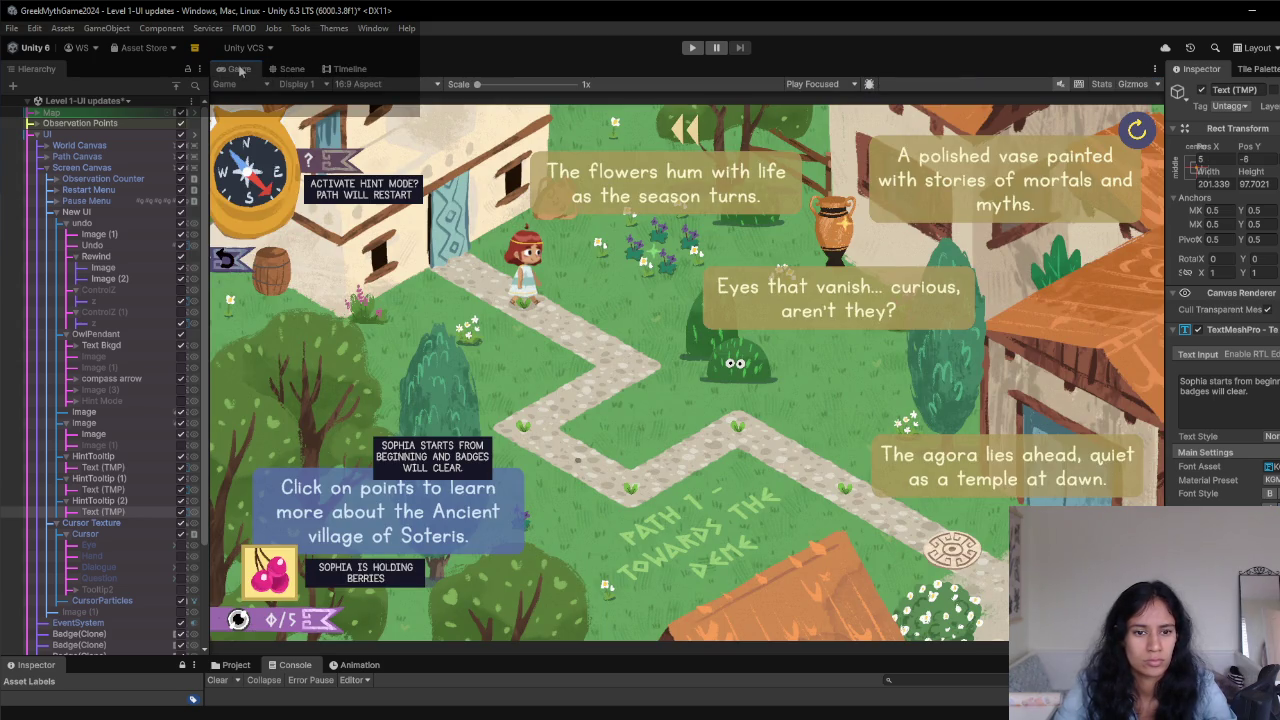
left_click(289, 70)
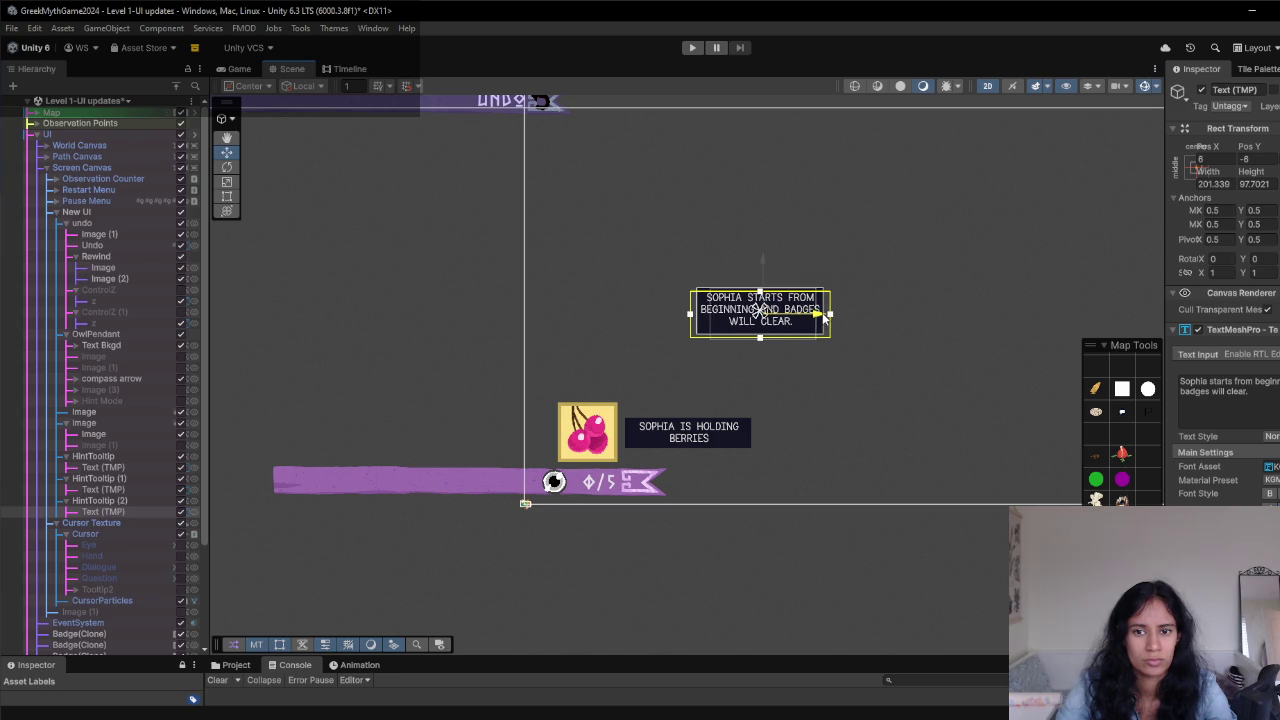
left_click_drag(938, 233, 691, 385)
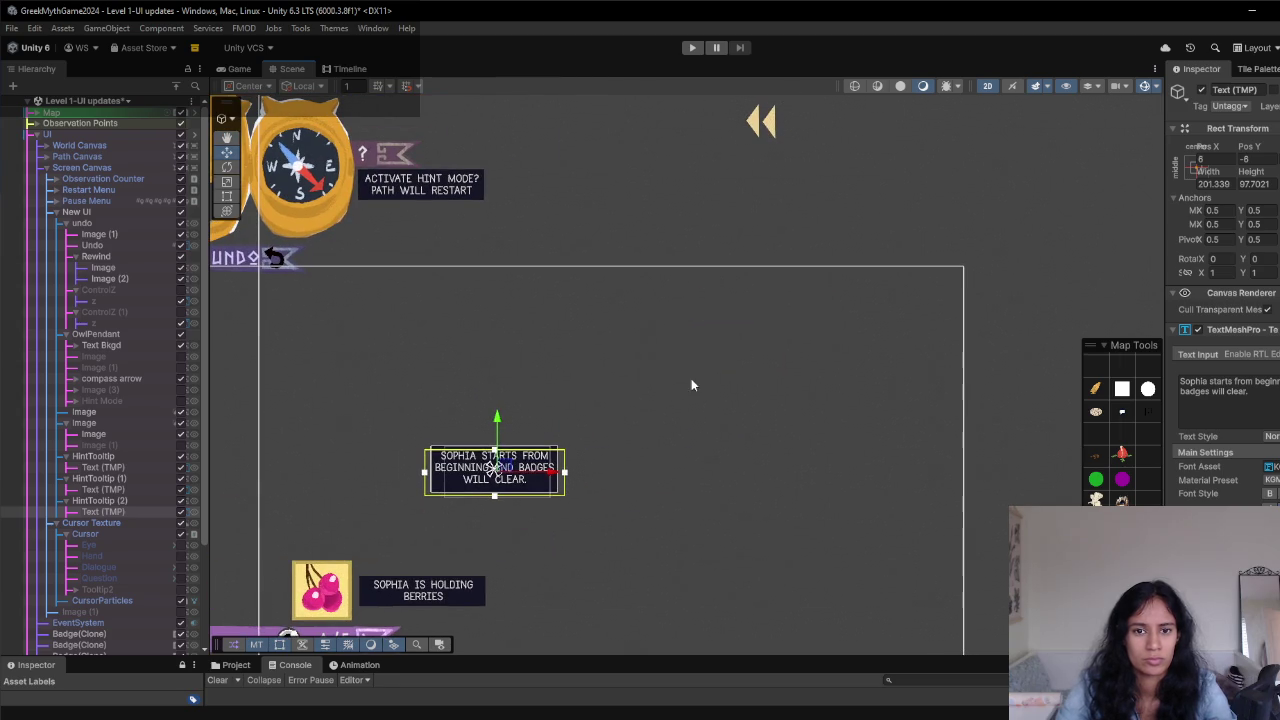
- Duplicate the berries hint tooltip as HintTooltip (3) and drag it to the upper right
left_click(390, 190)
left_click(375, 221)
left_click(100, 500)
key("ctrl+d")
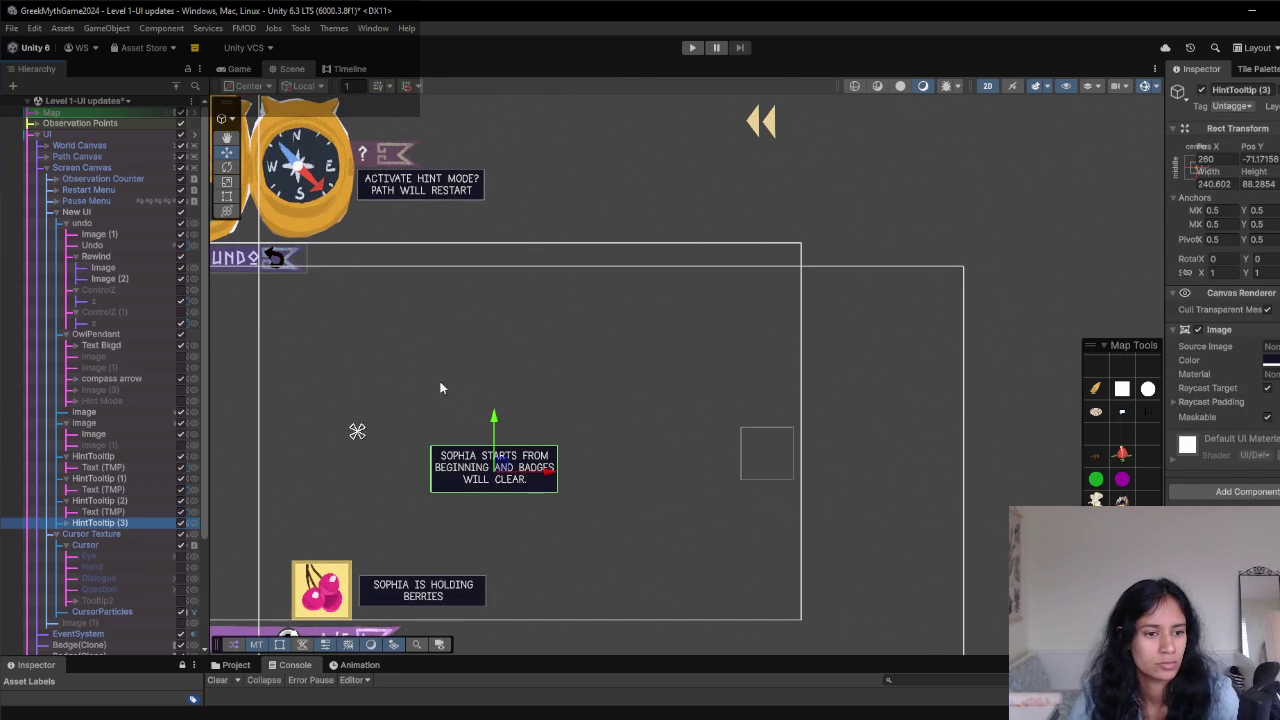
key("ctrl+z")
left_click(129, 477)
key("ctrl+d")
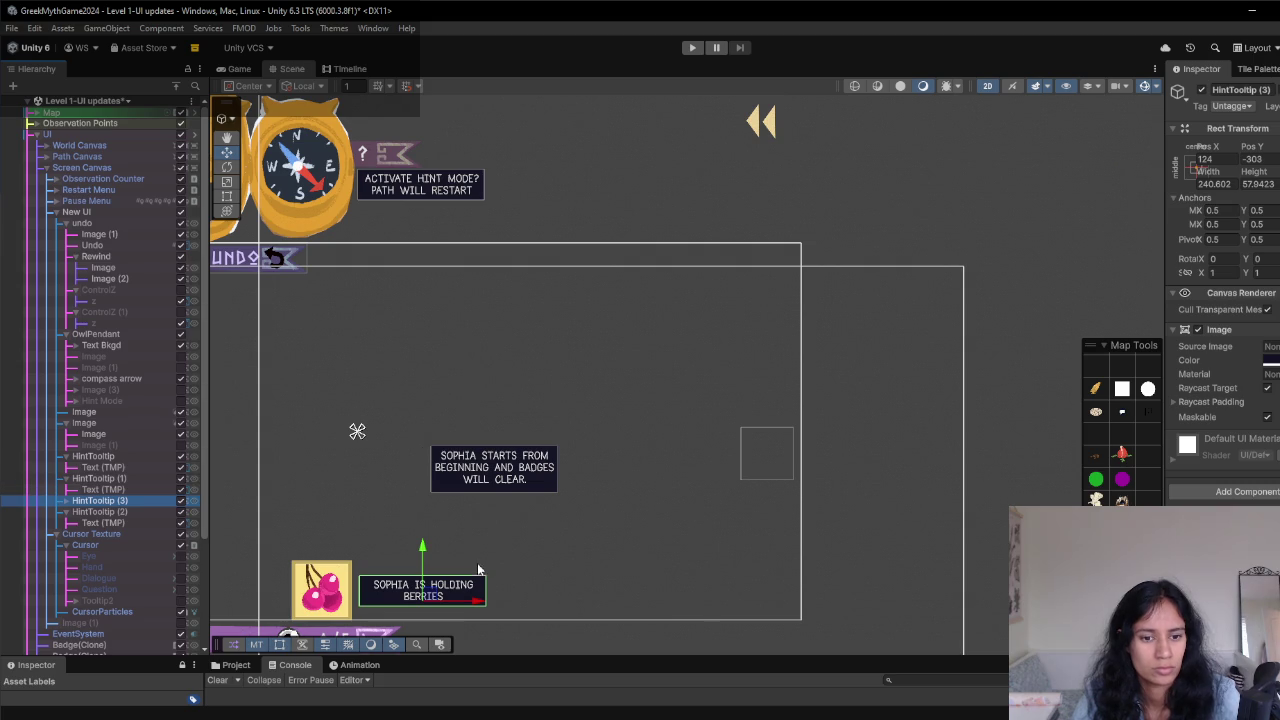
left_click_drag(432, 597, 769, 312)
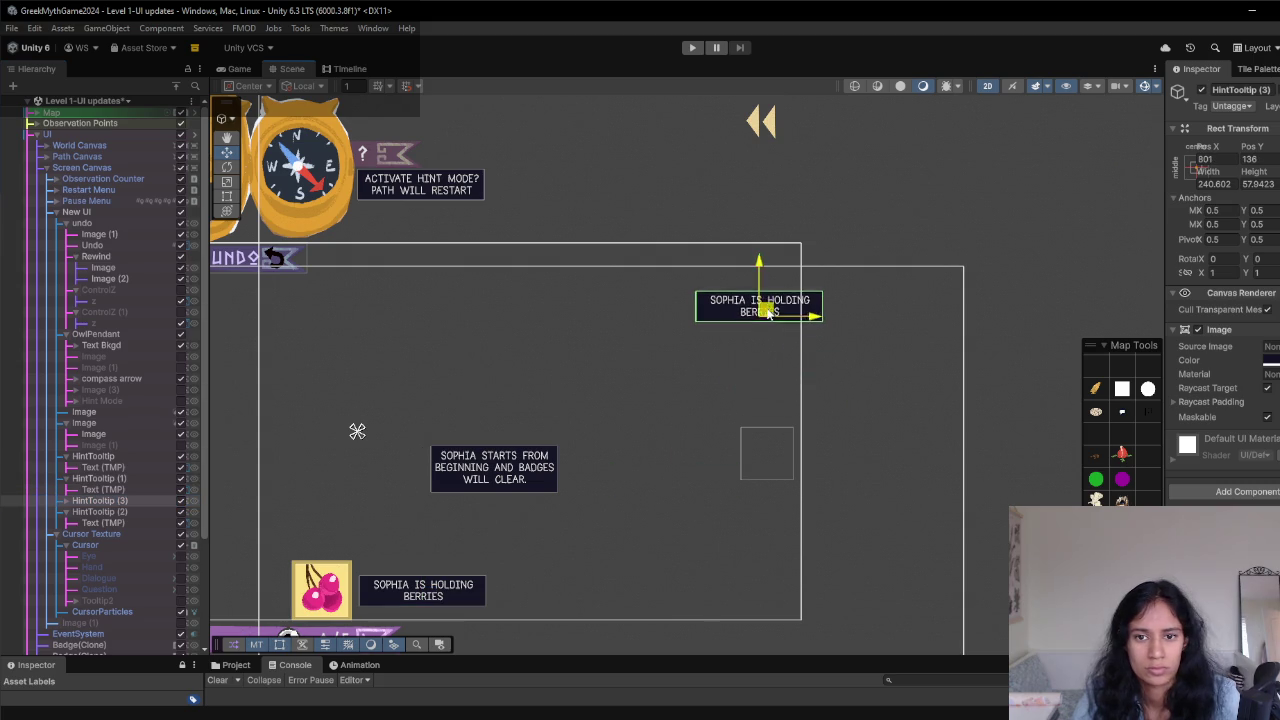
- Change HintTooltip (3)'s text to 'Restart from Checkpoint', shift it further right, and preview in Game
left_click(66, 500)
left_click(103, 511)
left_click(1237, 381)
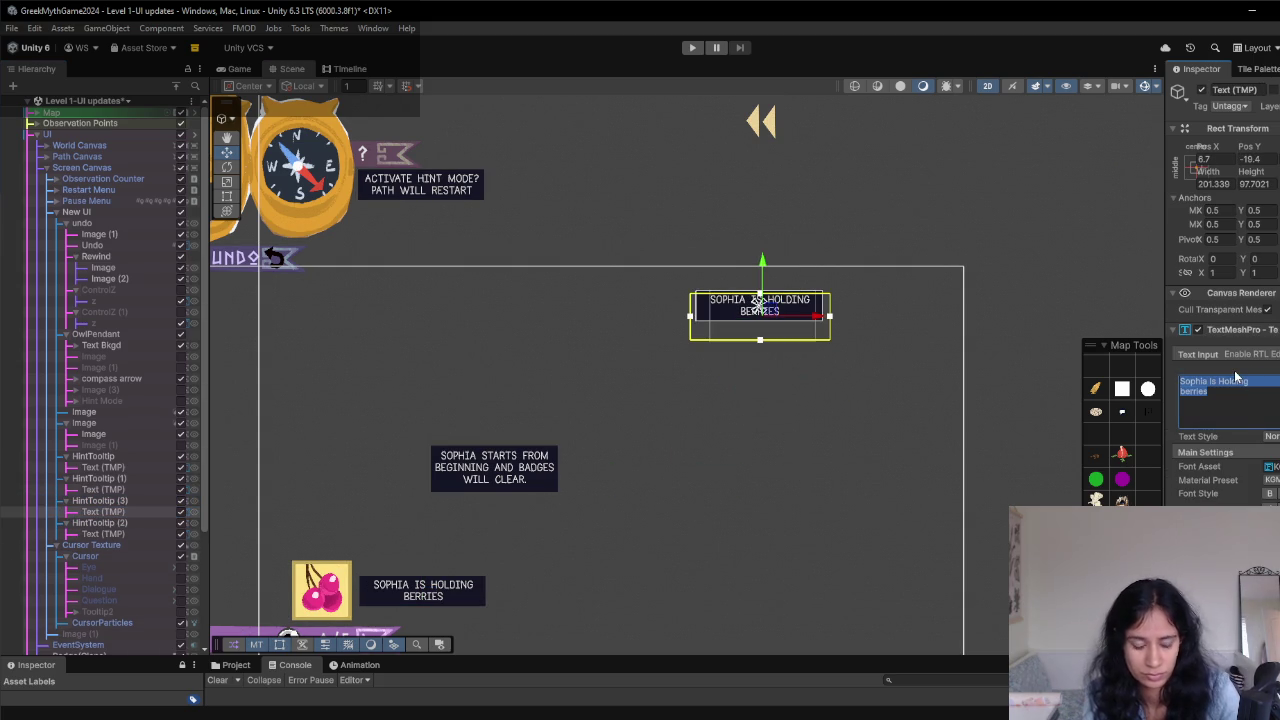
type("Restart from c")
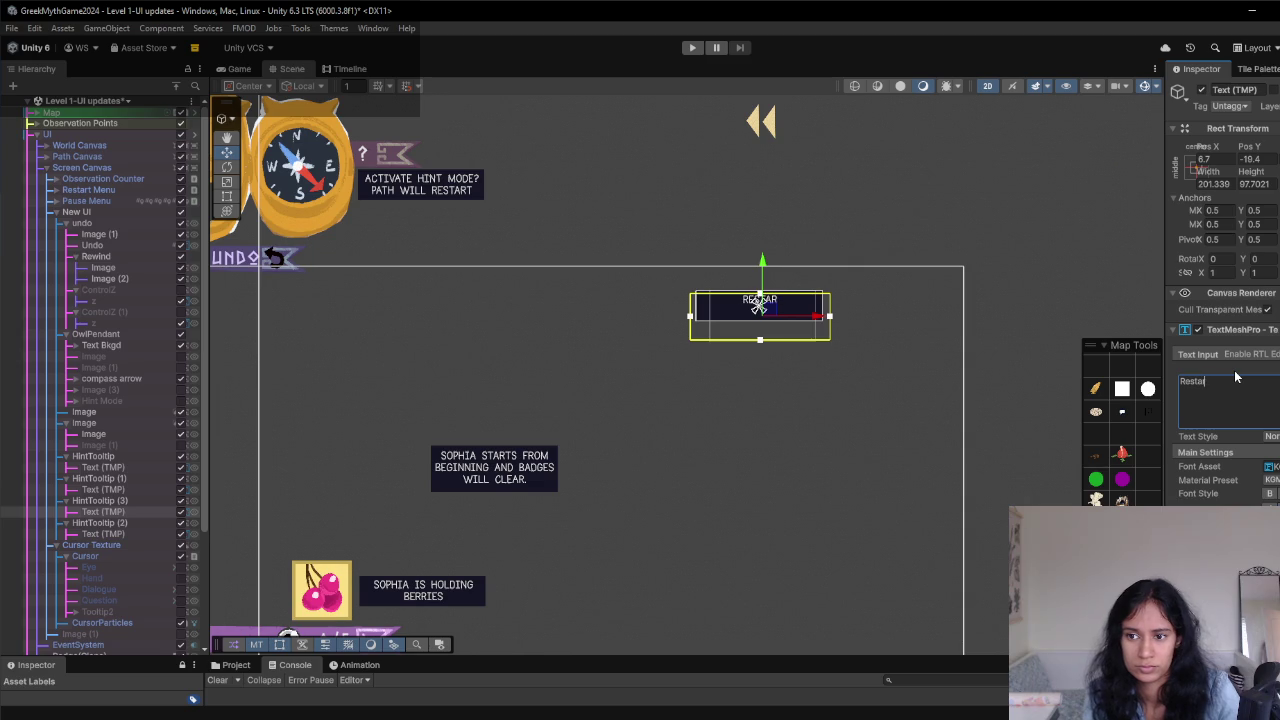
key("BackSpace")
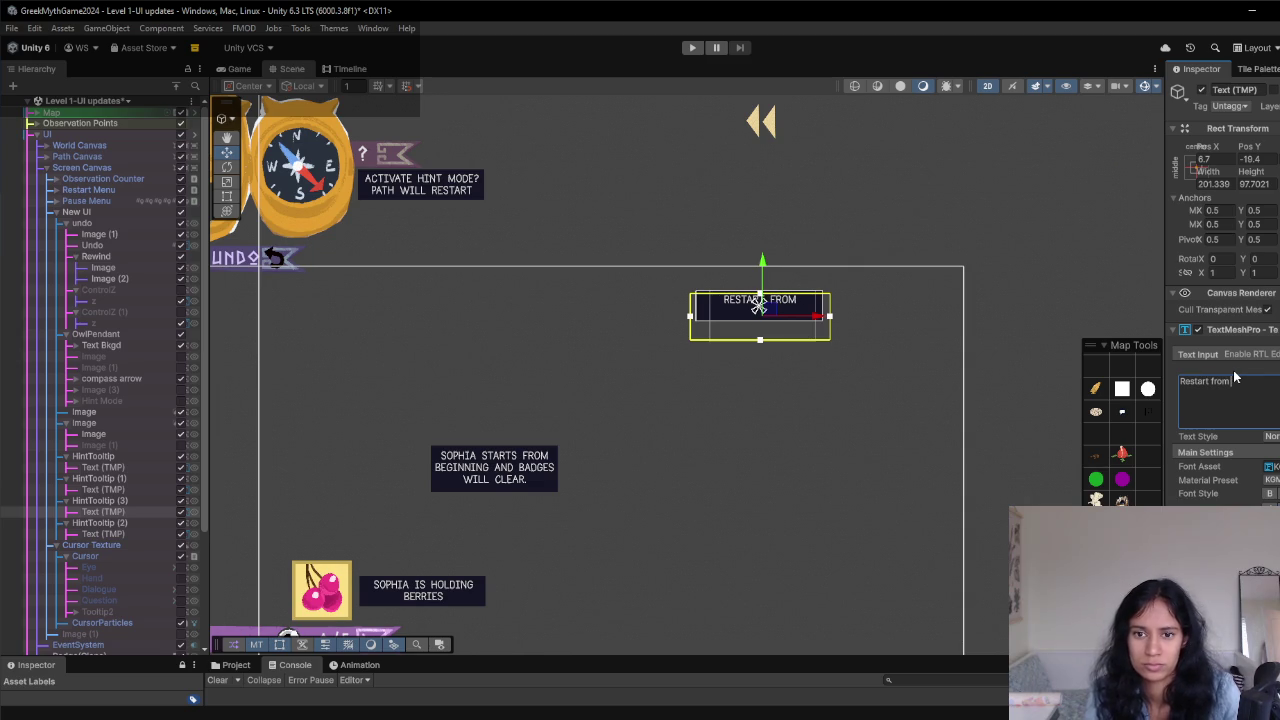
type("Checkpoint")
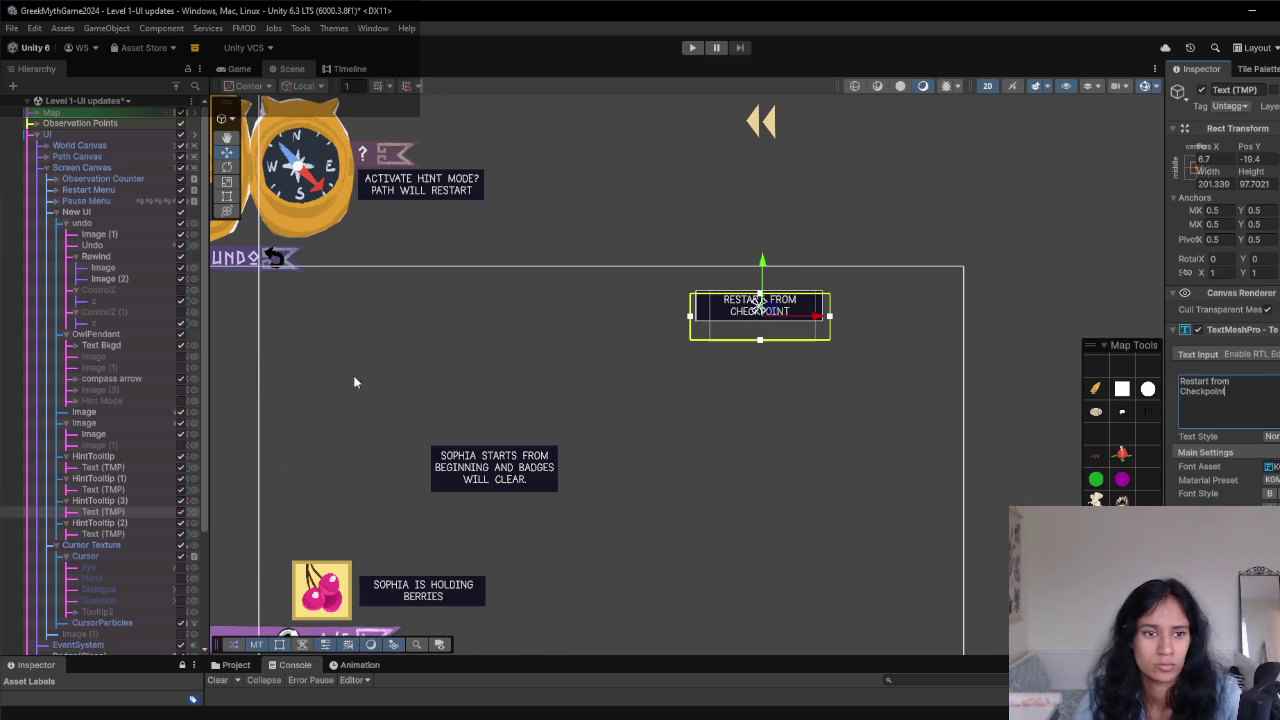
left_click(100, 500)
left_click_drag(774, 312, 858, 300)
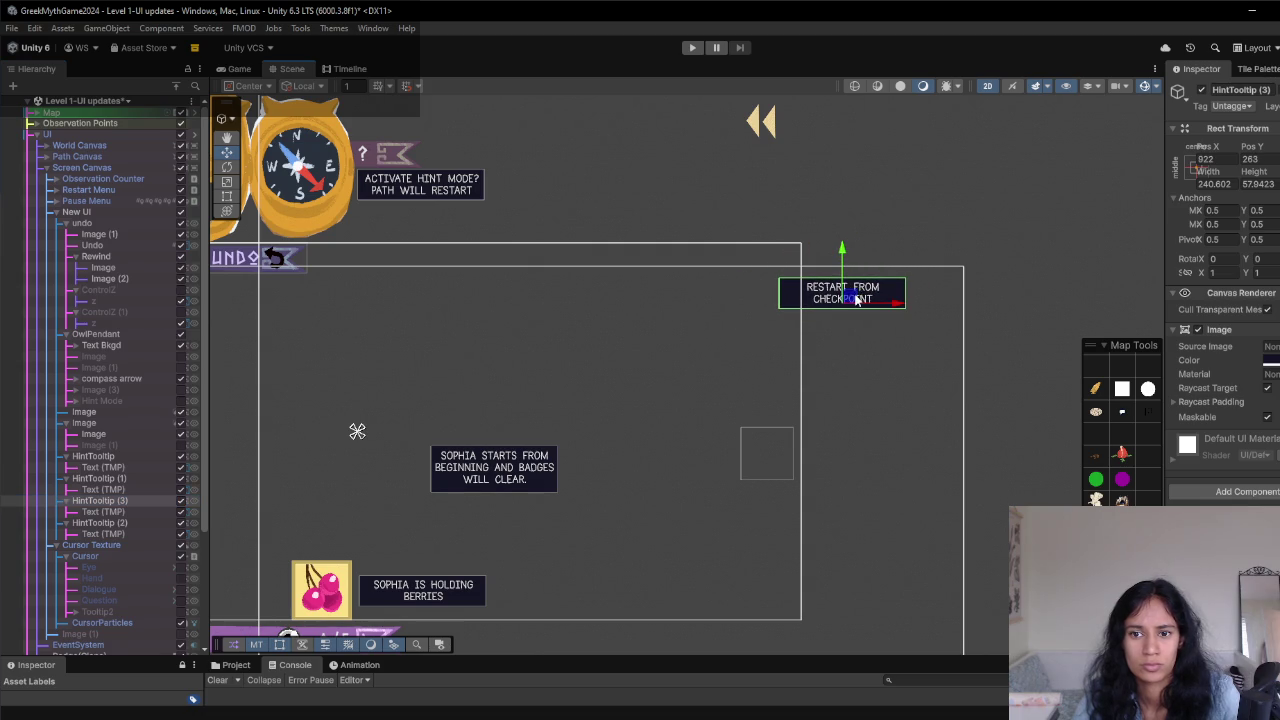
left_click(228, 68)
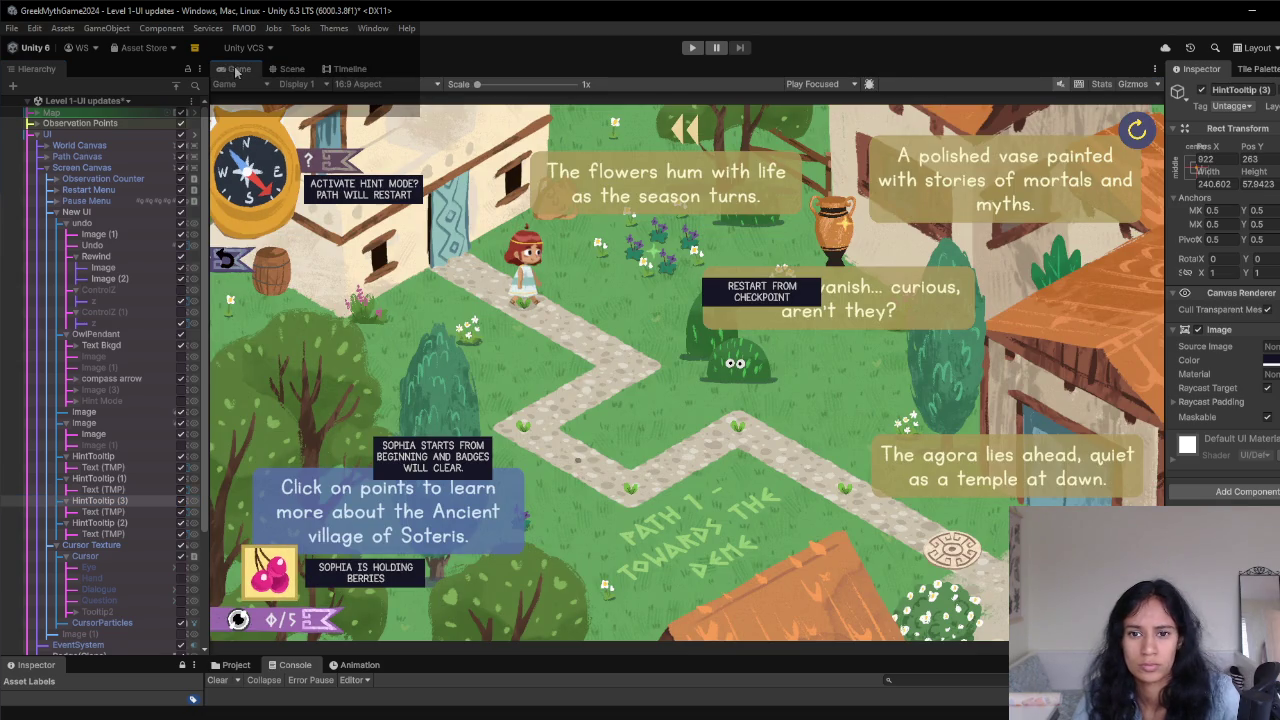
- Drag HintTooltip (3) into the top-right corner beside the restart icon and confirm it in Game view
left_click(290, 68)
mouse_move(838, 298)
left_mouse_down()
mouse_move(990, 198)
mouse_move(1018, 198)
left_mouse_up()
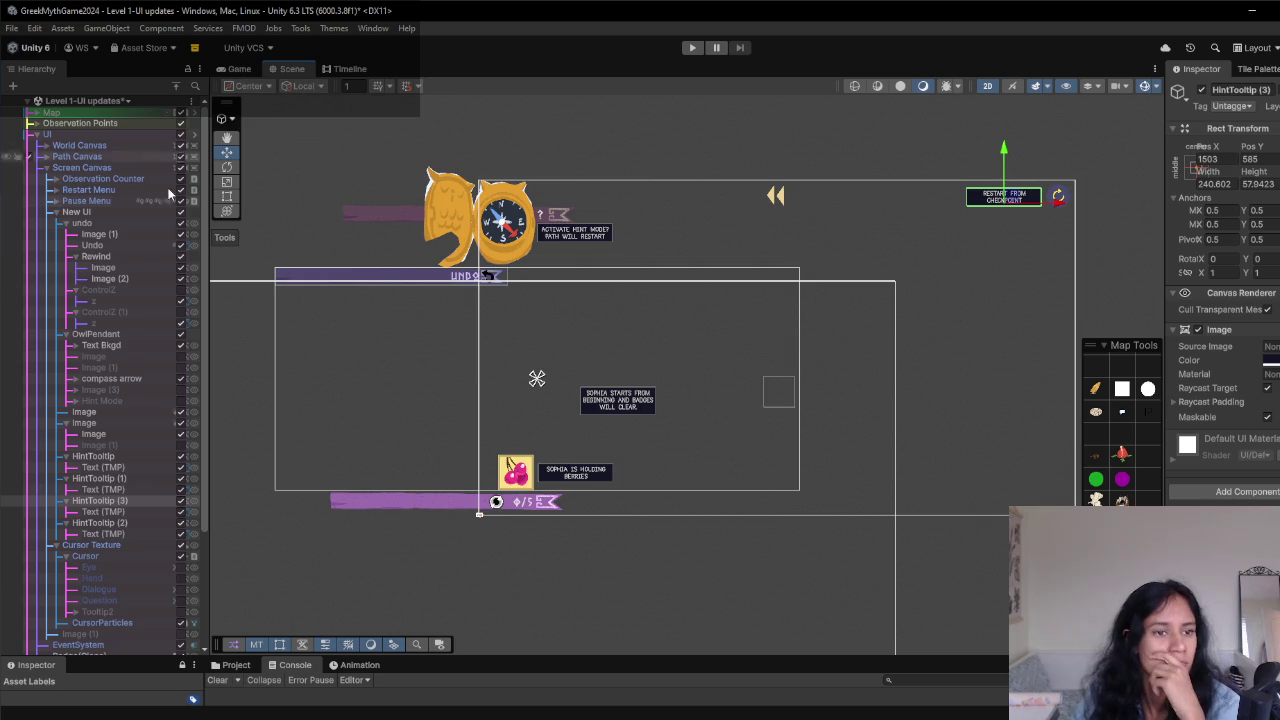
left_click(56, 191)
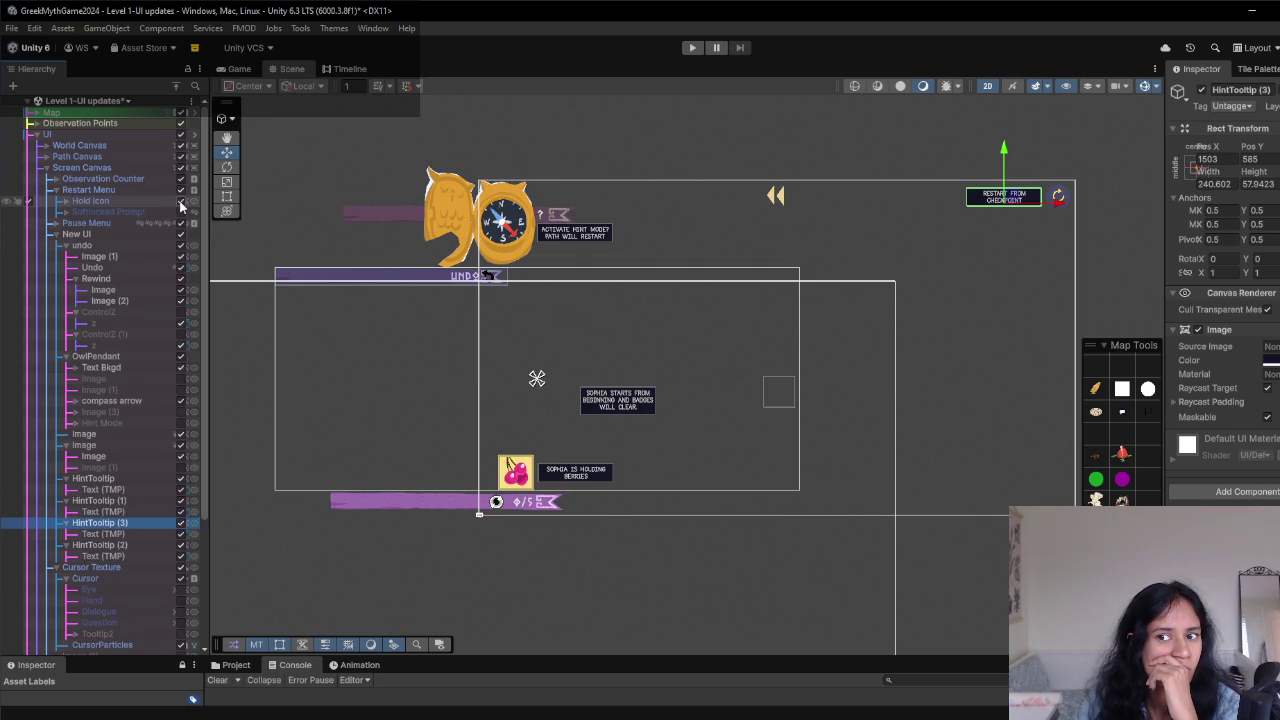
left_click(236, 68)
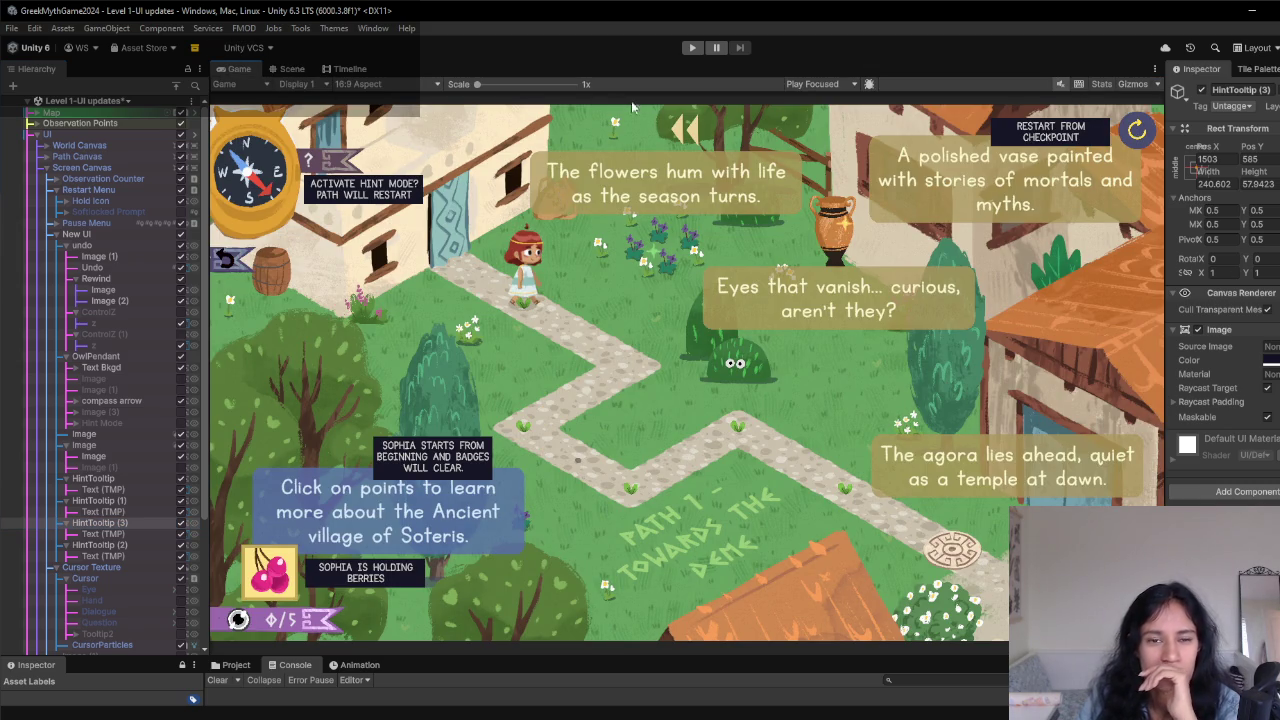
left_click(70, 236)
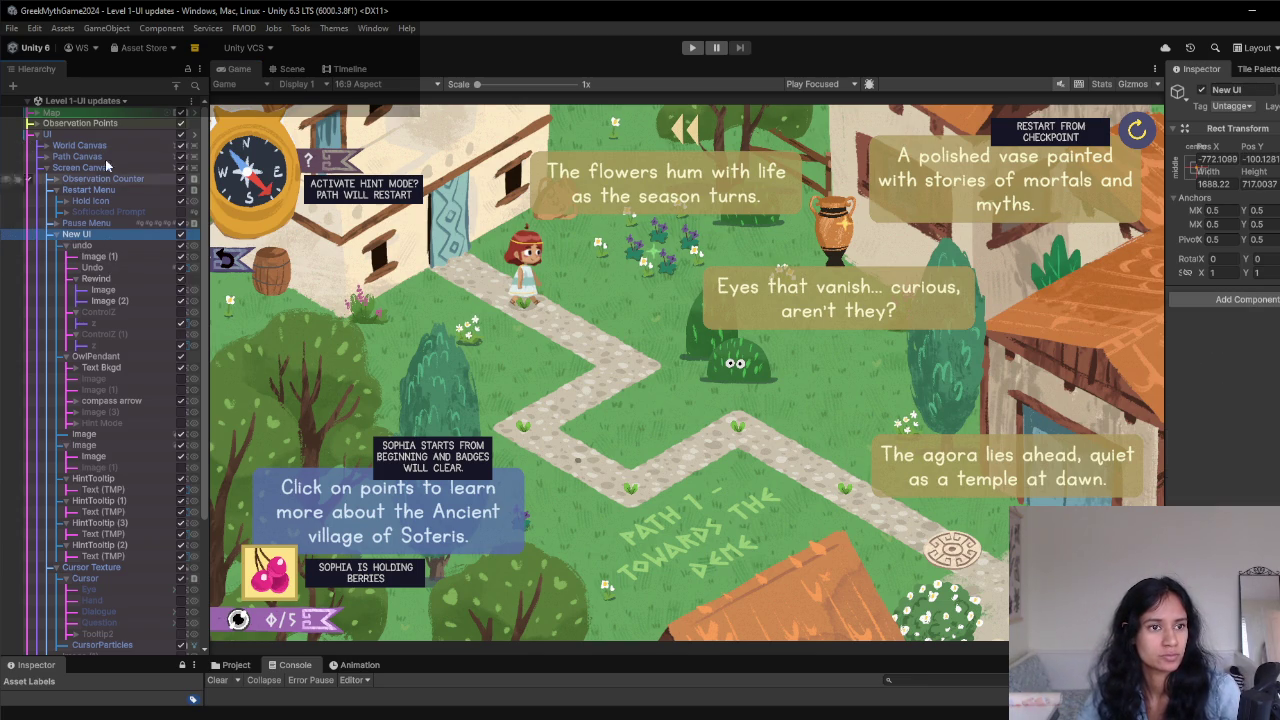
- Collapse New UI, enlarge the Project panel, open the Chapter1 scene, then switch to Level 1
left_click(56, 235)
left_click_drag(413, 656, 455, 520)
left_click(236, 529)
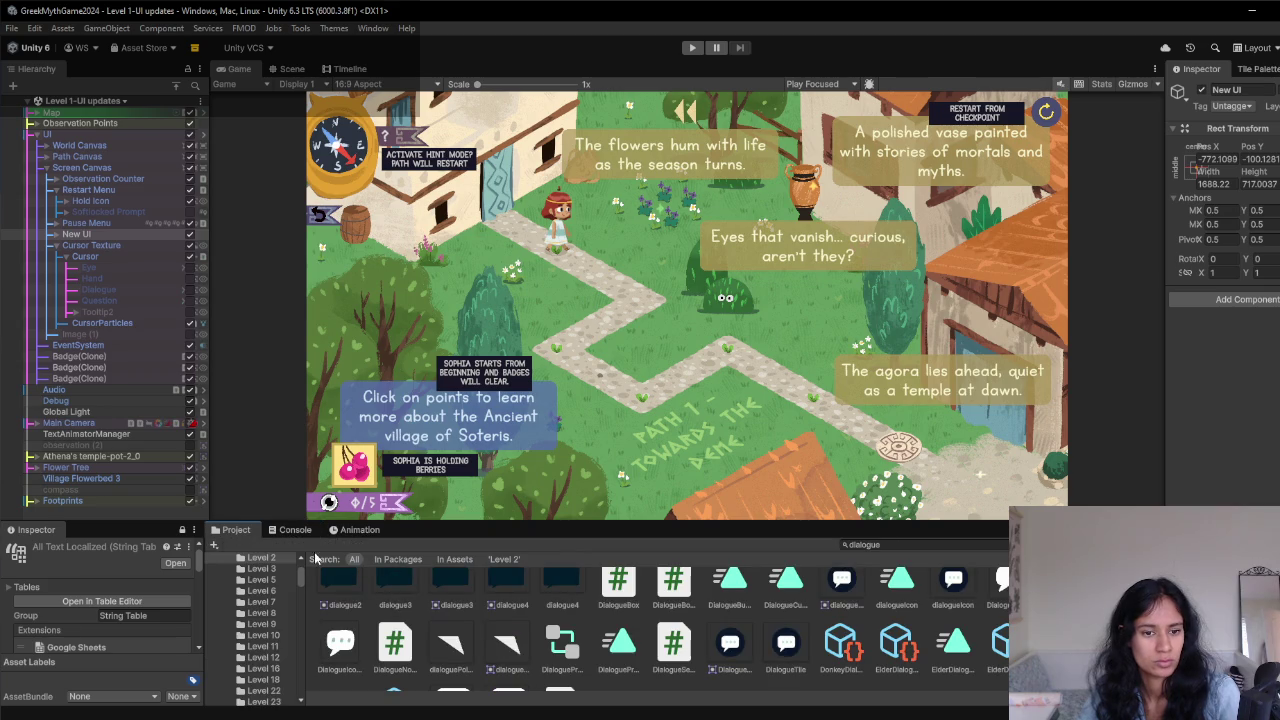
left_click(85, 101)
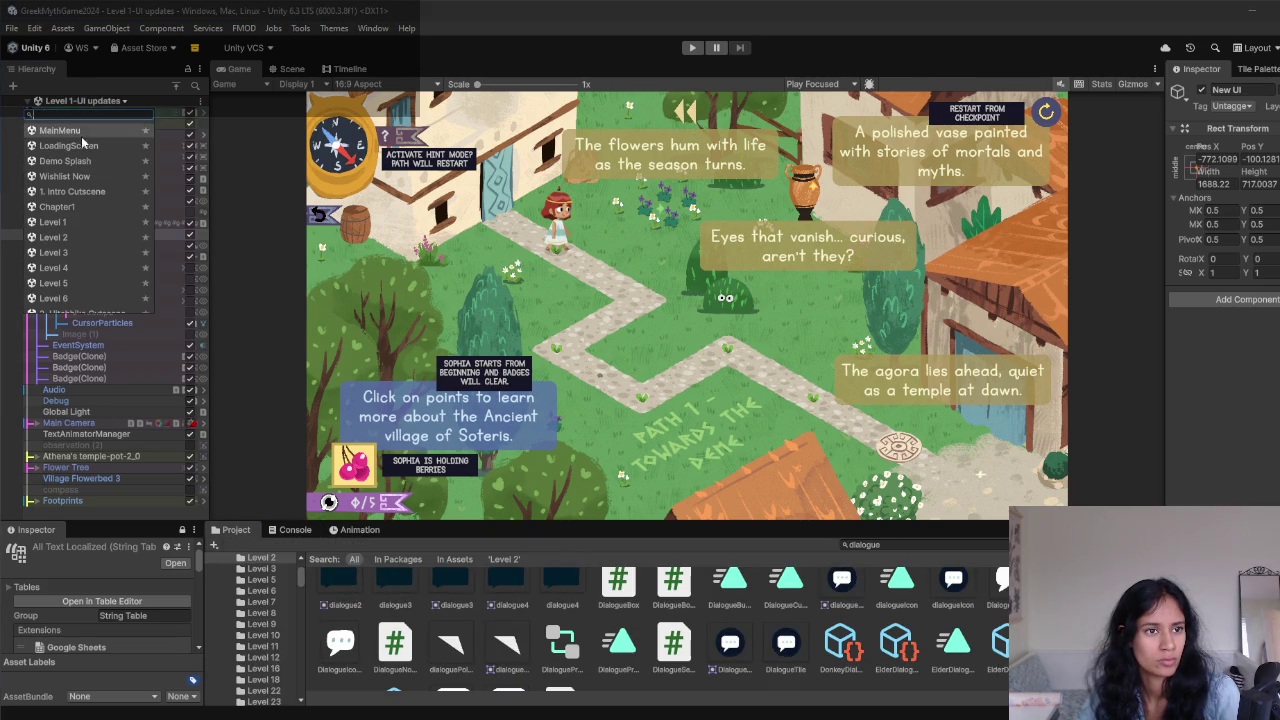
left_click(83, 207)
left_click(95, 103)
left_click(88, 222)
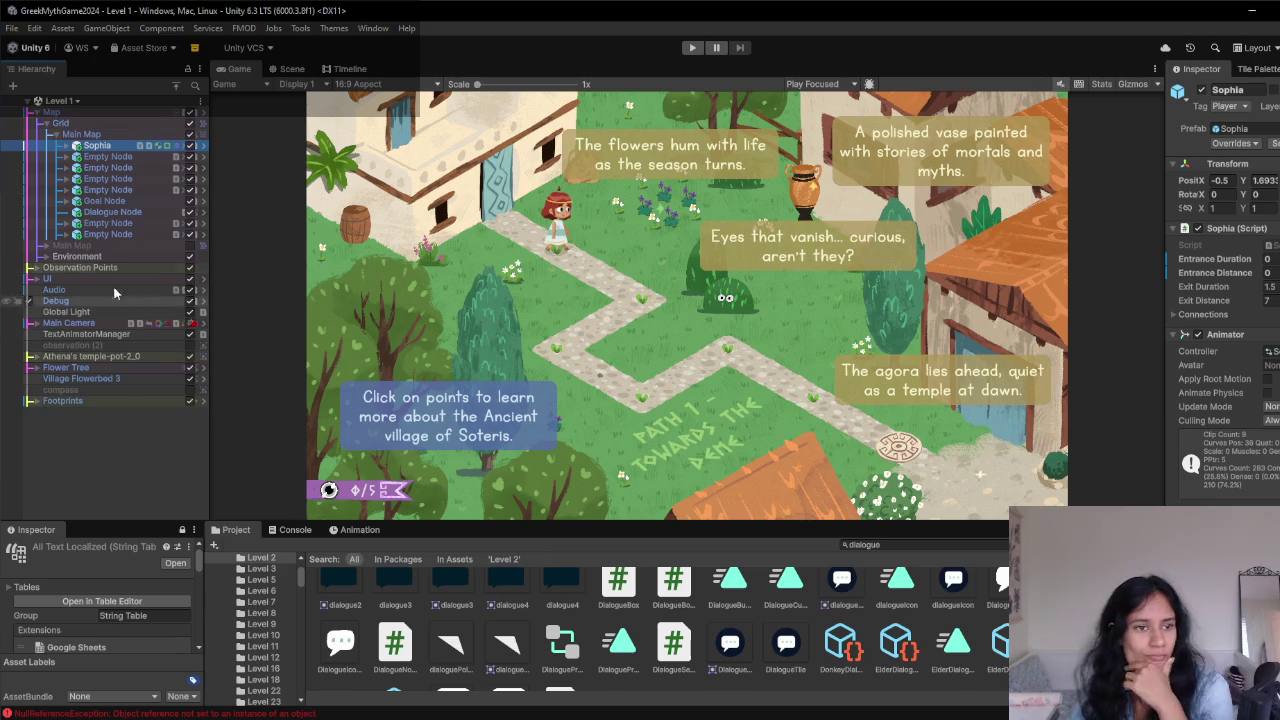
- Paste the New UI hint group into Level 1's UI > Screen Canvas
left_click(38, 280)
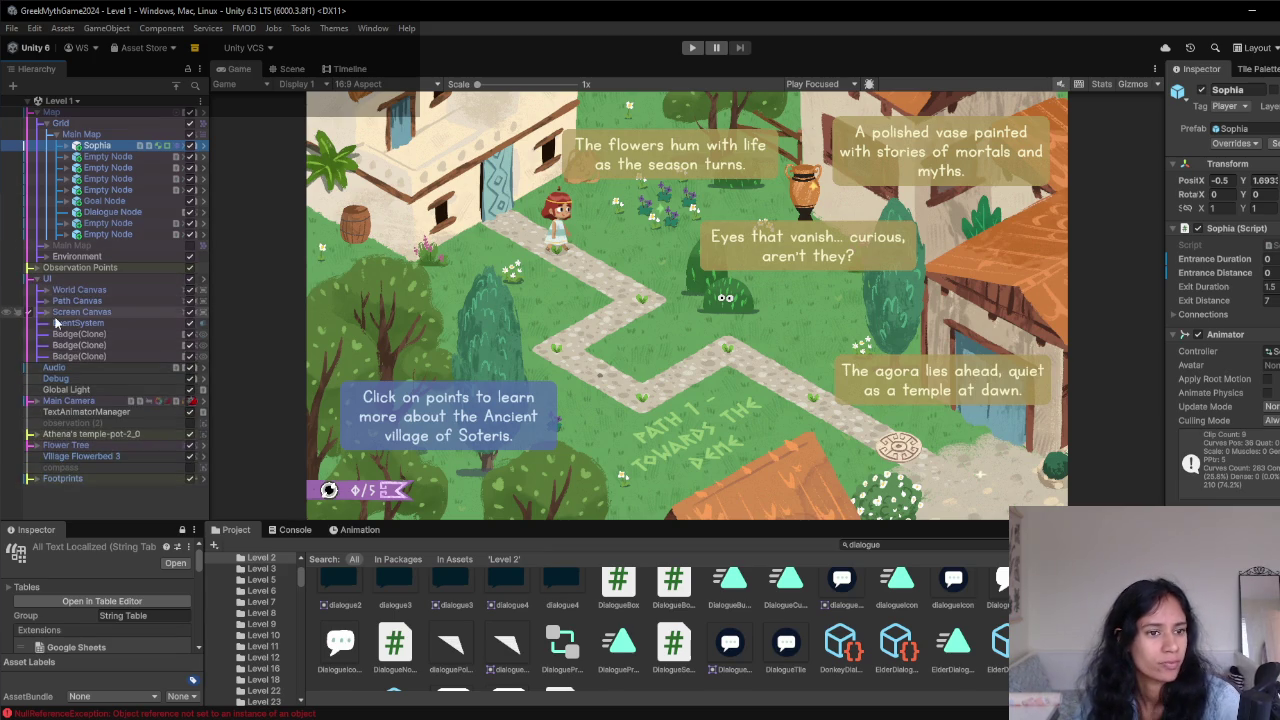
left_click(46, 312)
left_click(82, 312)
key("ctrl+shift+v")
left_click_drag(80, 367, 90, 351)
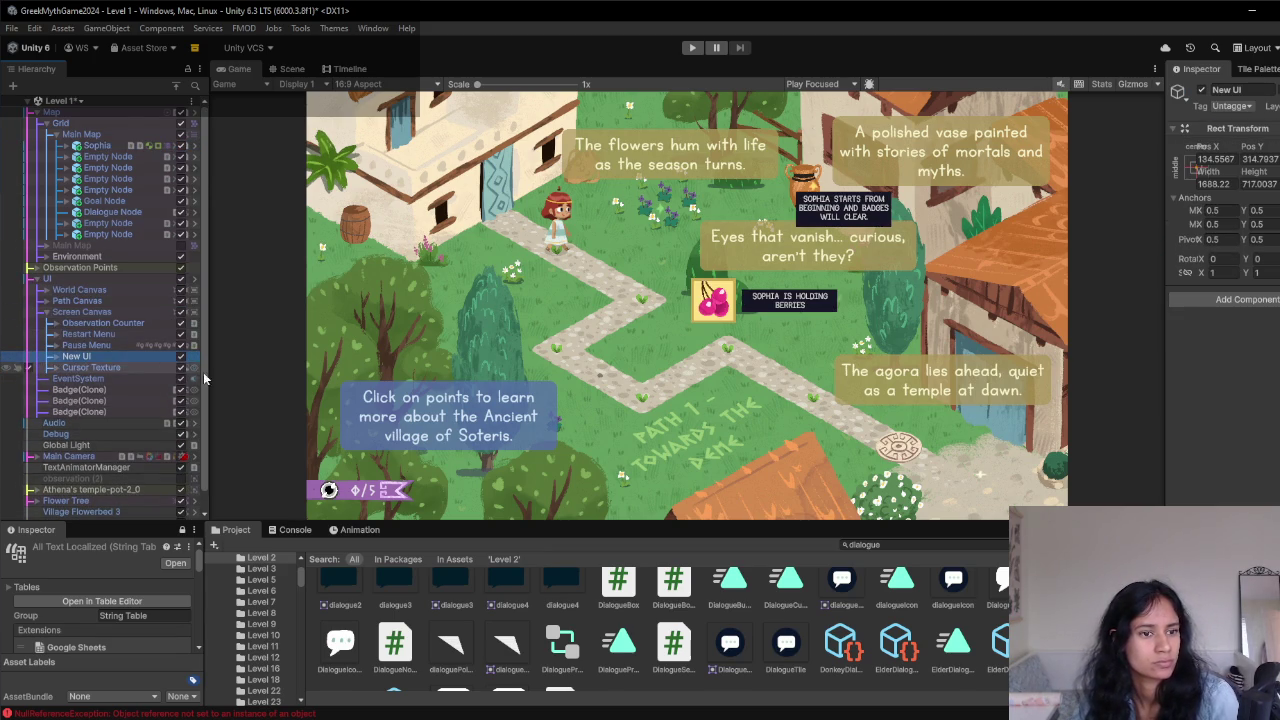
- Drag New UI onto the screen frame and check the edge-aligned hints in the Game view
left_click(292, 68)
scroll(870, 330, "down", 2)
mouse_move(833, 247)
left_mouse_down()
mouse_move(810, 248)
mouse_move(788, 289)
mouse_move(678, 296)
mouse_move(668, 309)
left_mouse_up()
left_click(236, 69)
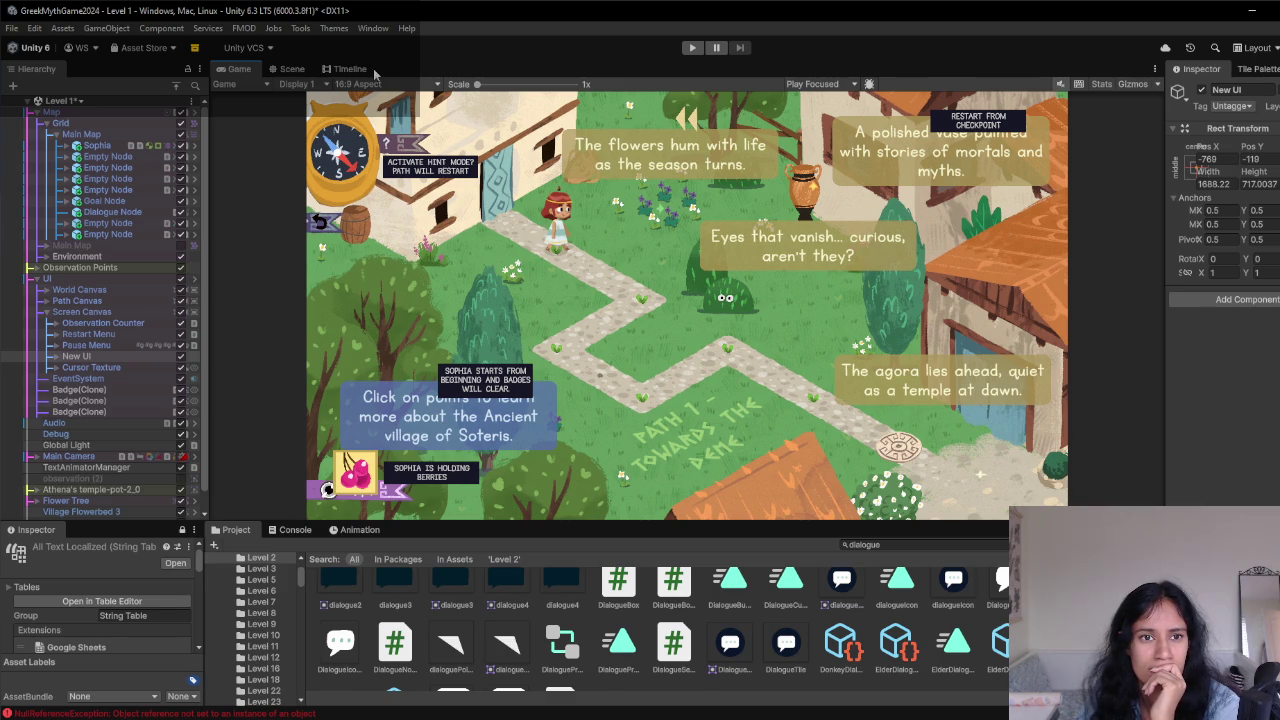
left_click(305, 70)
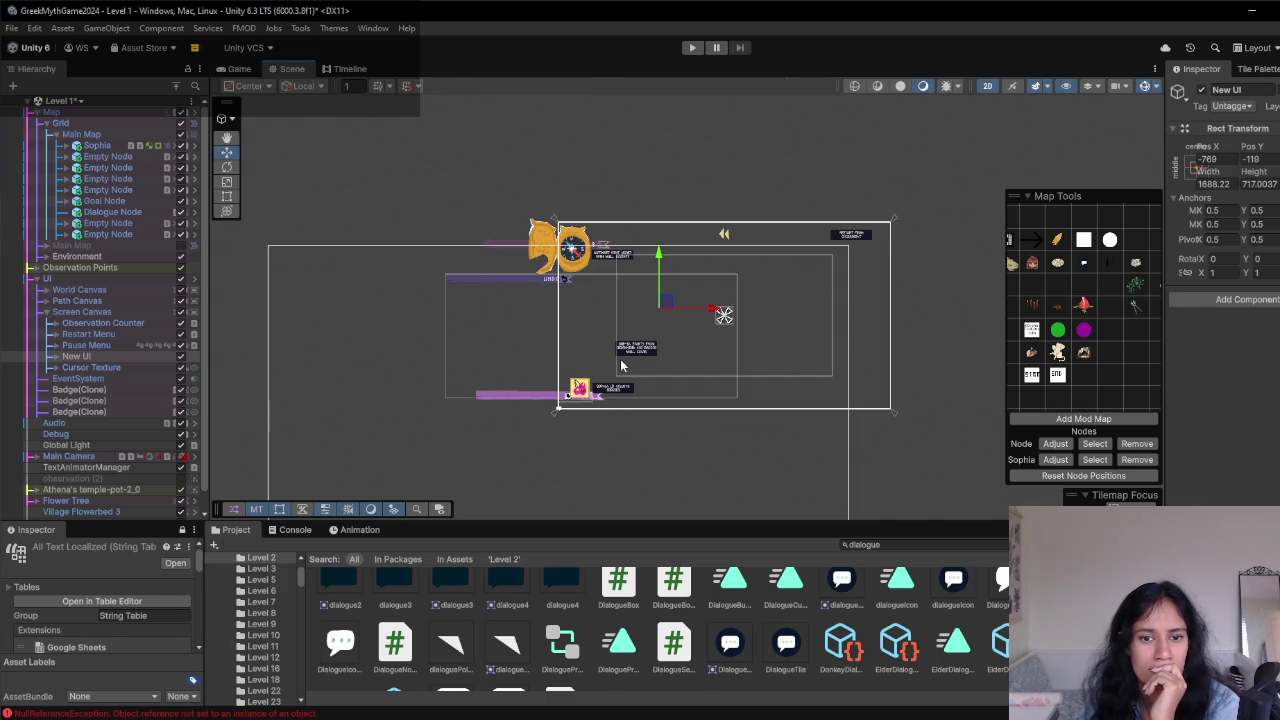
- Find the cherry image under New UI and rename it
scroll(617, 364, "up", 2)
left_click(560, 396)
scroll(545, 395, "up", 3)
scroll(541, 393, "up", 2)
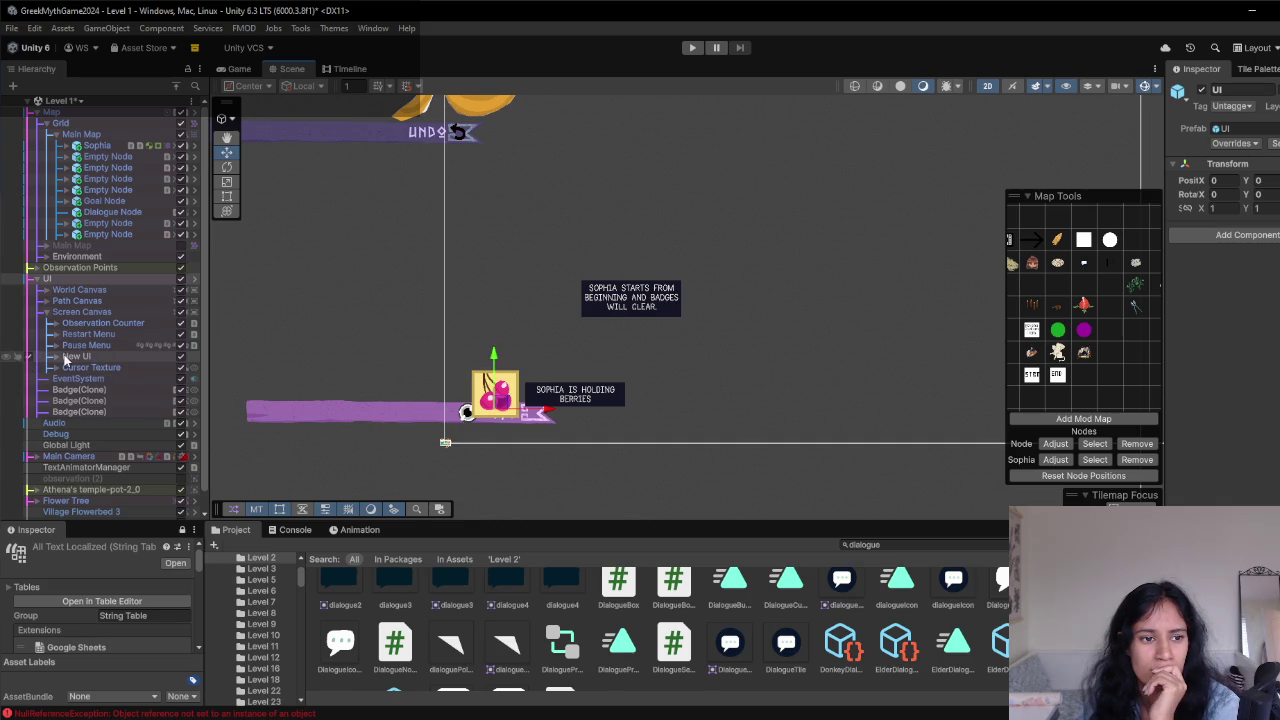
left_click(60, 357)
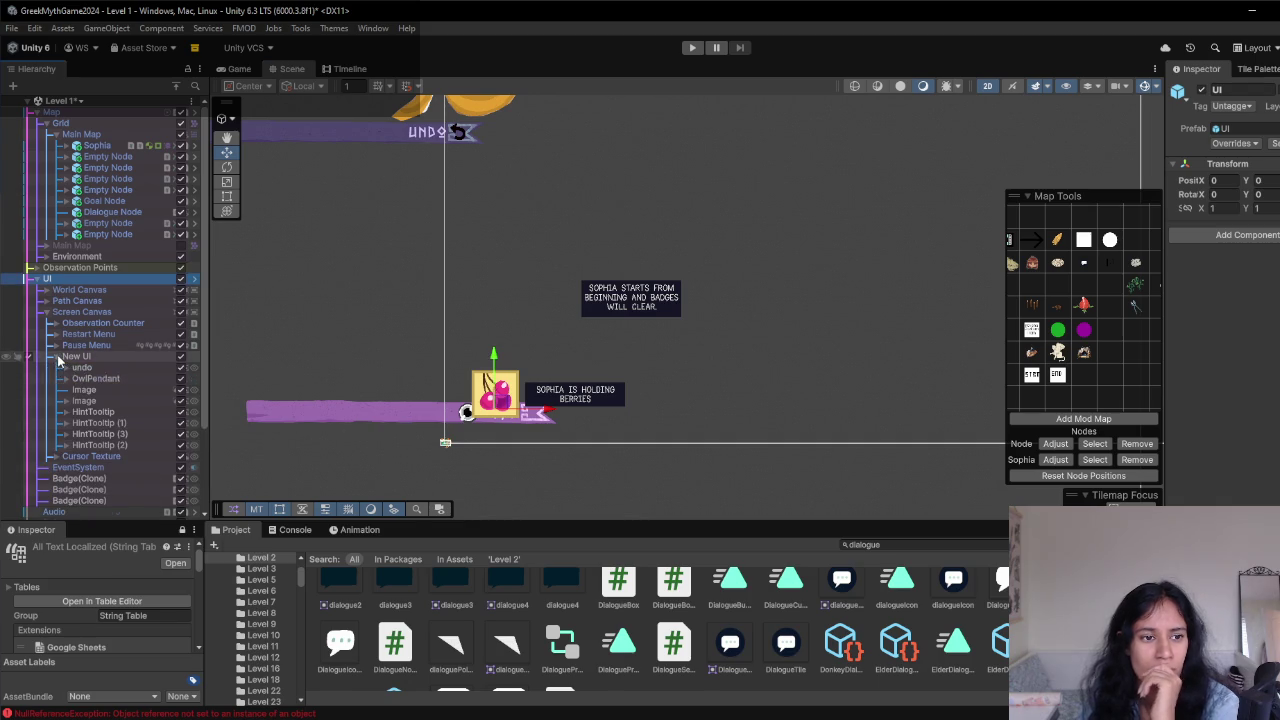
left_click(119, 400)
left_click(119, 398)
type("HoldingBerri")
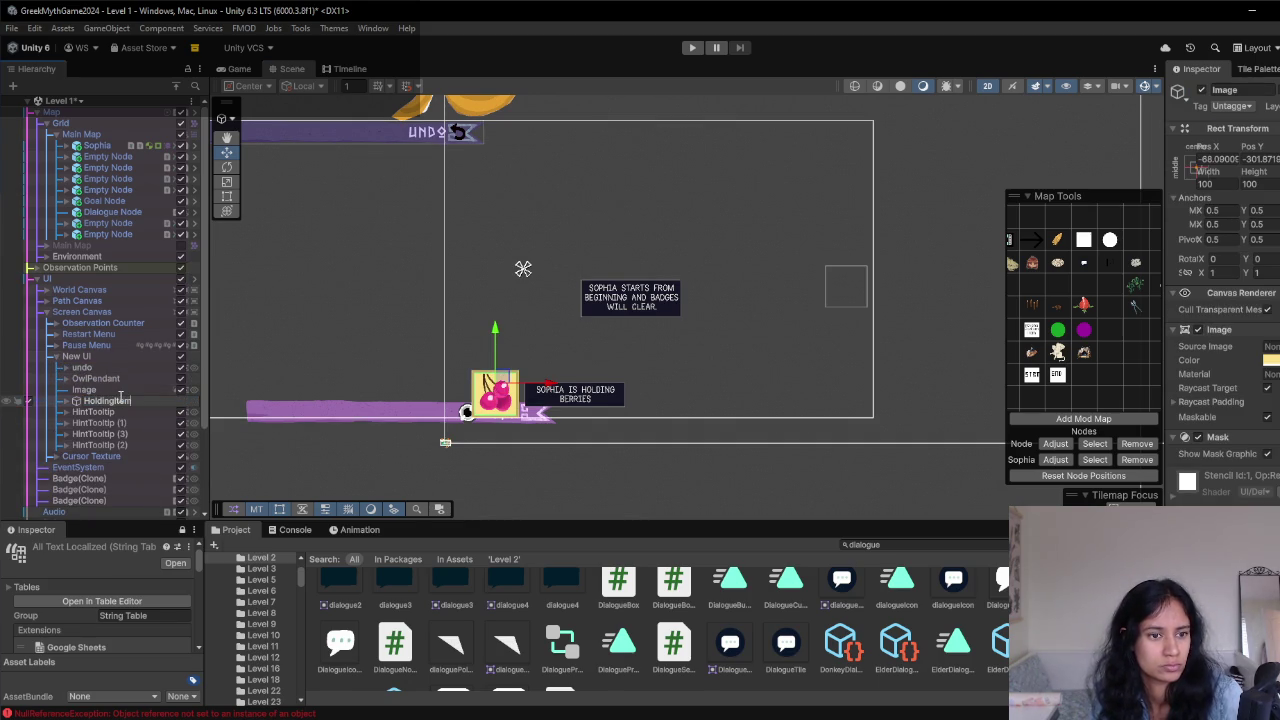
key("Return")
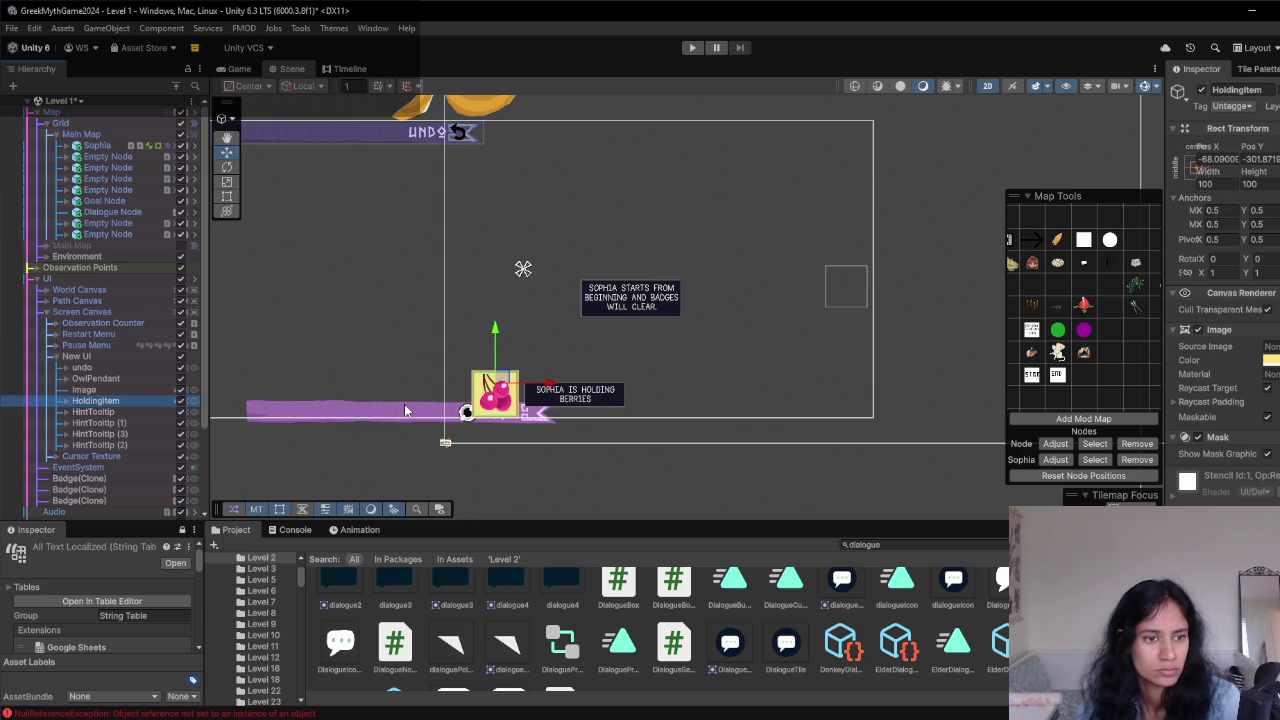
- Undo a stray move and name the cherry image row HoldingItem
left_click_drag(460, 387, 341, 413)
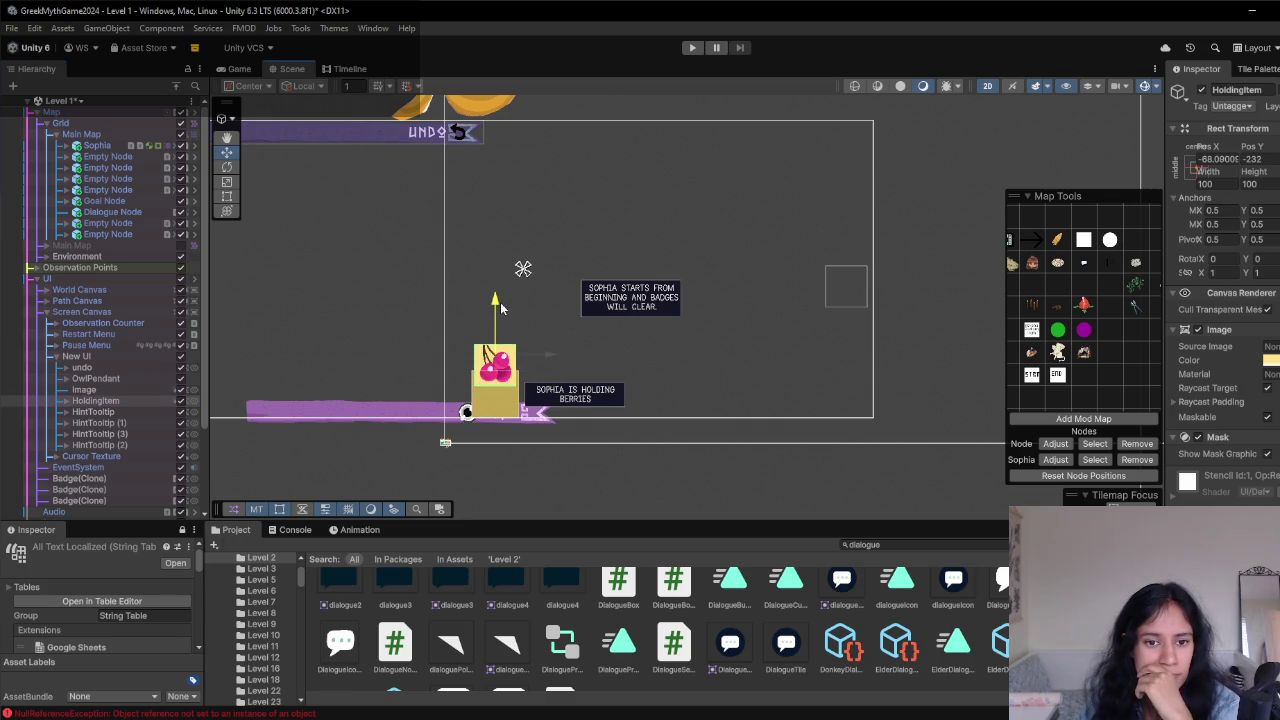
key("ctrl+z")
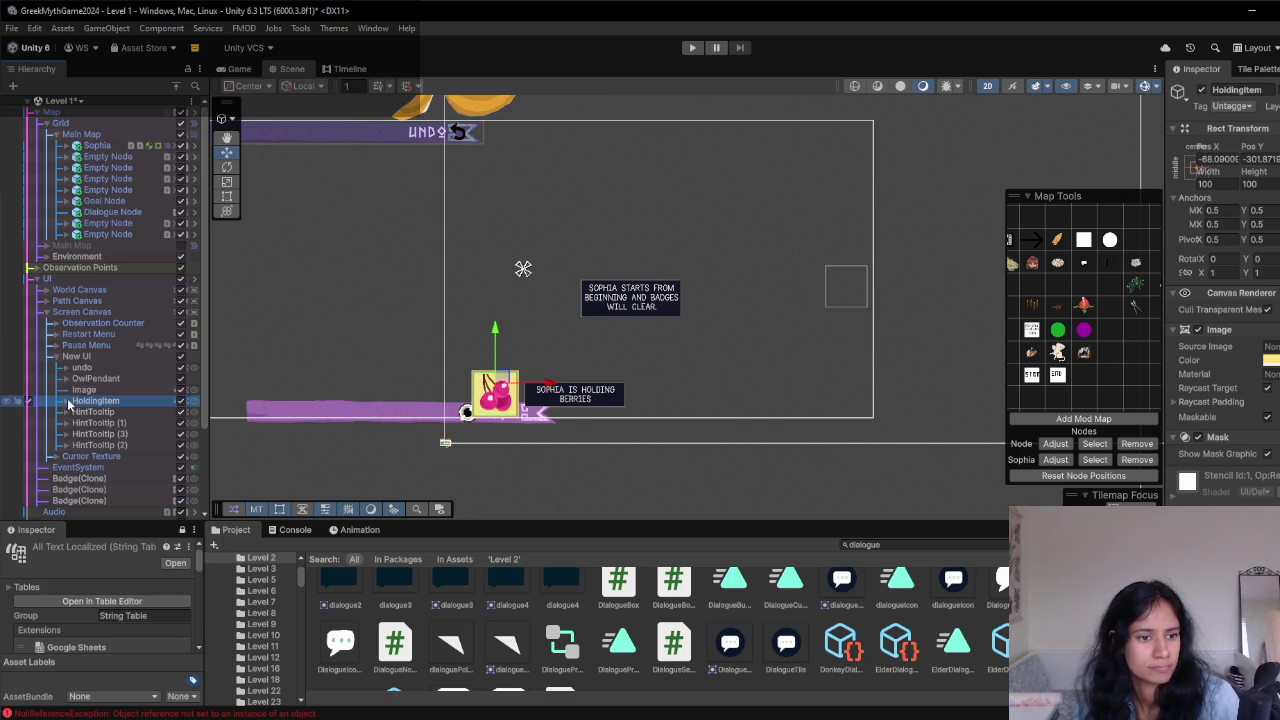
left_click(87, 400)
left_click_drag(98, 400, 90, 391)
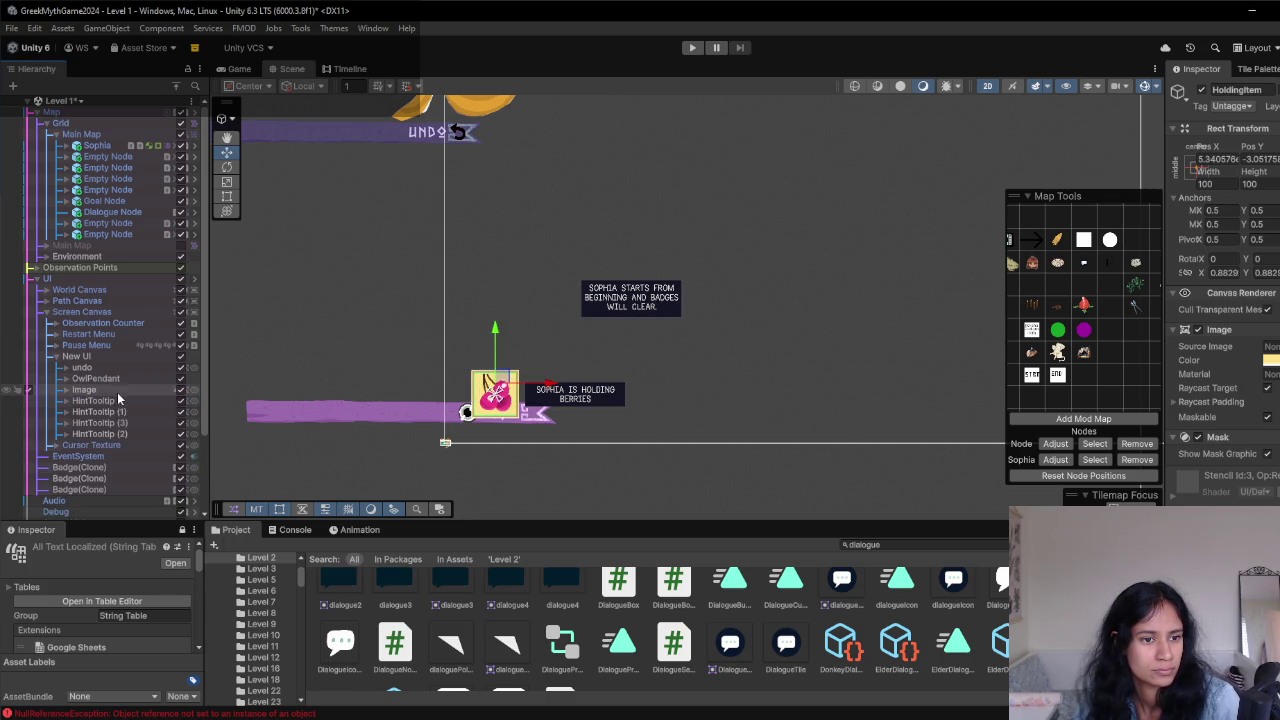
key("F2")
type("HoldingItem")
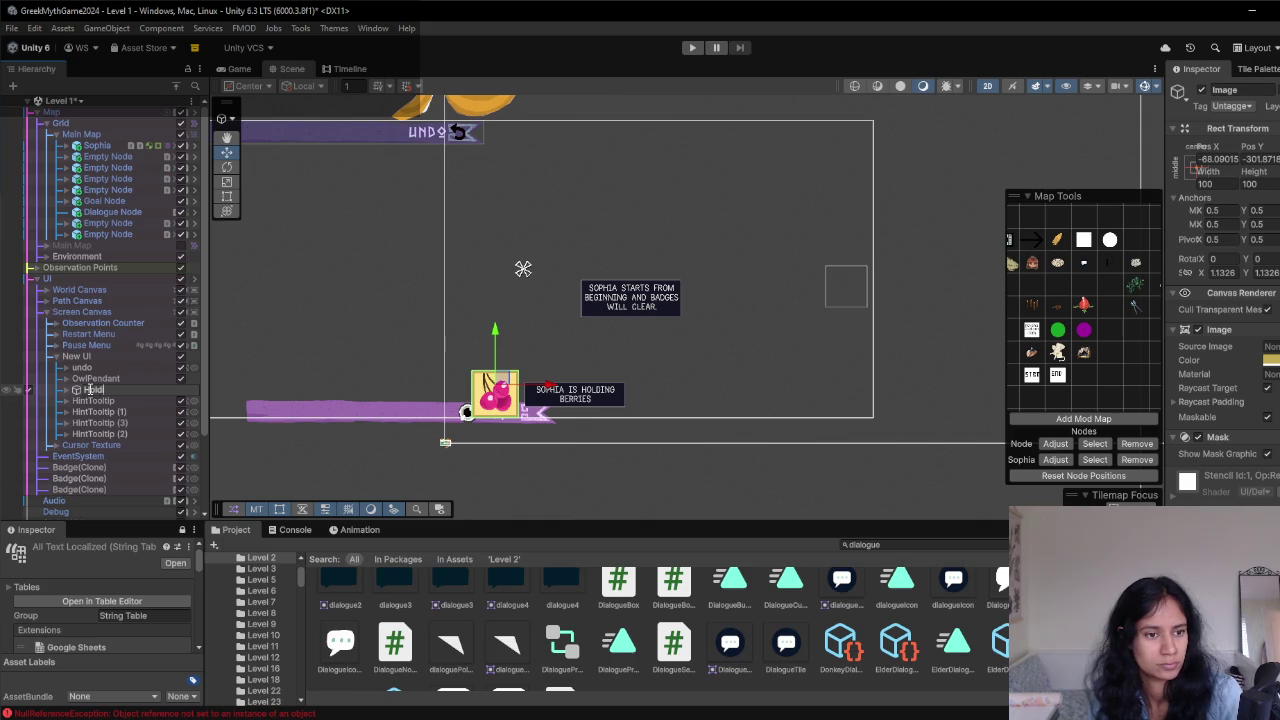
key("Return")
- Raise HoldingItem and the berries hint above the badge counter, then preview the Game view
left_click_drag(497, 338, 499, 312)
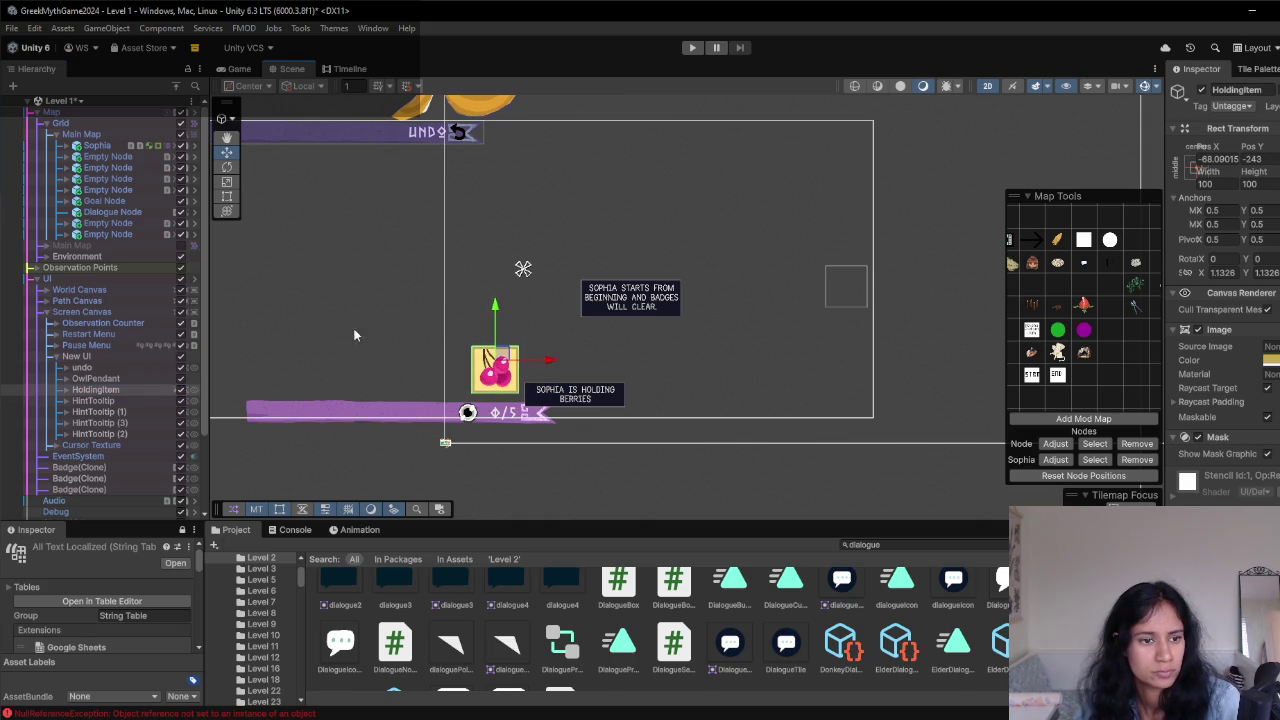
left_click(105, 412)
left_click_drag(575, 346, 578, 320)
left_click(235, 68)
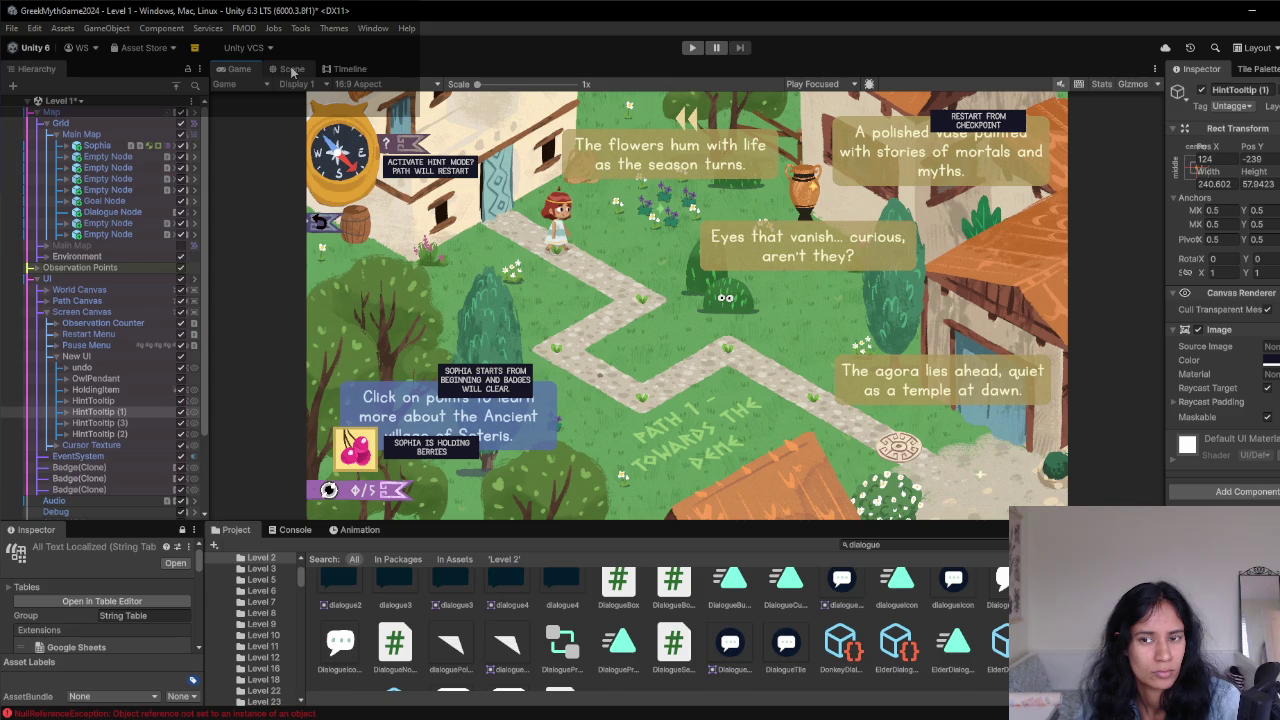
- Rename HintTooltip (1) to HoldingTooltip and HintTooltip (3) to RestartTooltip
left_click(292, 69)
left_click(104, 412)
type("Hold")
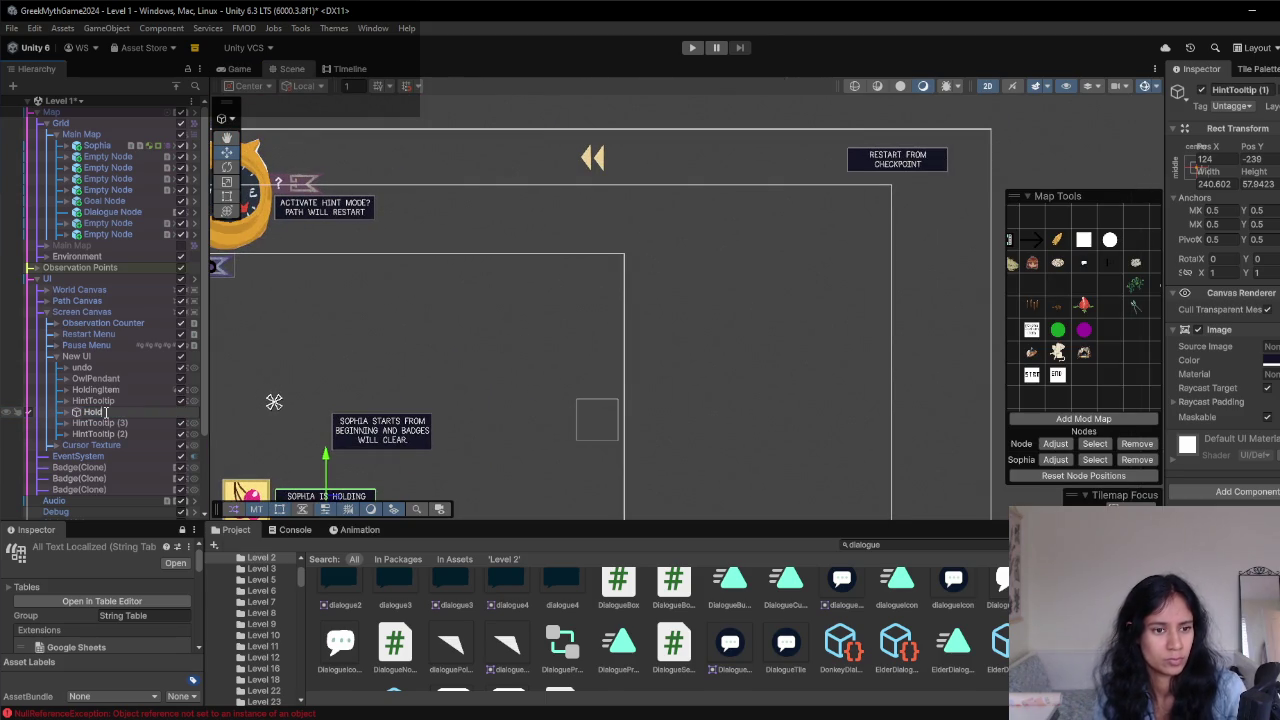
key("Return")
left_click(95, 401)
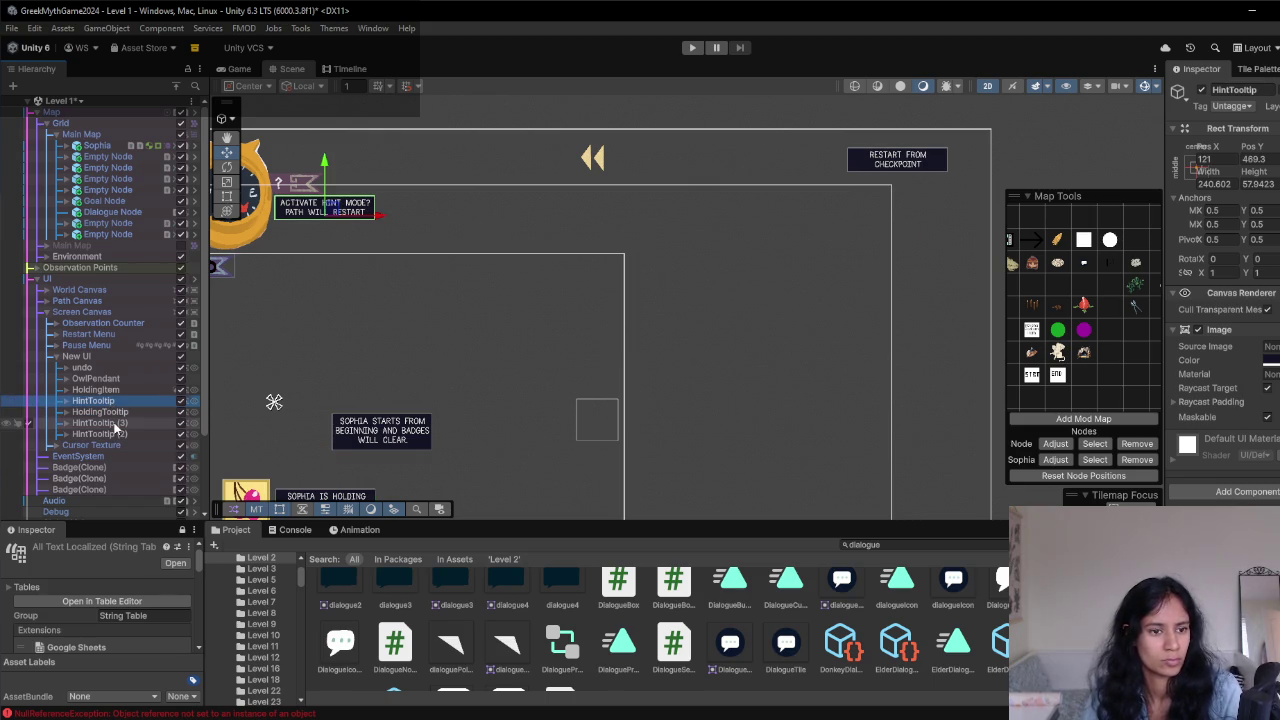
left_click(113, 423)
left_click(115, 424)
type("Restar")
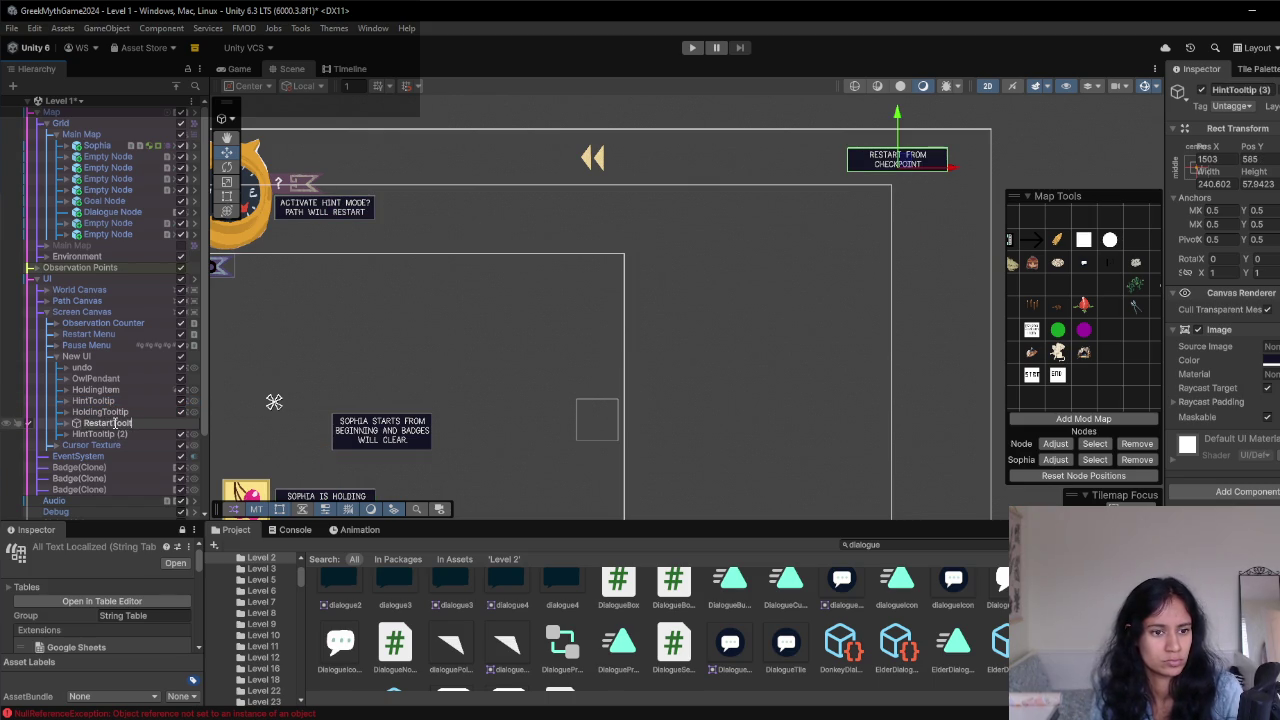
key("Return")
- Rename HintTooltip (2) to RestartPathTooltip
left_click(102, 435)
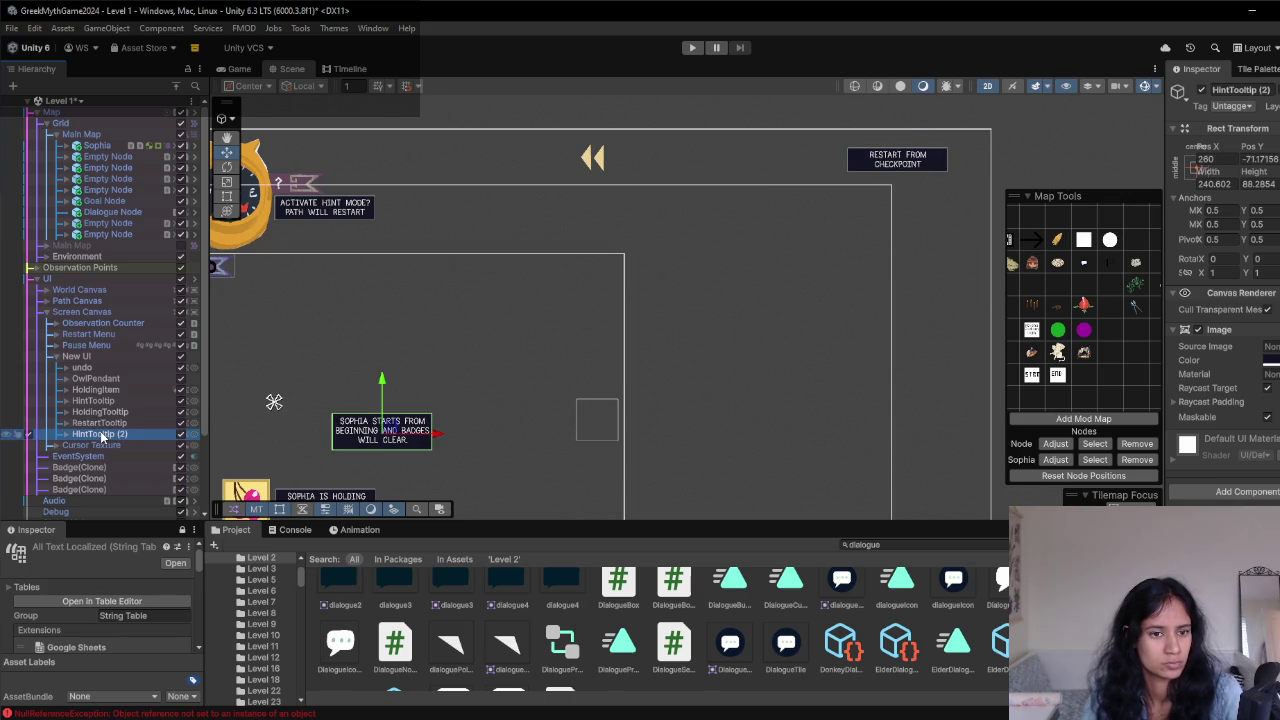
left_click(66, 436)
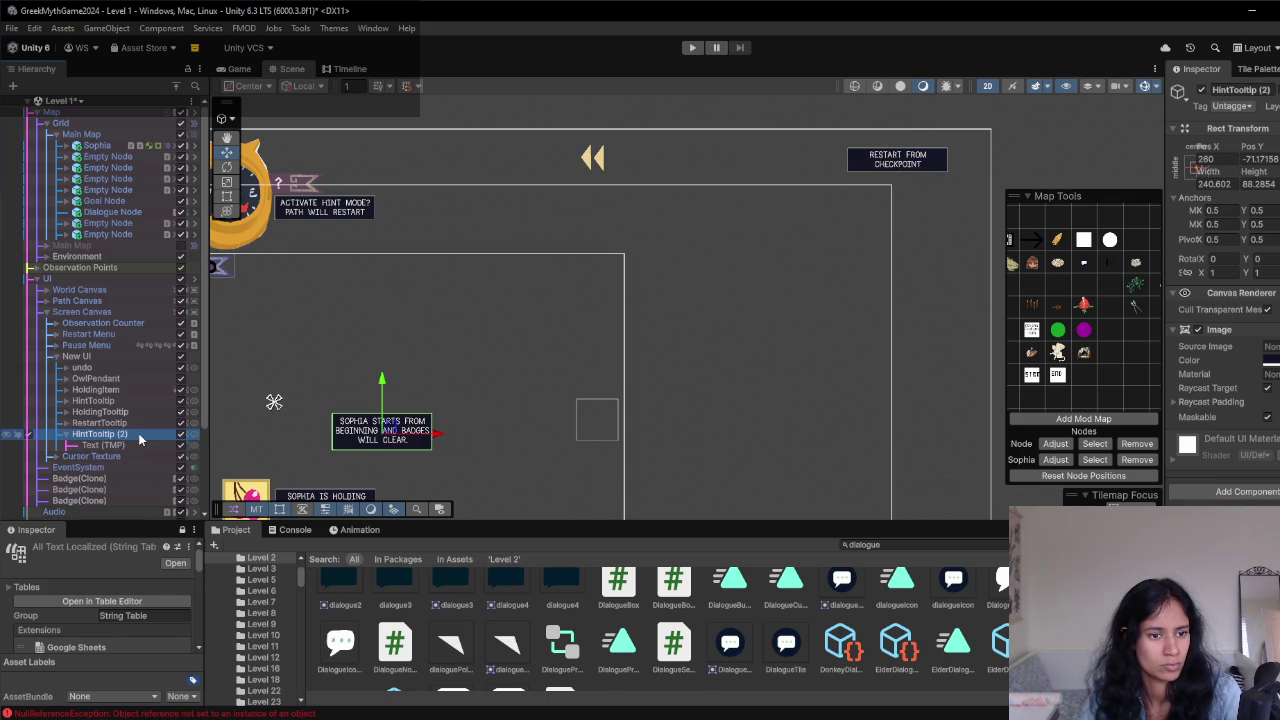
key("F2")
type("RestartPa")
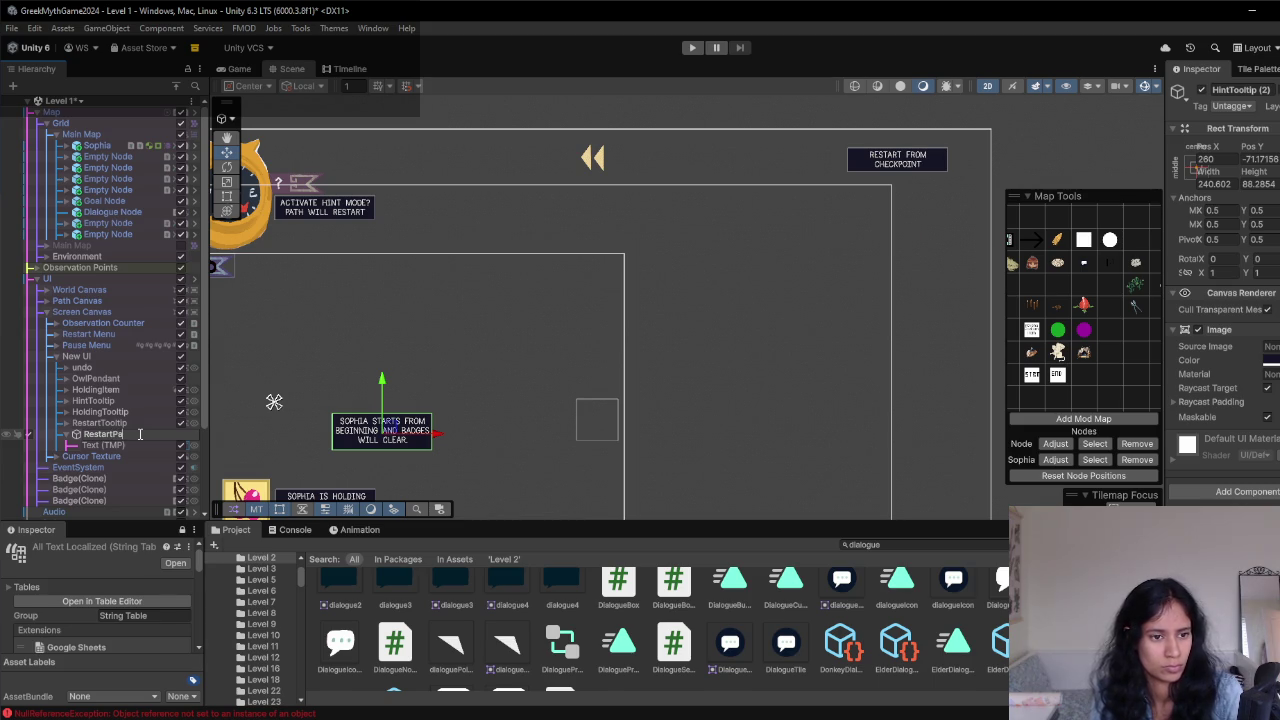
type("thTooltip")
key("Return")
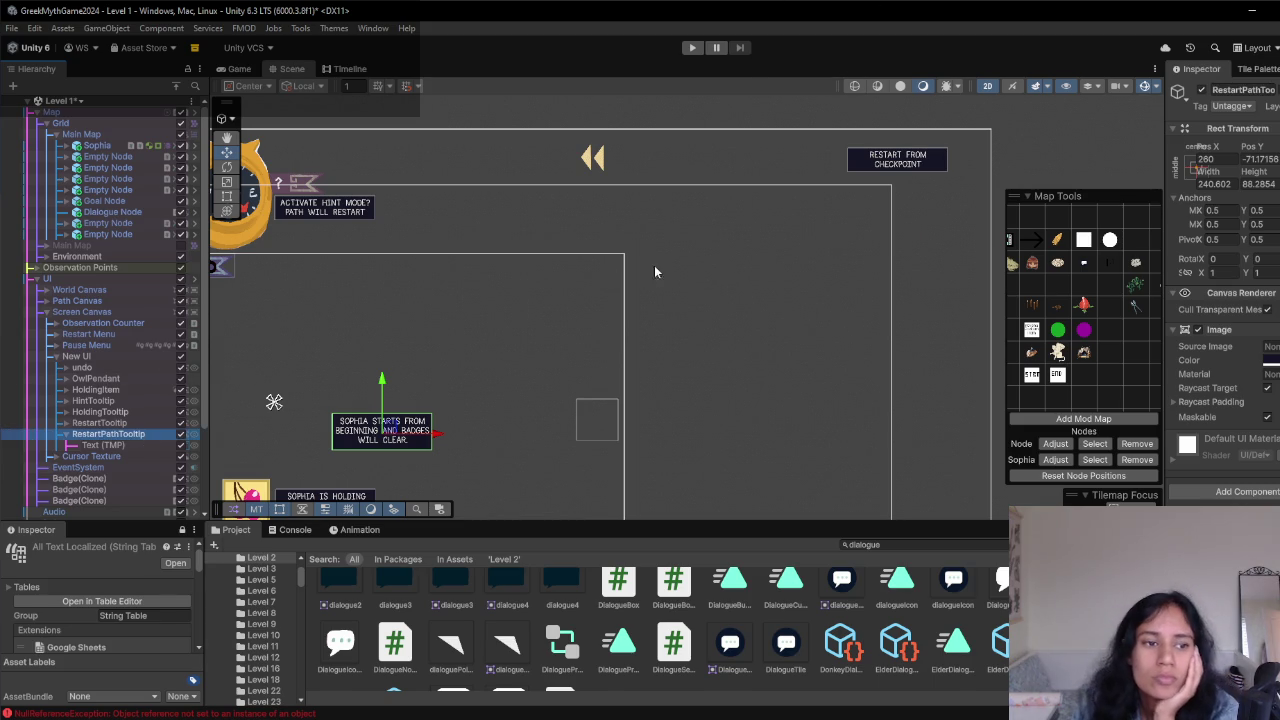
- Shift RestartTooltip slightly to the left in the Scene view
left_click(913, 168)
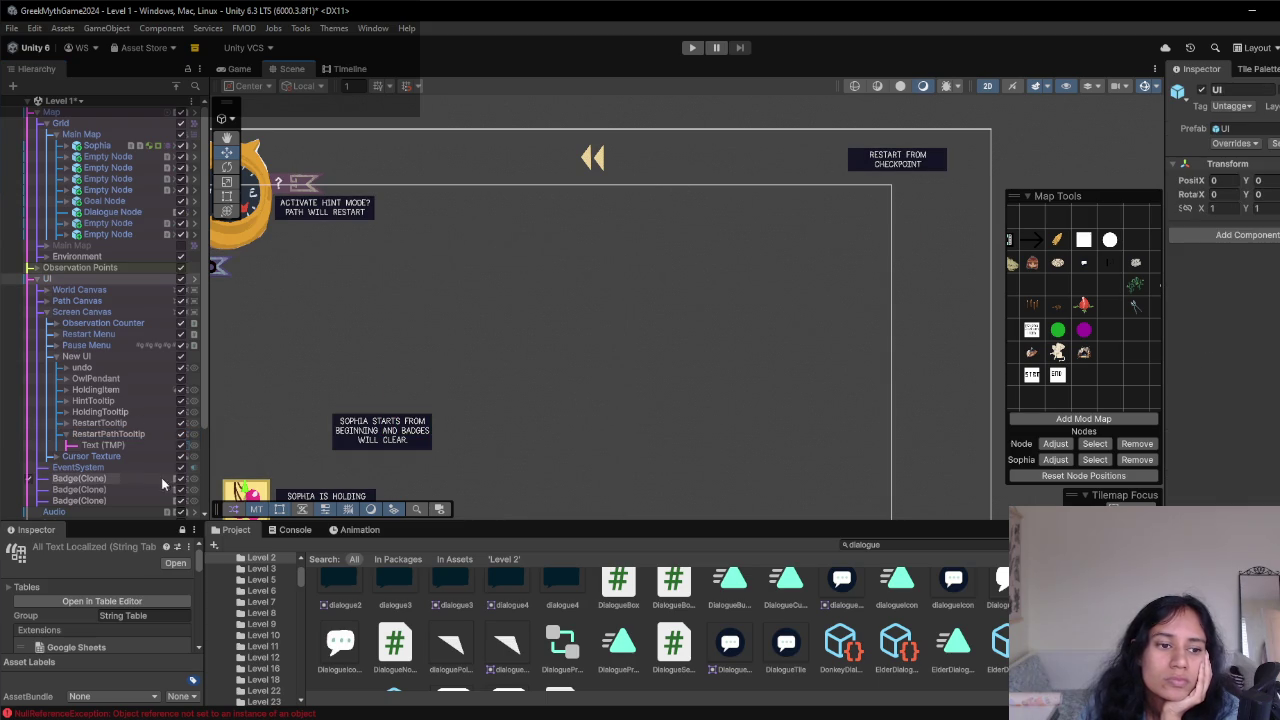
left_click(121, 436)
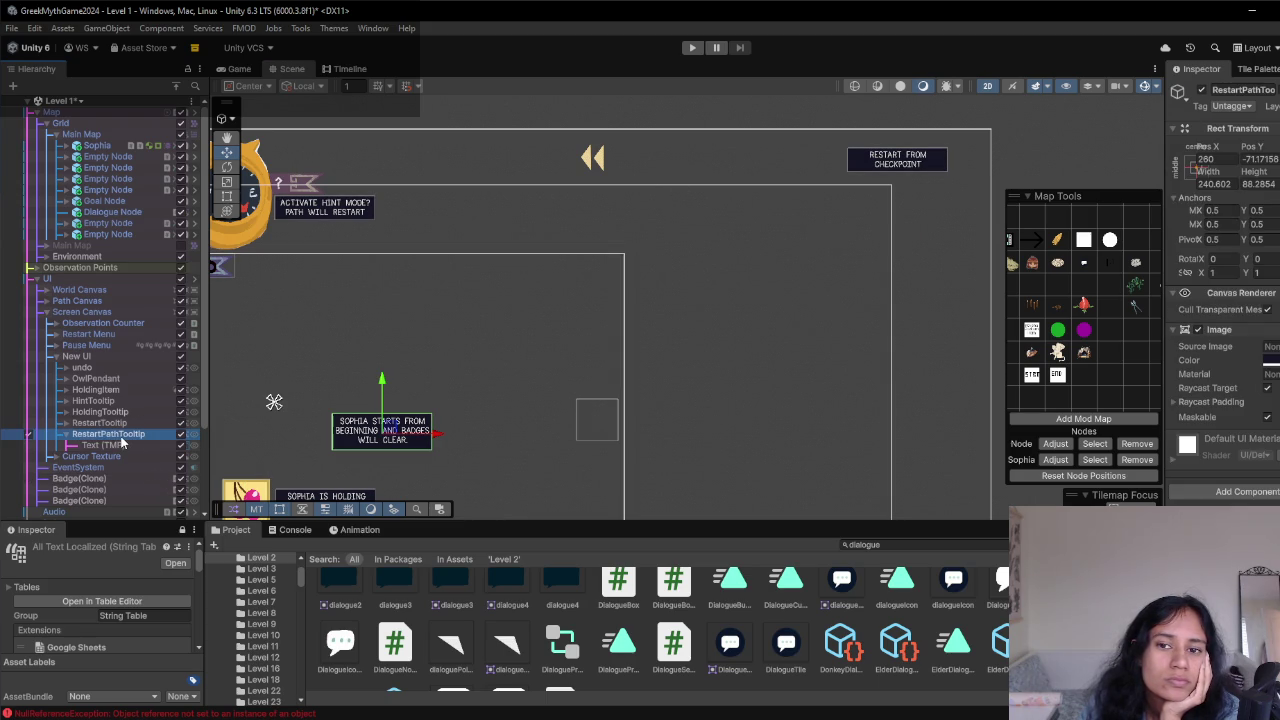
left_click(119, 446)
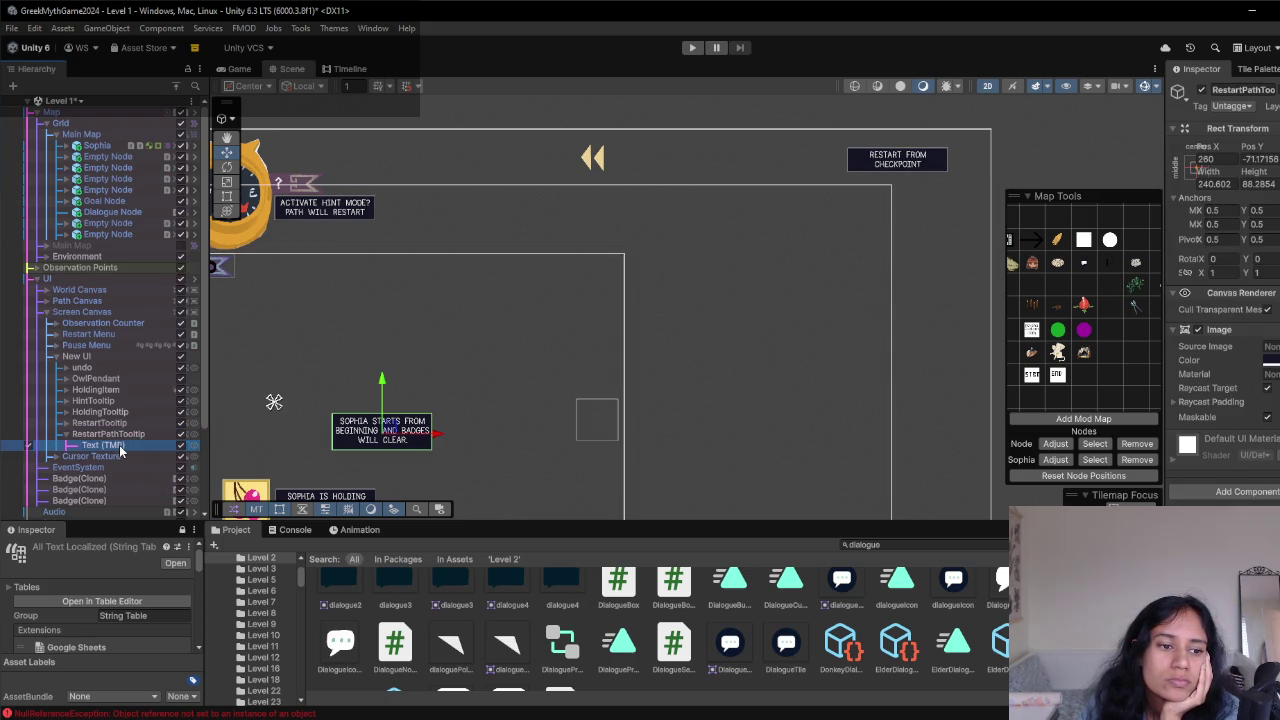
left_click(135, 432)
left_click(135, 424)
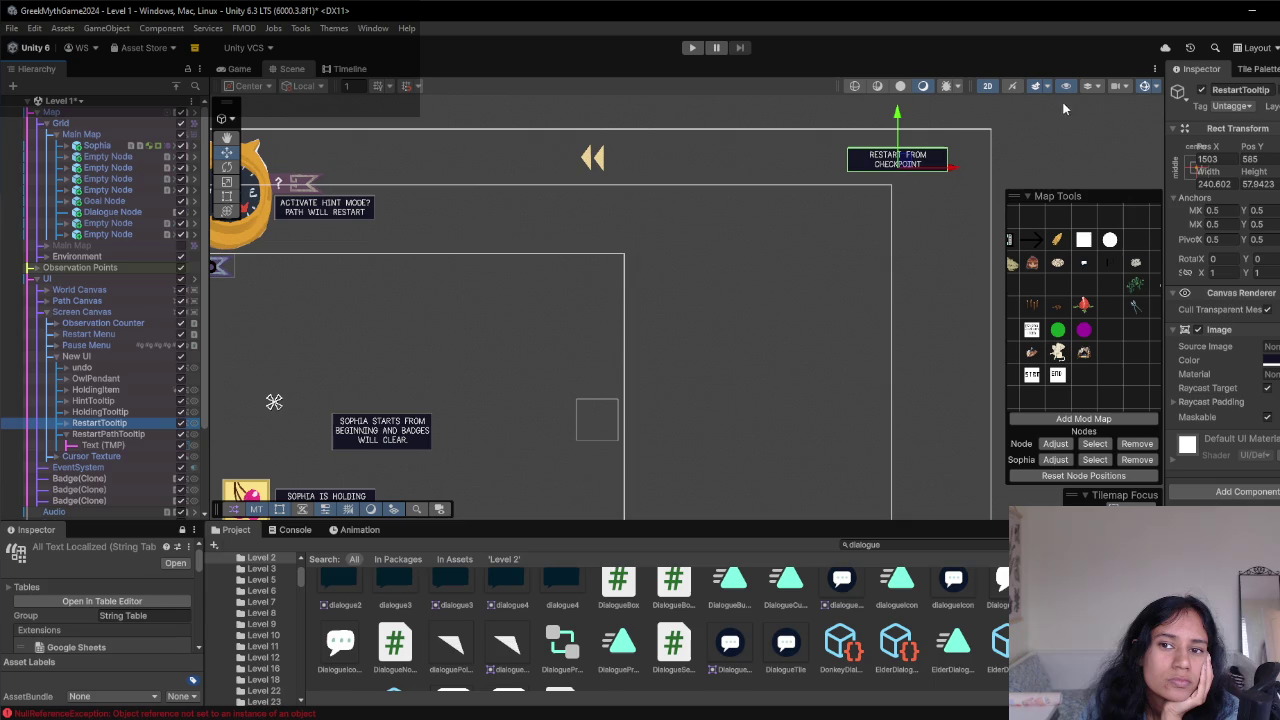
left_click_drag(950, 169, 920, 168)
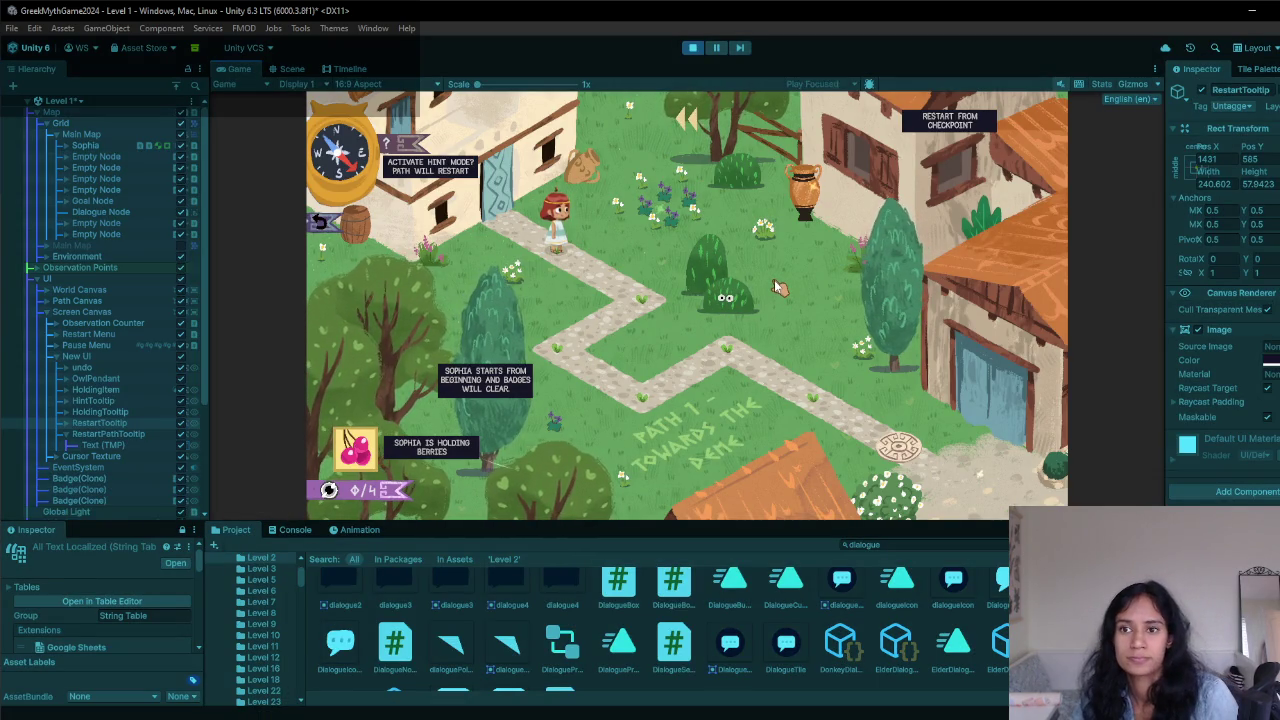
- Stop the game, move Restart Menu's Hold Icon to the canvas top-right, and hide its Restart? text
key("ctrl+p")
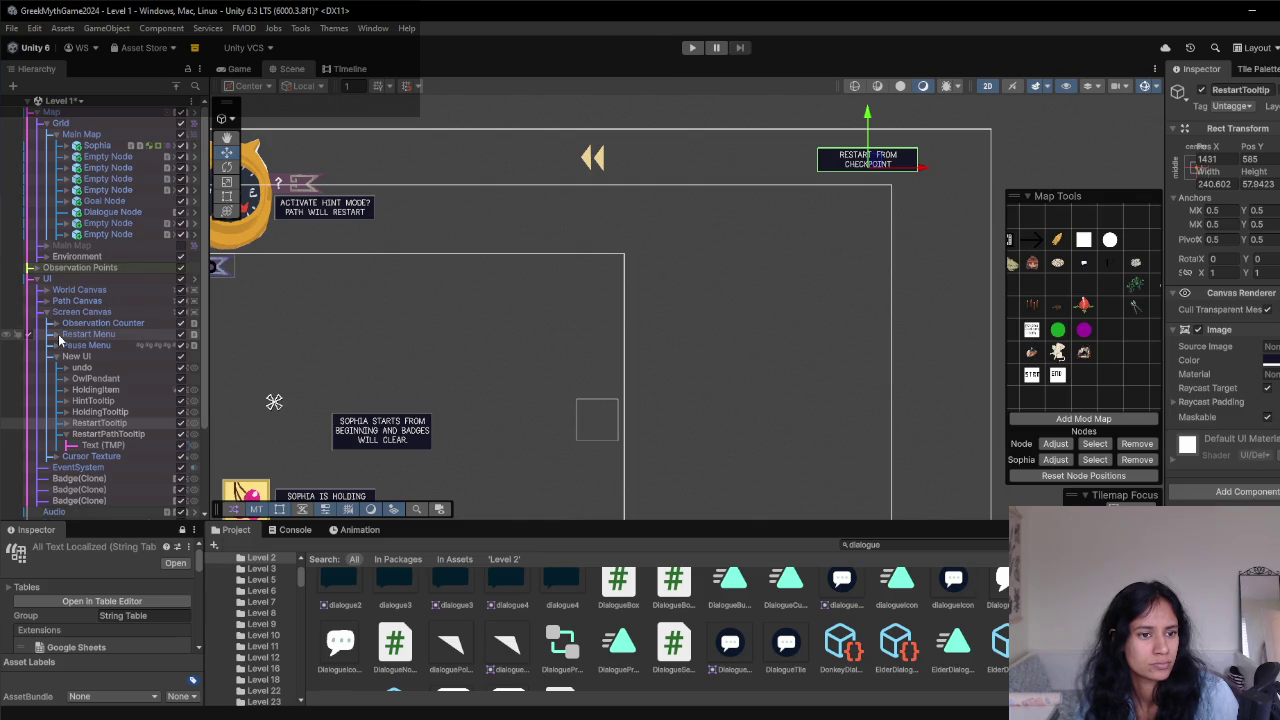
left_click(57, 335)
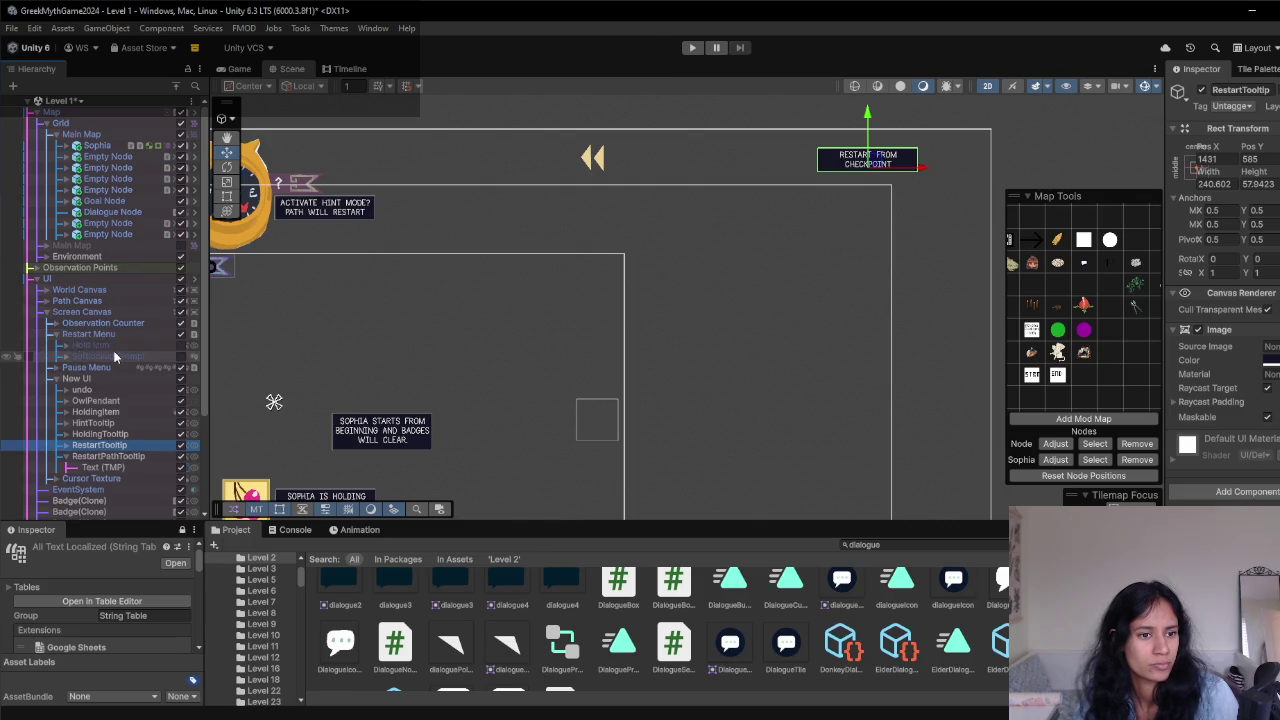
double_click(90, 345)
mouse_move(345, 178)
left_mouse_down()
mouse_move(958, 172)
mouse_move(934, 172)
left_mouse_up()
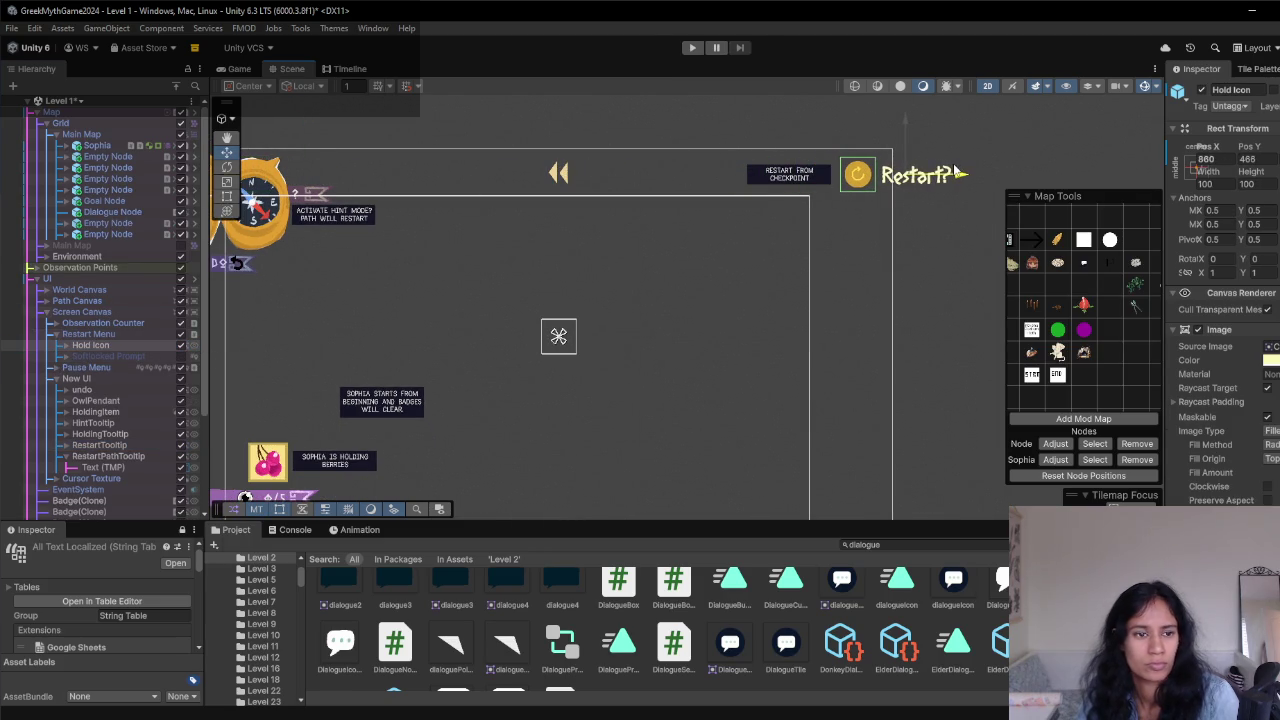
left_click(71, 357)
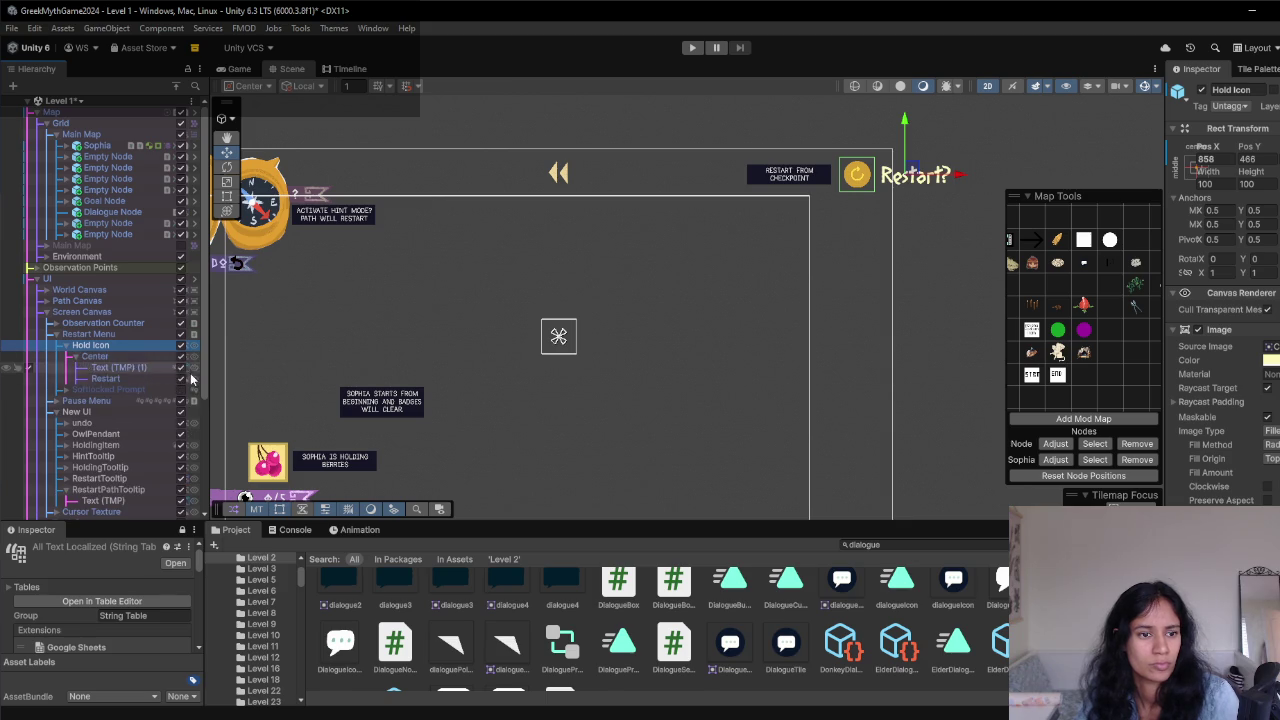
left_click(181, 368)
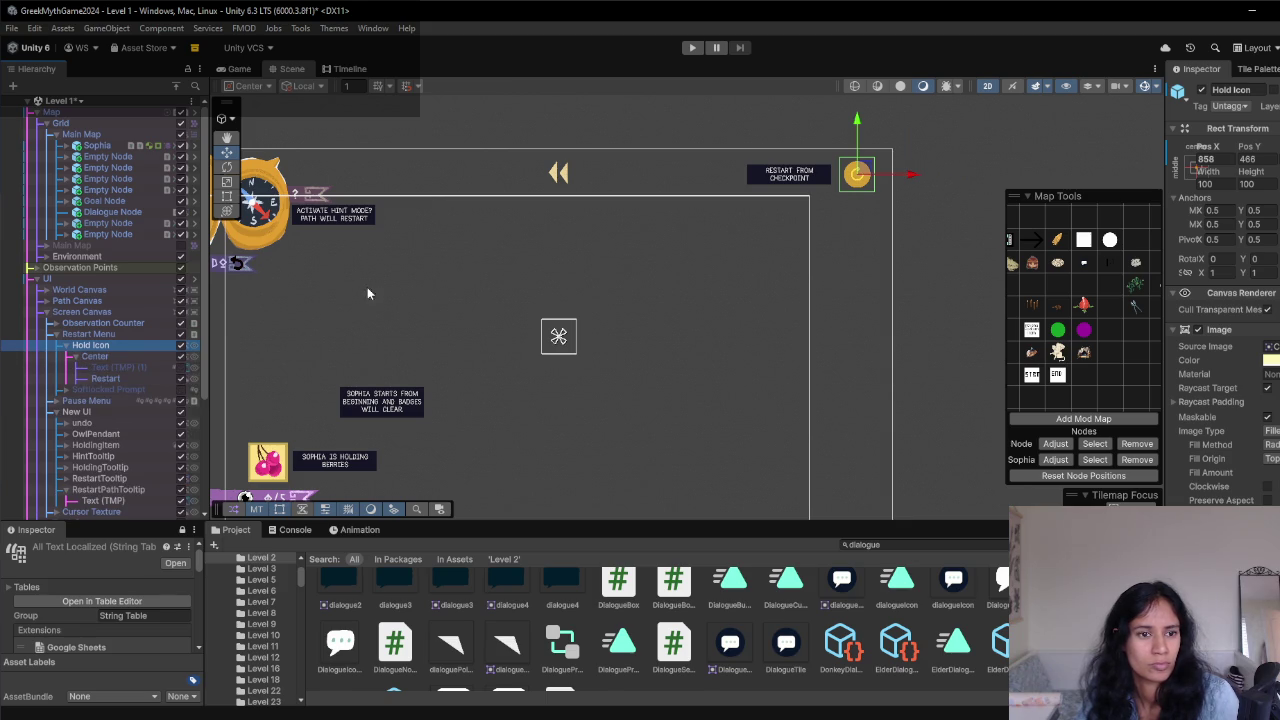
- With the game paused, place RestartPathTooltip beside the pause menu's restart path option
left_click(692, 48)
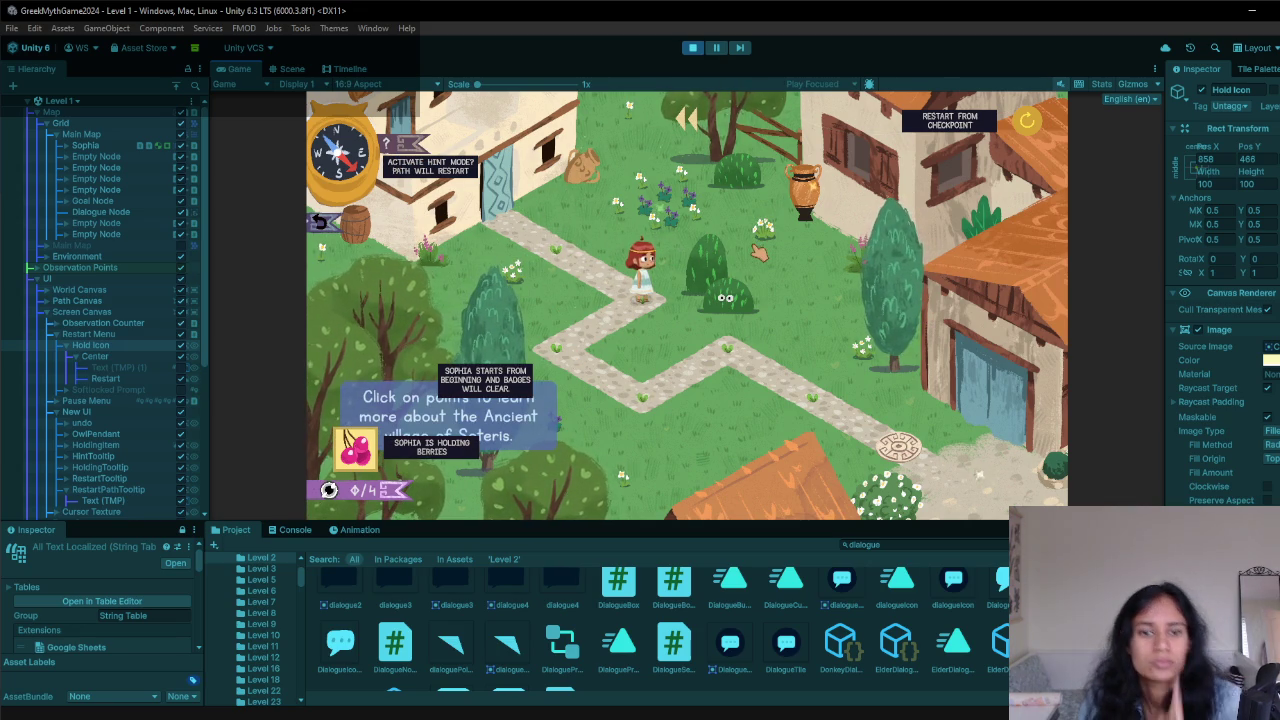
key("Escape")
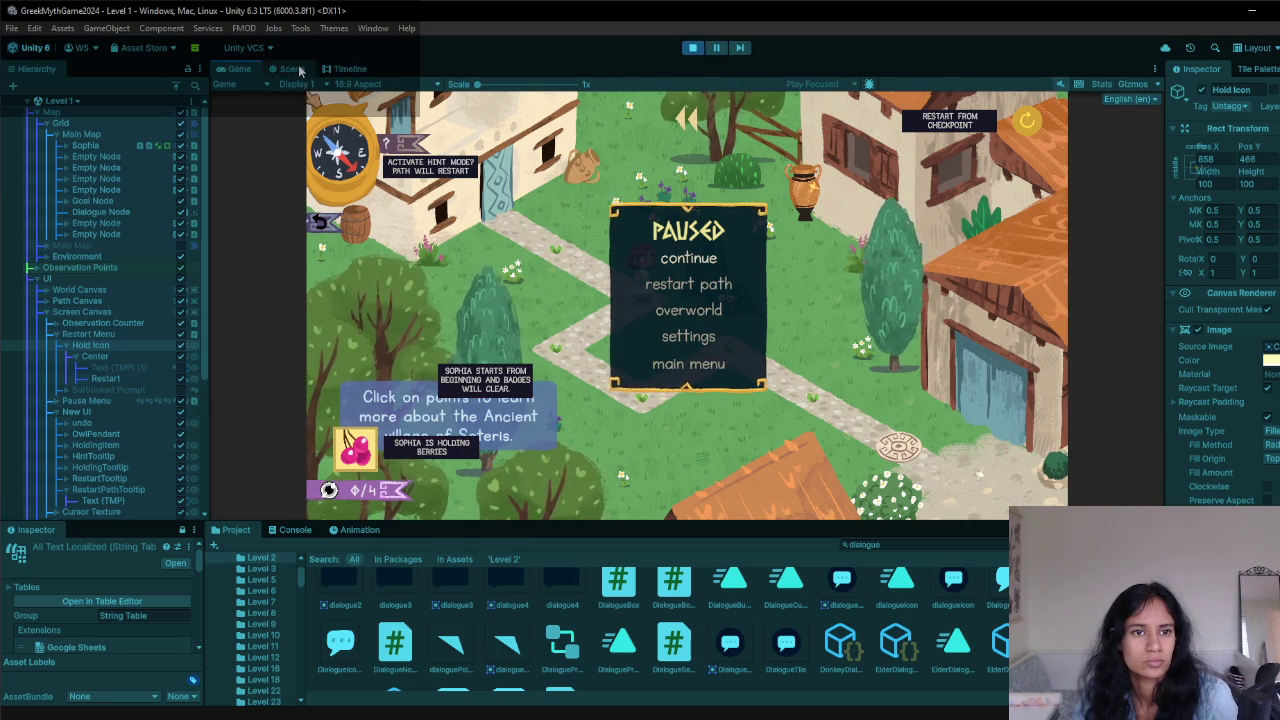
left_click(292, 68)
scroll(569, 300, "down", 2)
scroll(122, 359, "down", 3)
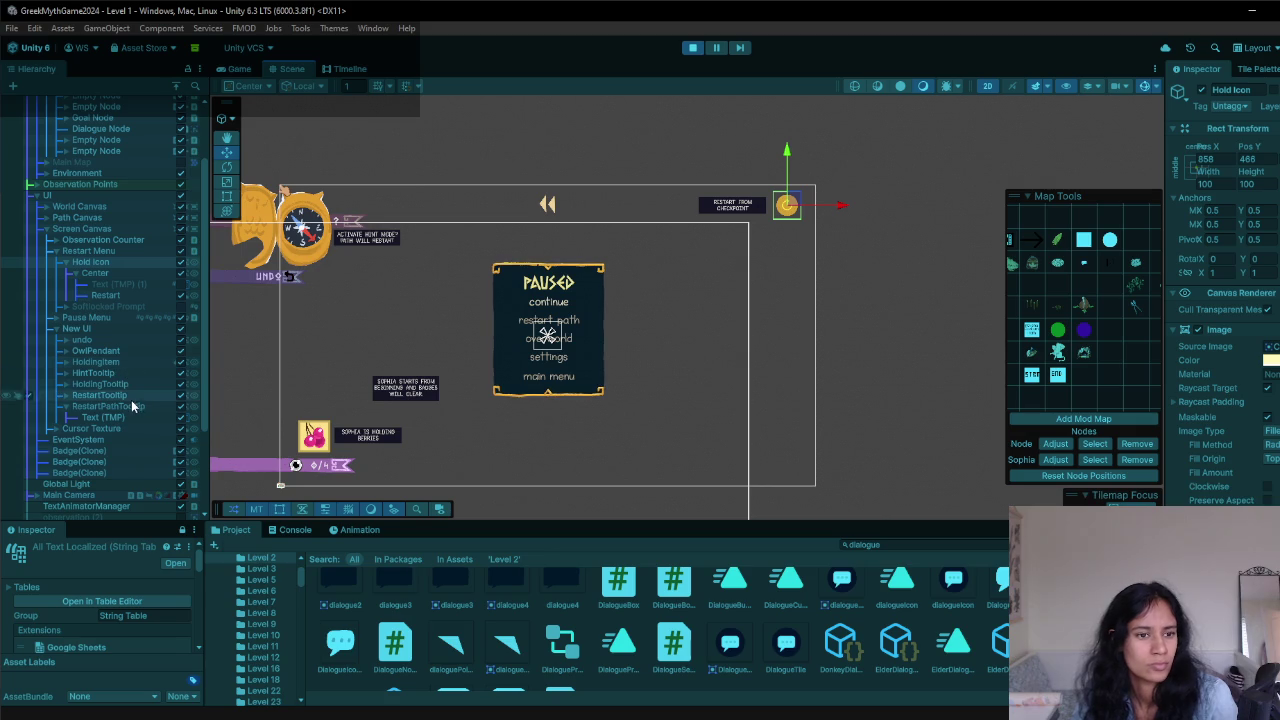
left_click(129, 407)
mouse_move(405, 387)
left_mouse_down()
mouse_move(660, 320)
mouse_move(621, 322)
left_mouse_up()
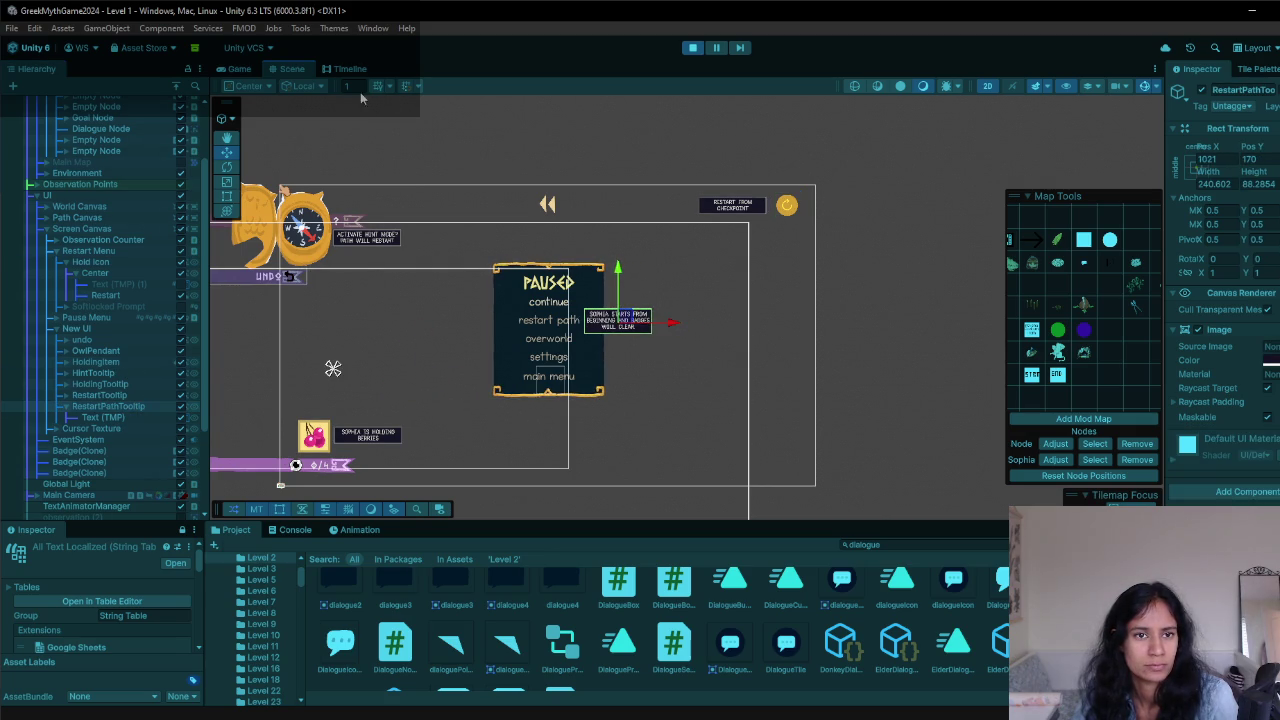
left_click(245, 69)
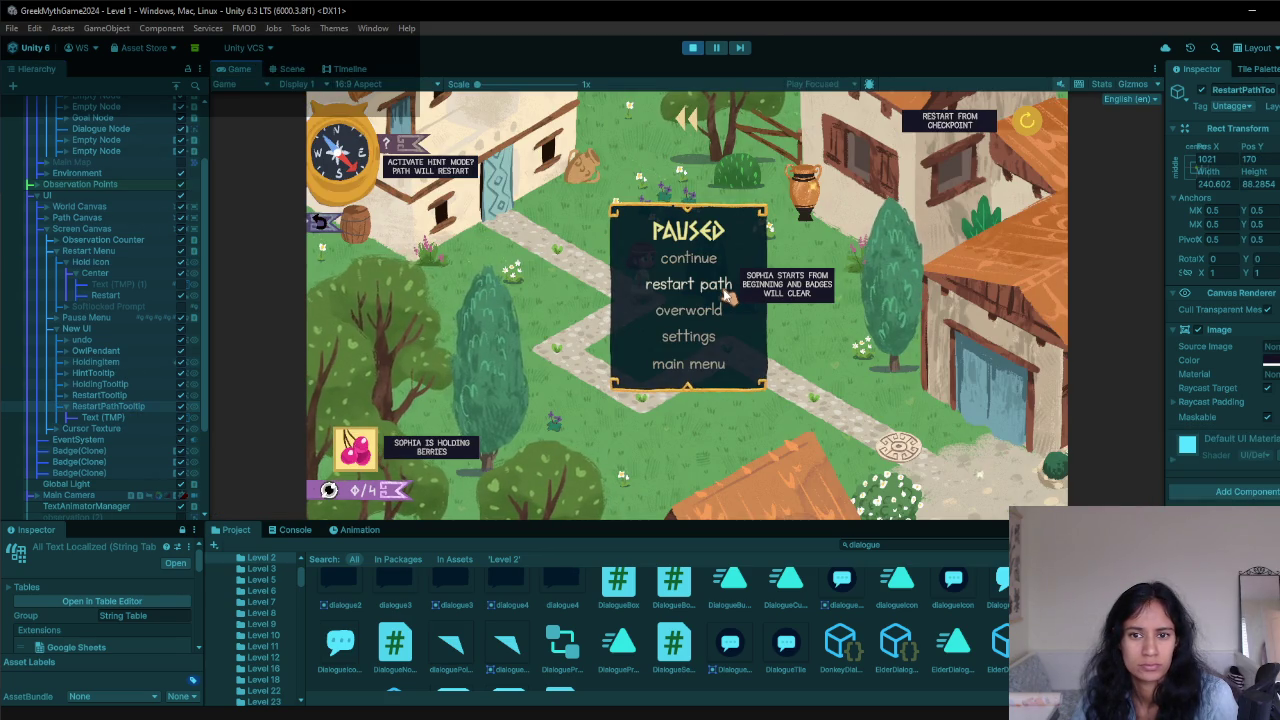
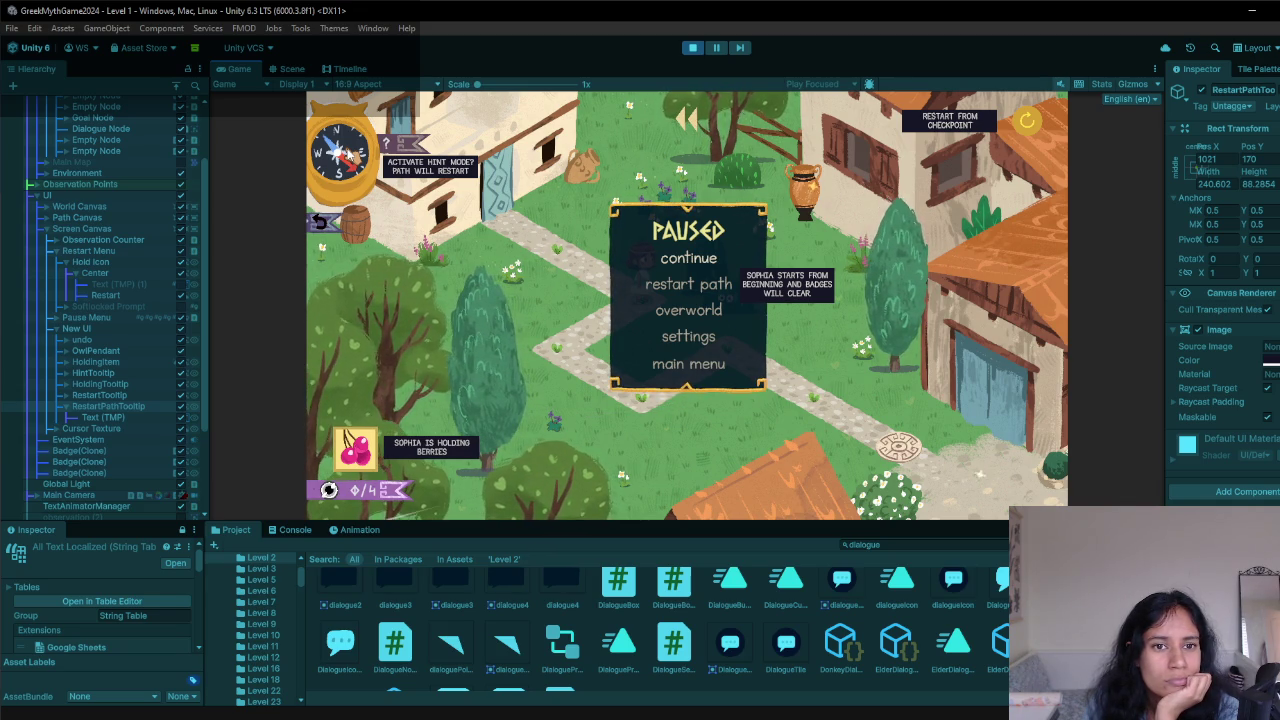
- Stop the playtest and copy the hint tooltip wording from the playtest notes
left_click(692, 47)
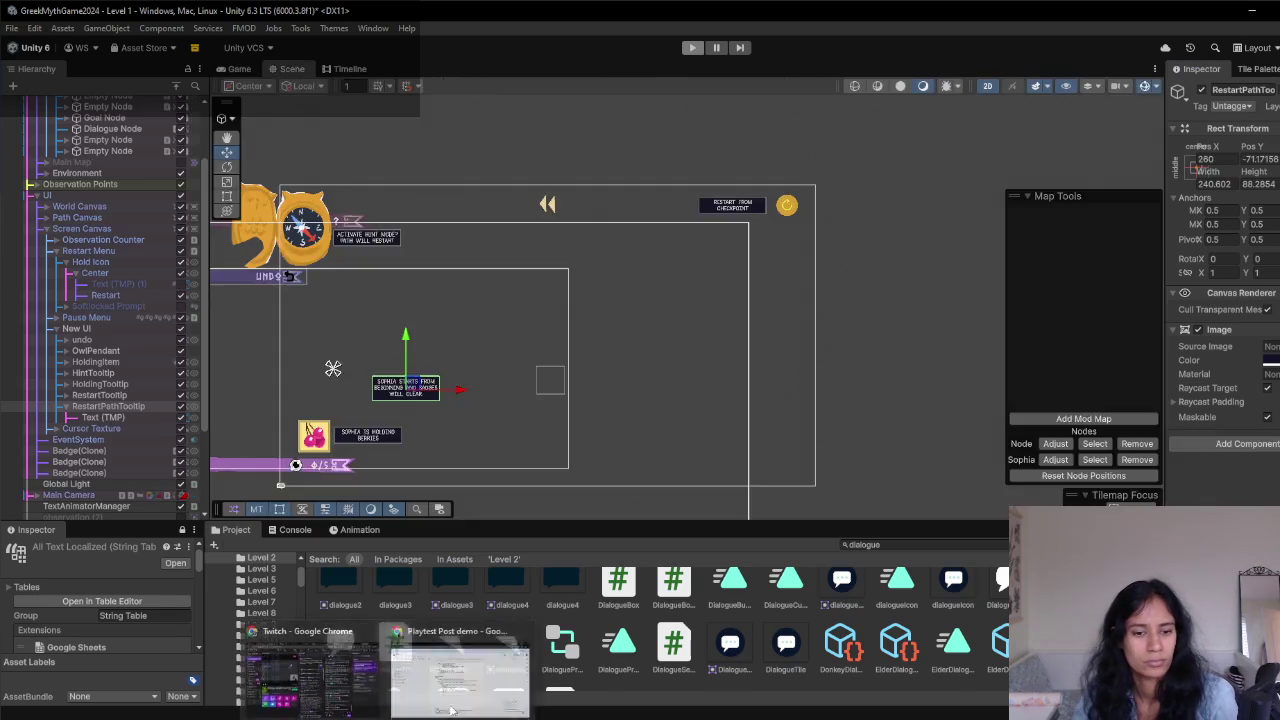
key("alt+Tab")
left_click_drag(783, 517, 550, 521)
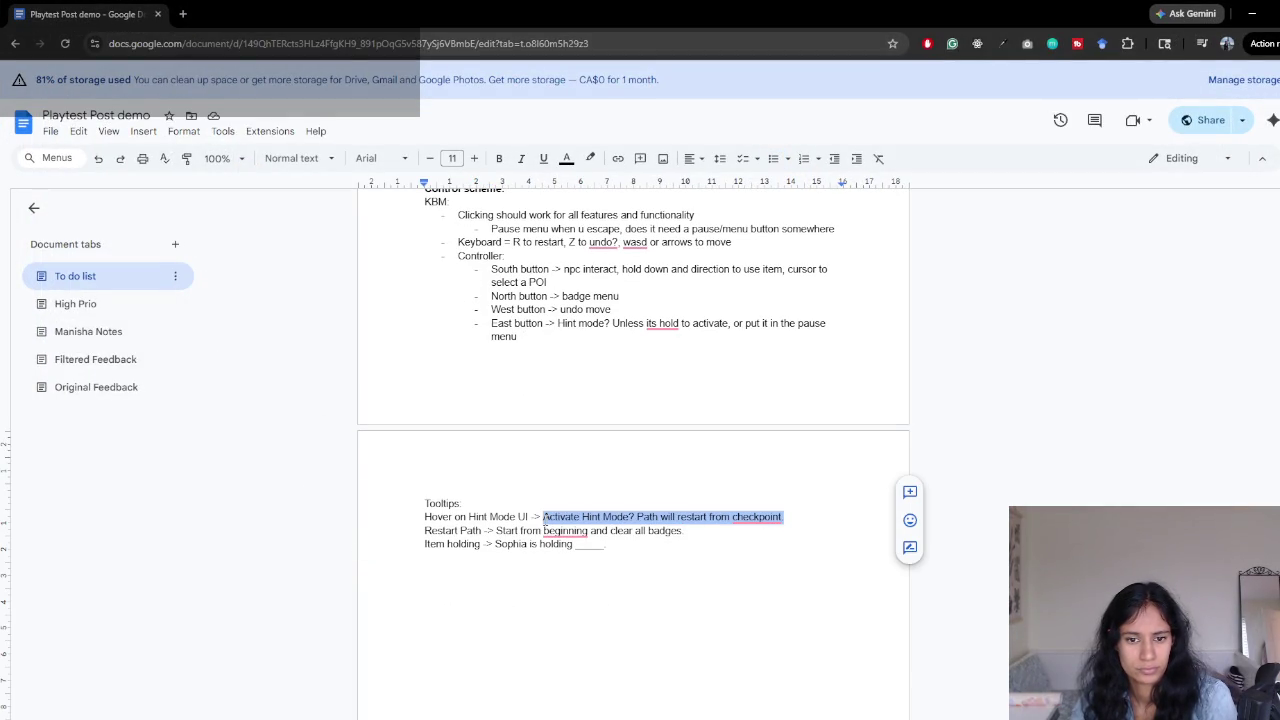
key("alt+Tab")
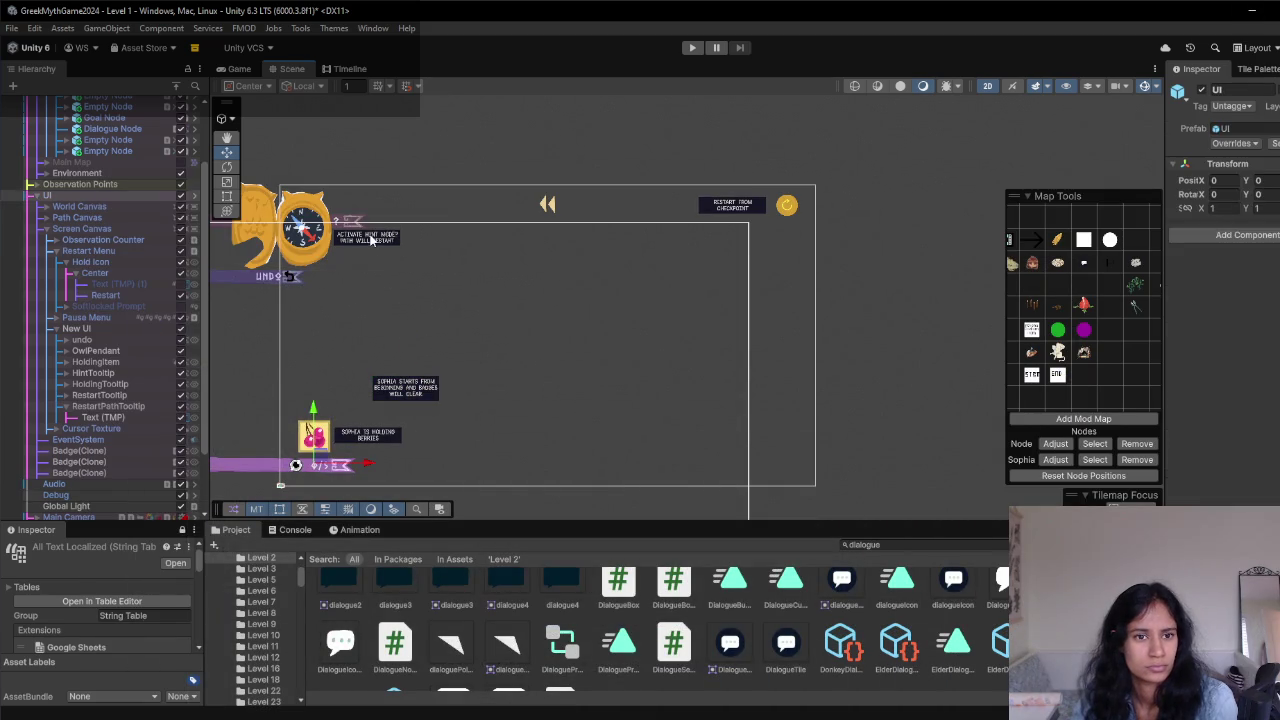
- Replace the hint tooltip text with 'Activate Hint Mode? Path will restart from checkpoint.'
left_click(368, 236)
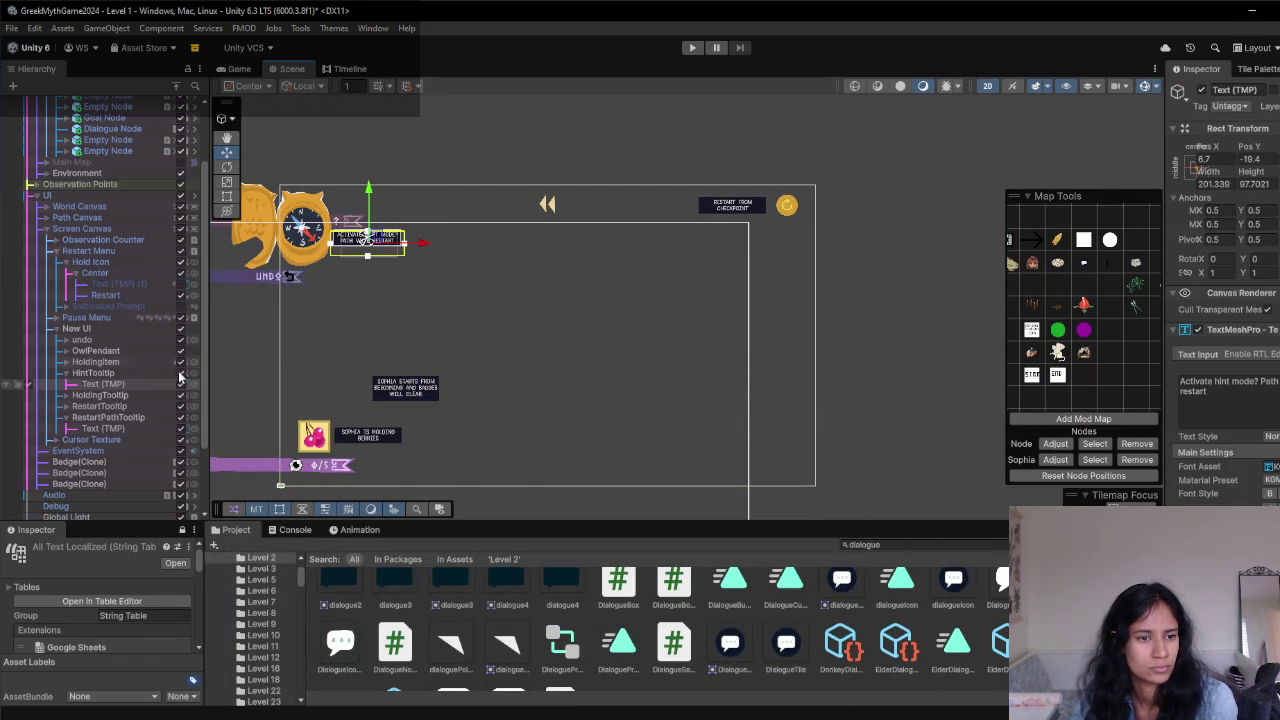
left_click(1213, 410)
key("ctrl+a")
key("ctrl+v")
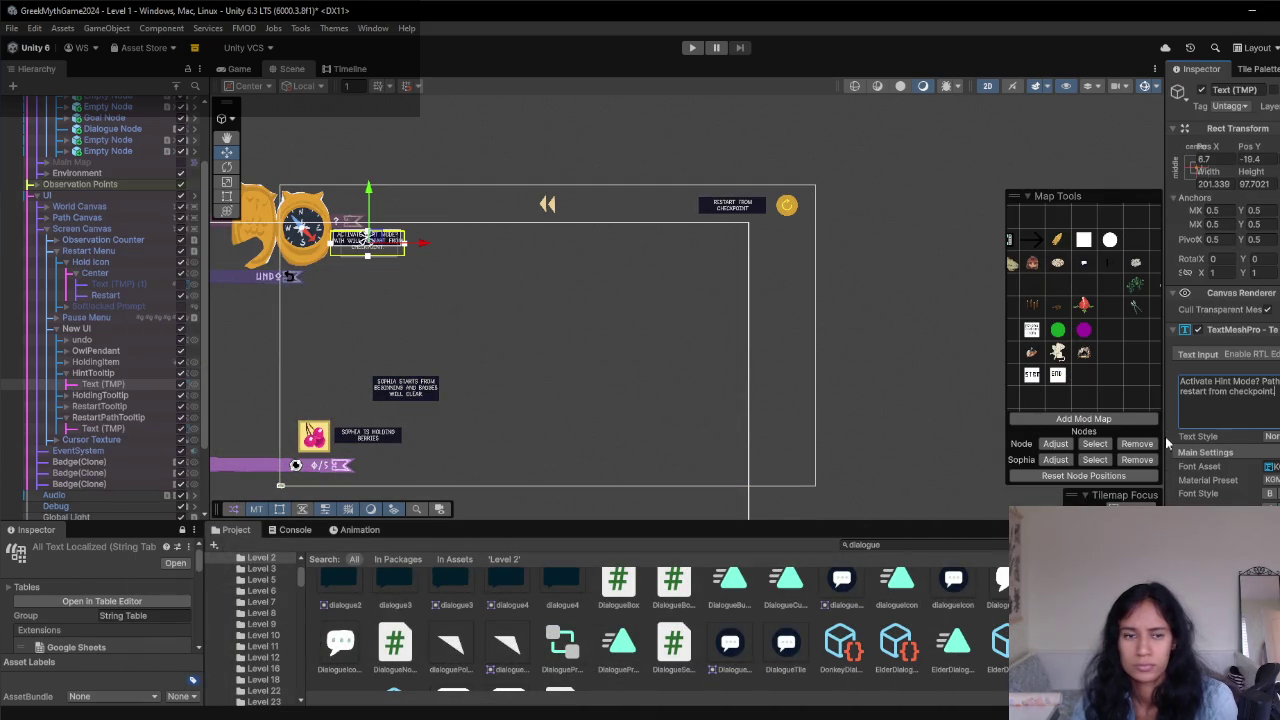
scroll(620, 322, "up", 8)
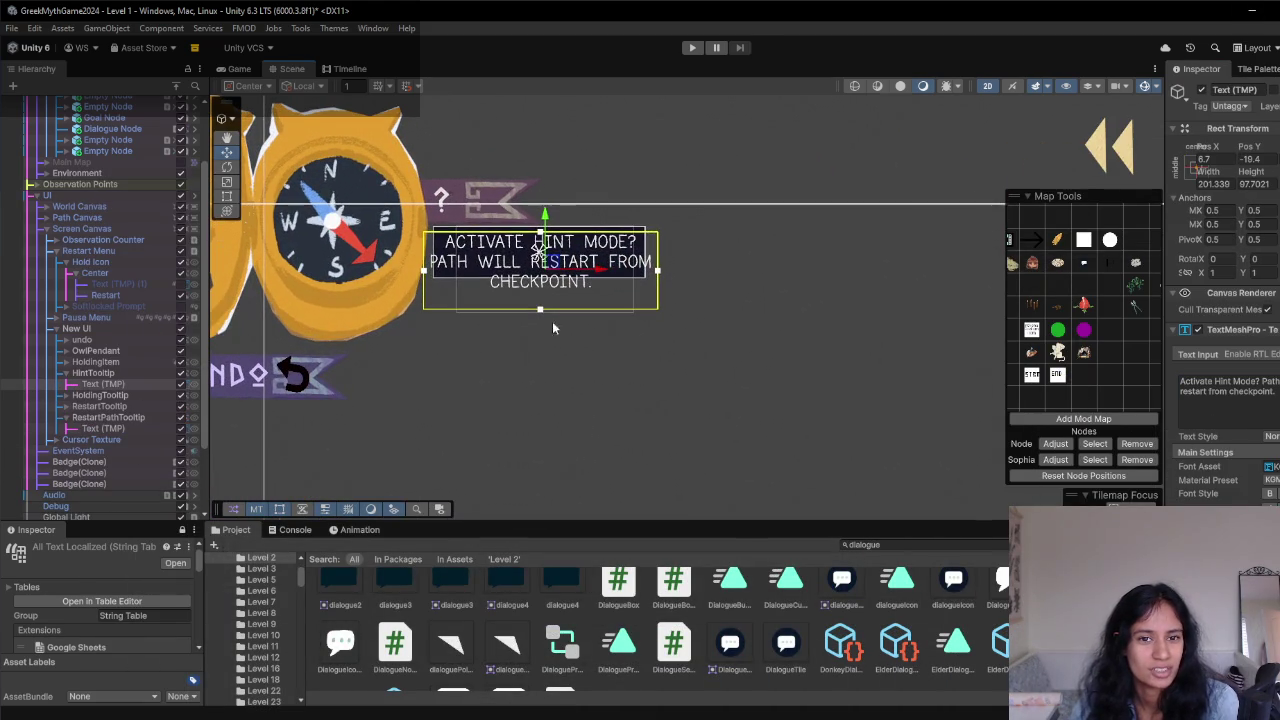
- Make the HintTooltip box taller and wider so the new text fits
left_click(100, 372)
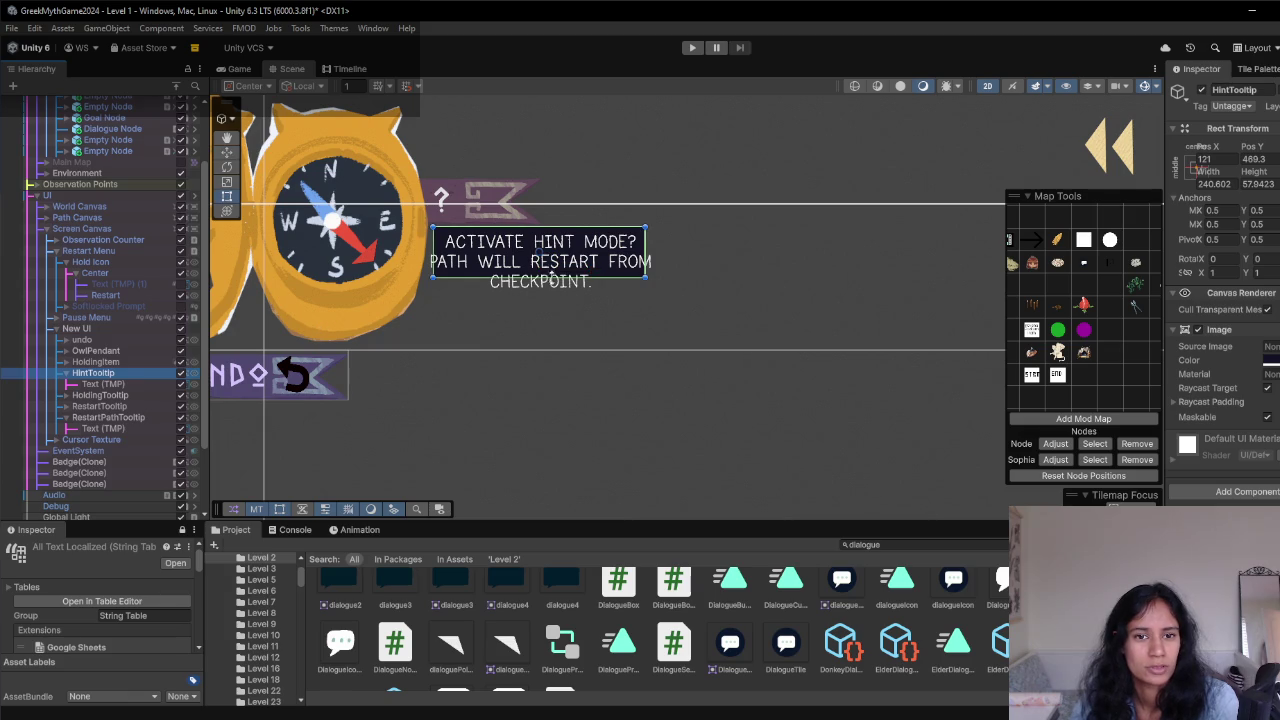
left_click_drag(550, 289, 550, 304)
left_click_drag(646, 275, 660, 263)
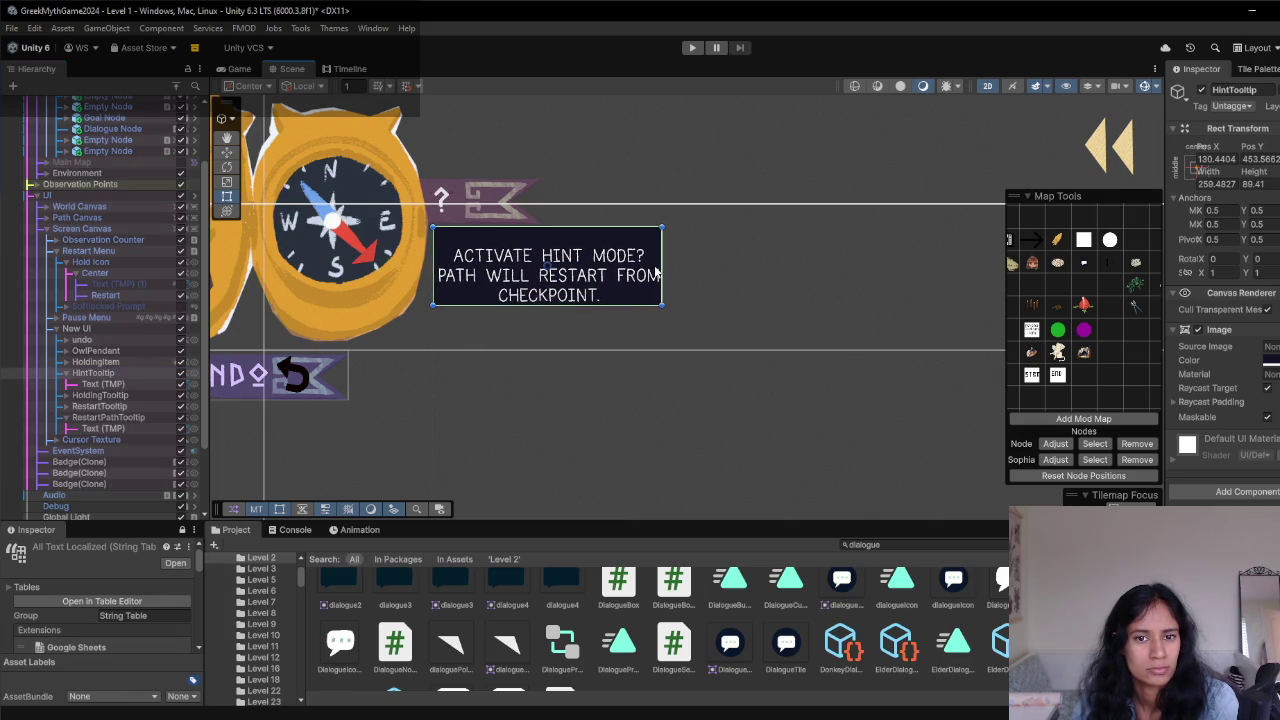
- Reposition the hint text inside its box, lower and left at offset 5.1, -9.9
left_click(103, 384)
left_click_drag(551, 223, 553, 218)
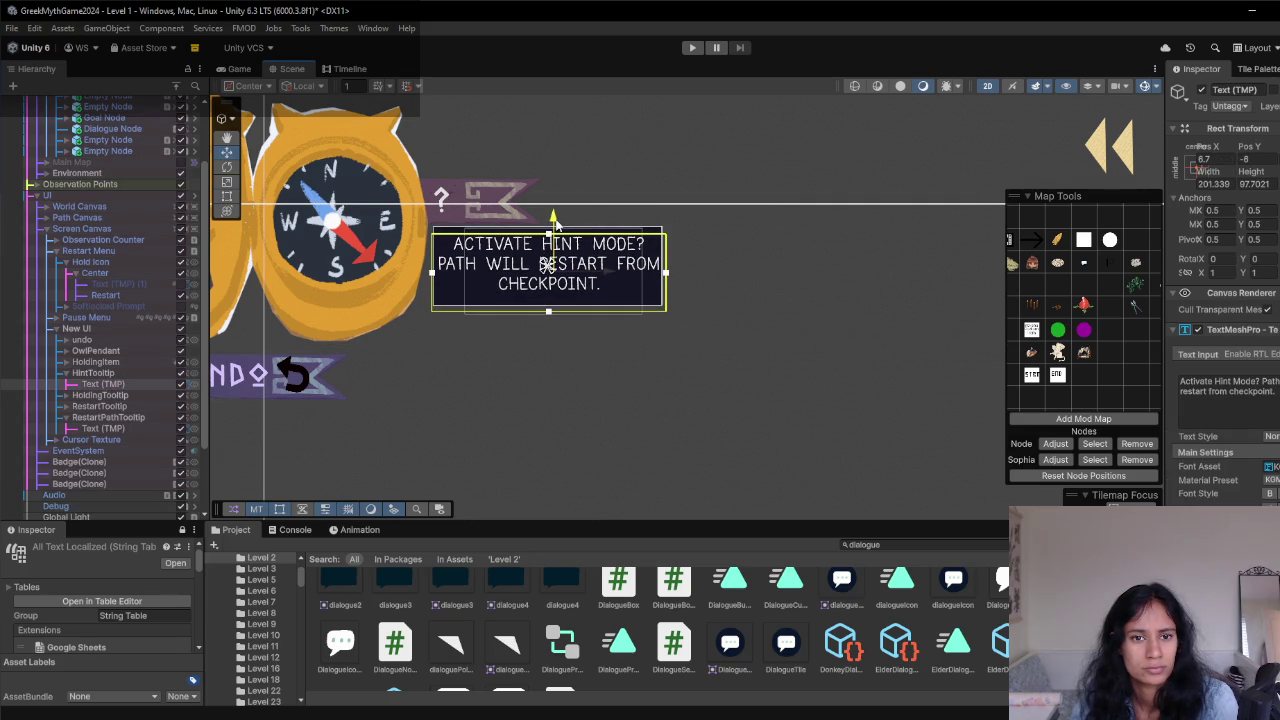
left_click_drag(619, 272, 611, 274)
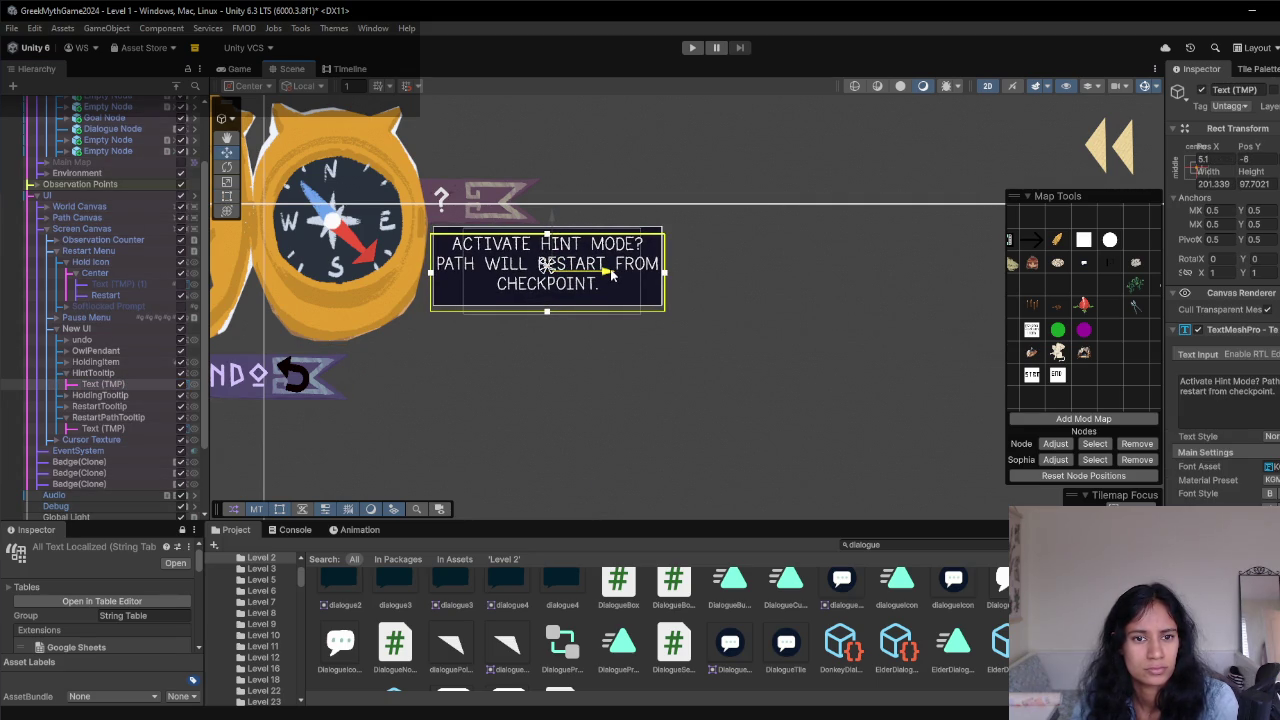
left_click(598, 376)
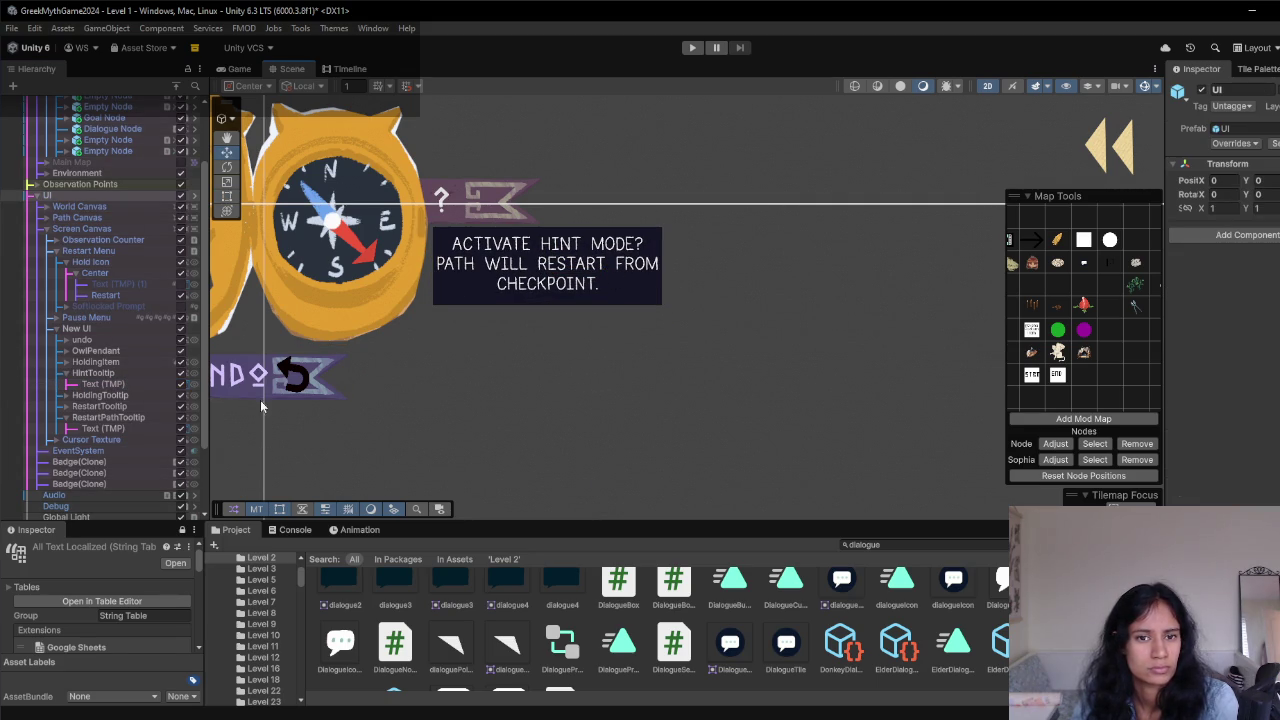
left_click(546, 266)
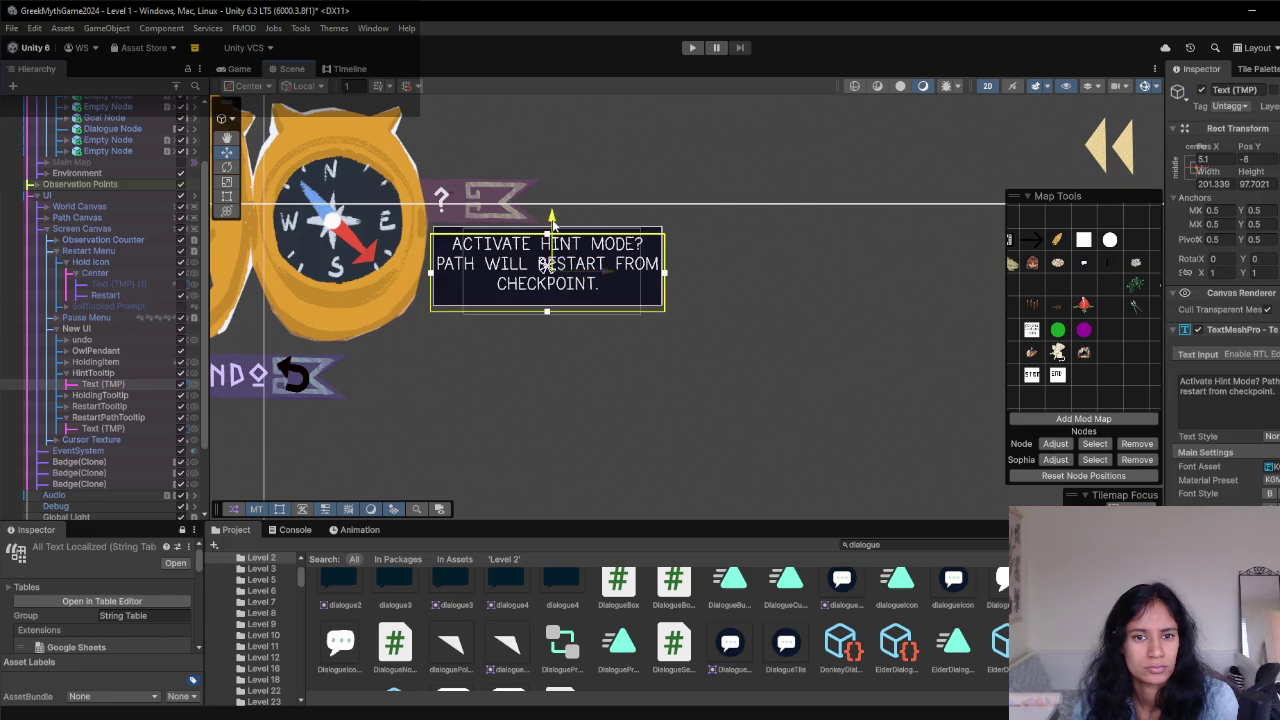
left_click_drag(551, 220, 551, 224)
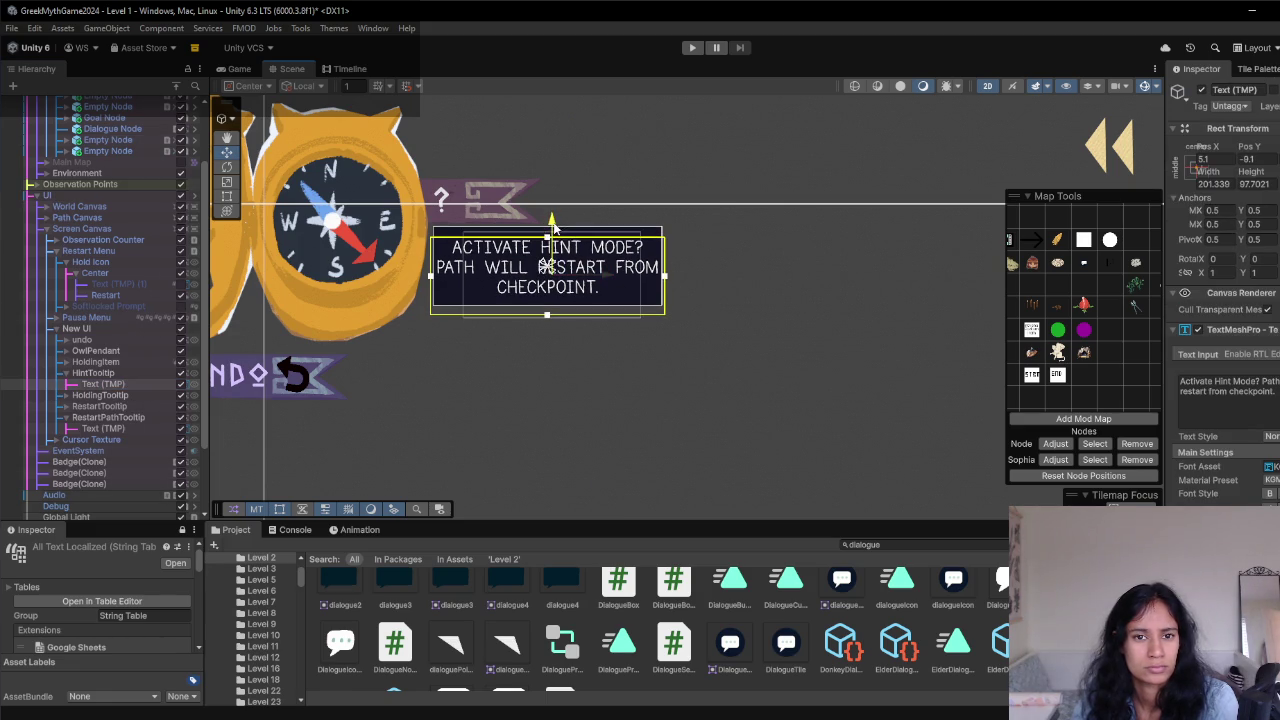
left_click(147, 375)
left_click(66, 373)
key("f")
scroll(766, 375, "down", 5)
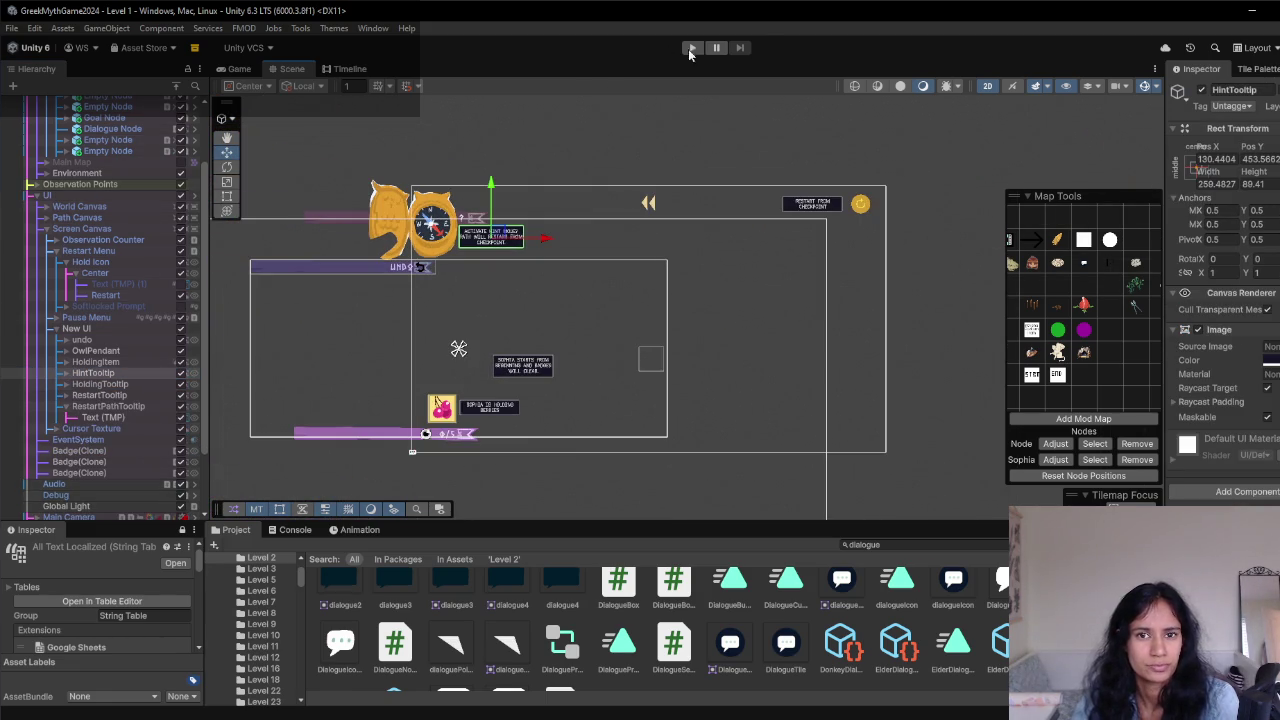
key("ctrl+p")
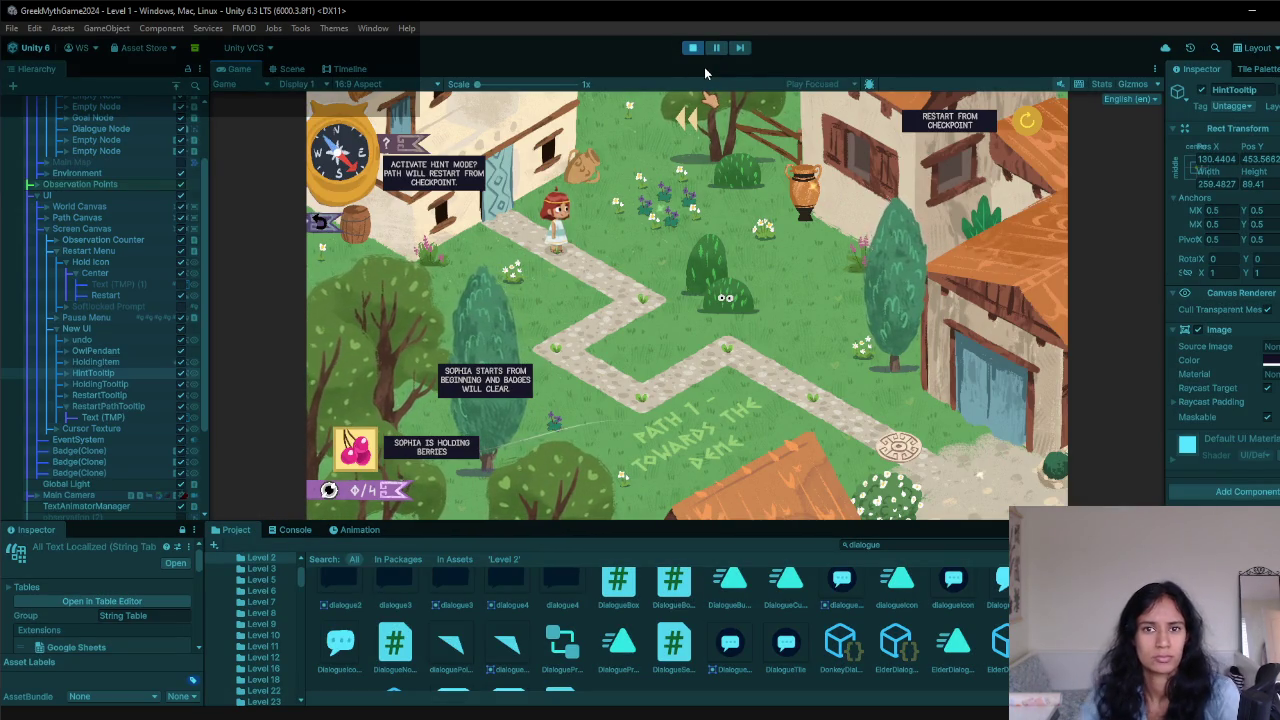
left_click(693, 47)
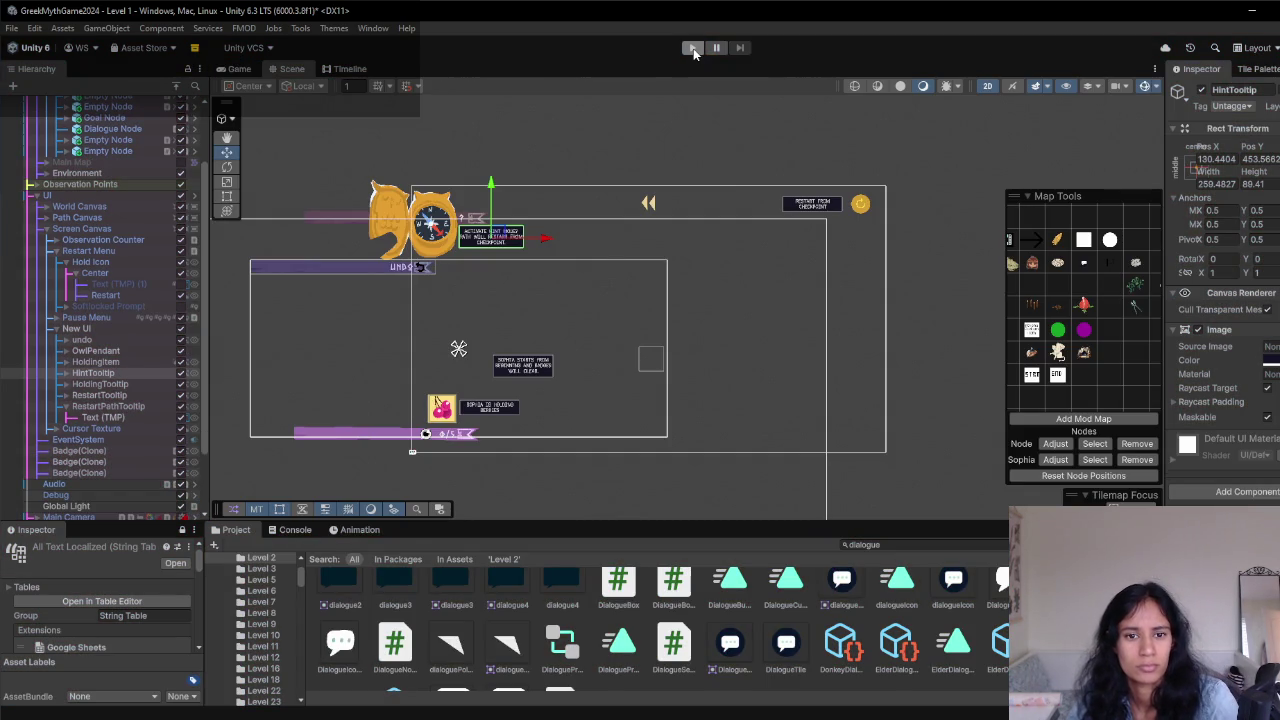
left_click(693, 48)
key("Escape")
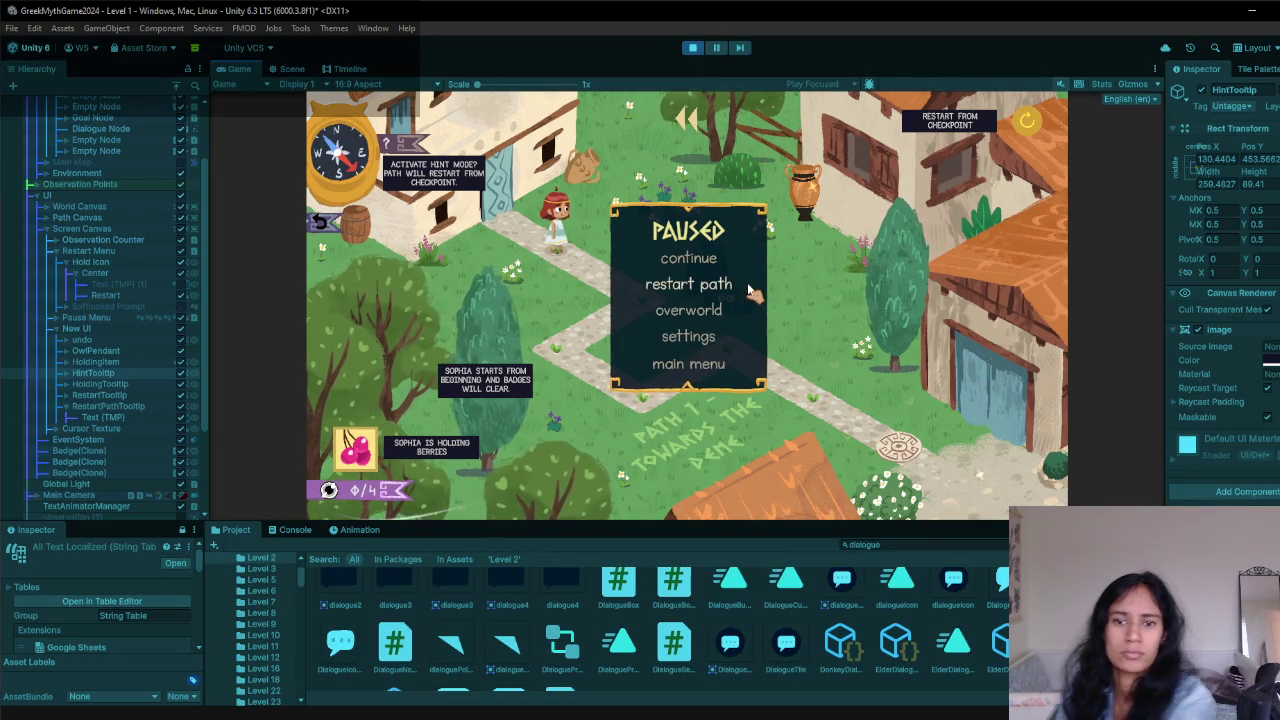
left_click(692, 47)
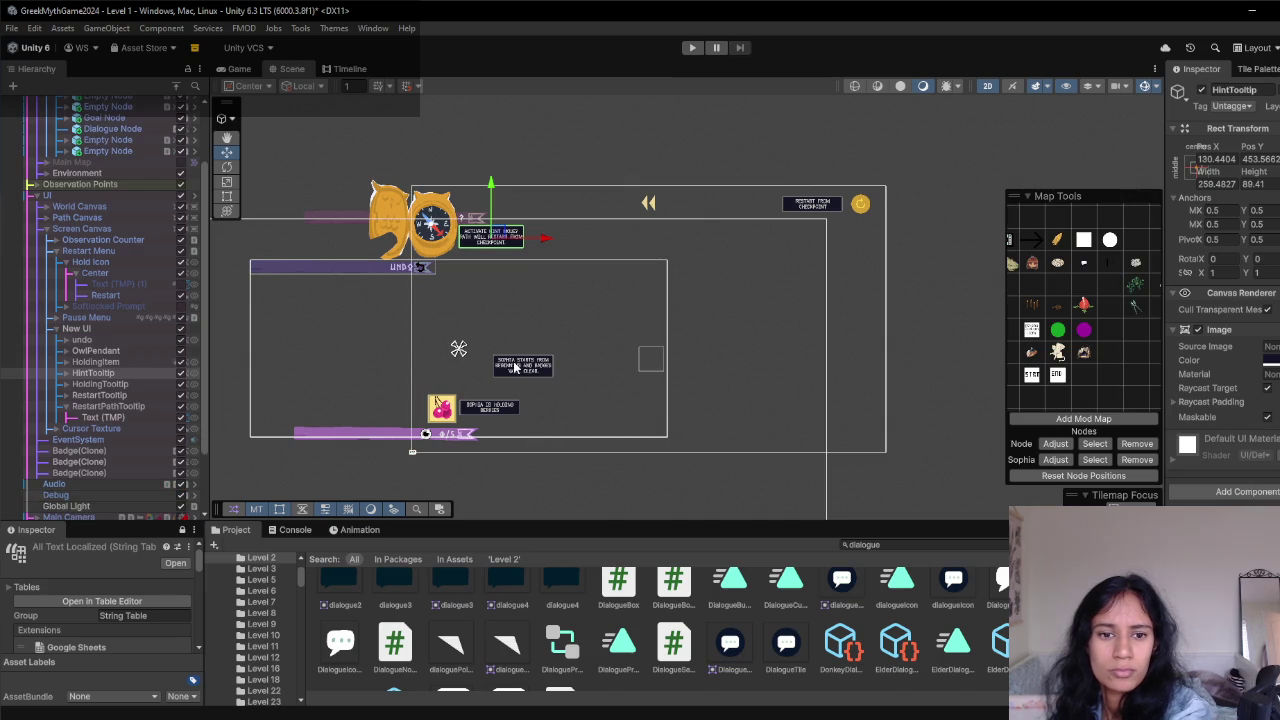
- Select the RestartPathTooltip and drag it up and to the right on the canvas
left_click(520, 368)
left_click(522, 368)
left_click(522, 368)
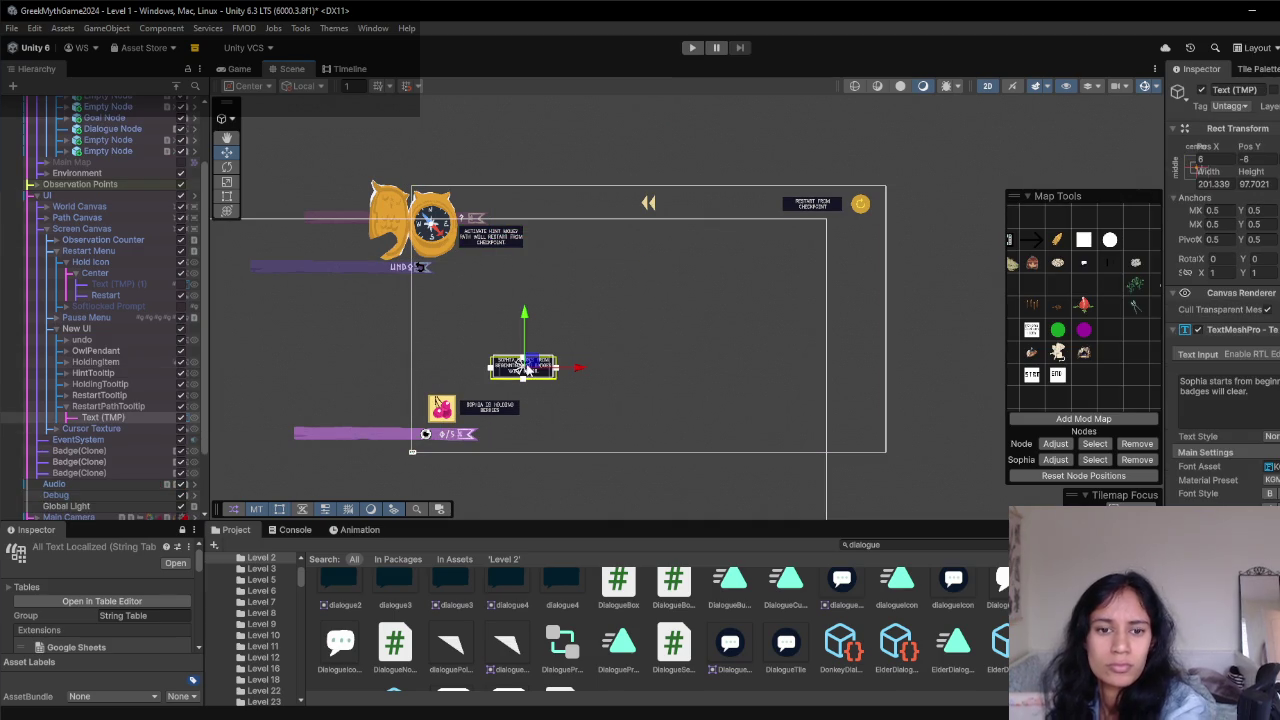
left_click(150, 406)
mouse_move(530, 366)
left_mouse_down()
mouse_move(649, 318)
mouse_move(724, 313)
left_mouse_up()
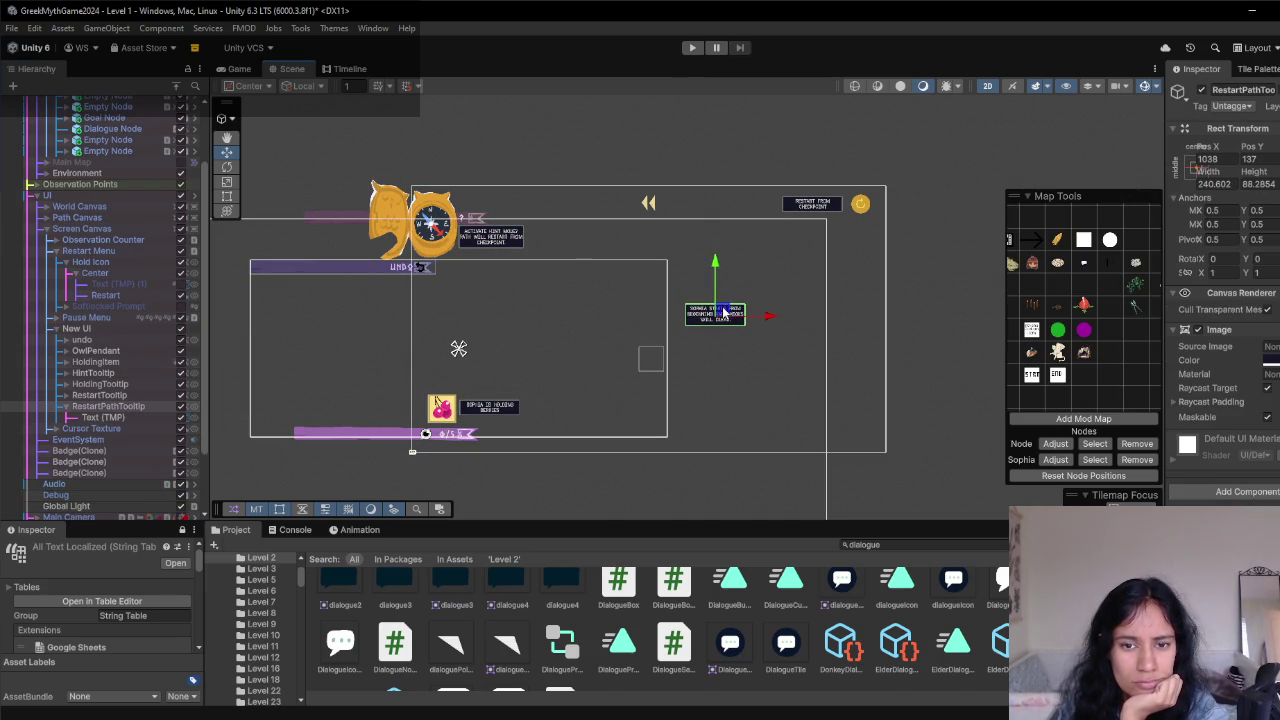
- In play mode with the pause menu shown, nudge the tooltip left and copy its Rect Transform values
left_click(690, 48)
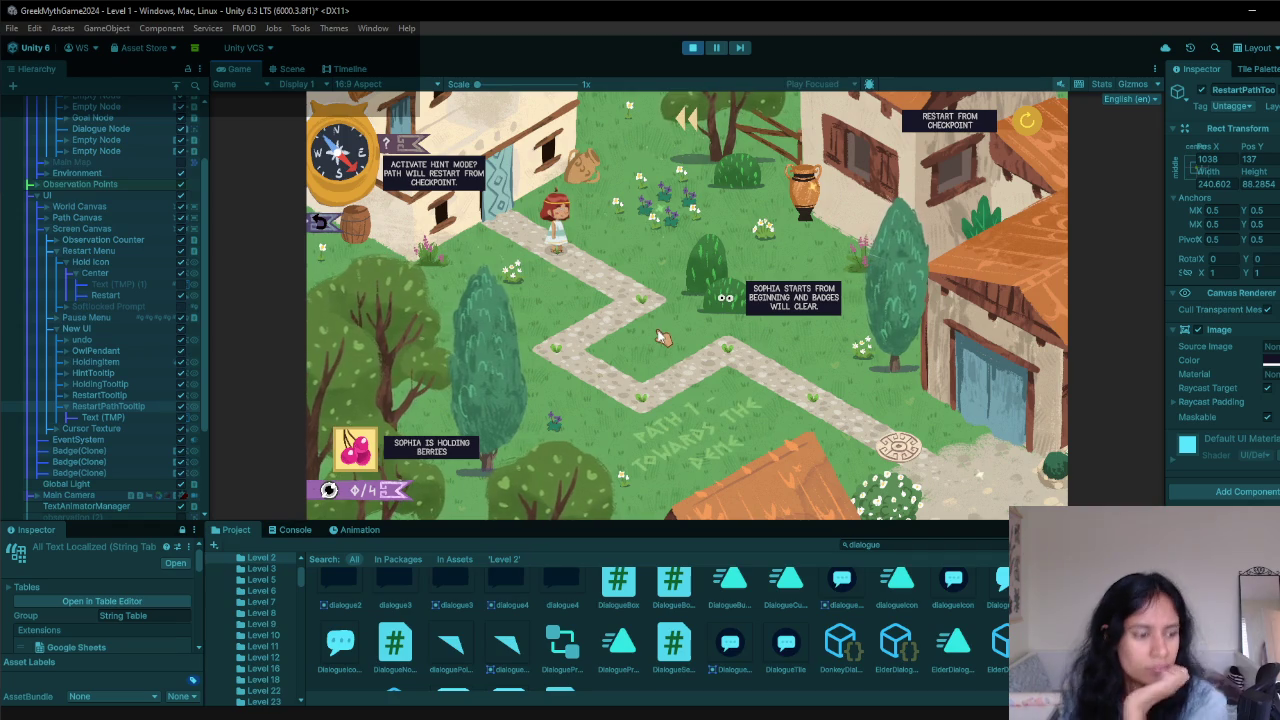
key("Escape")
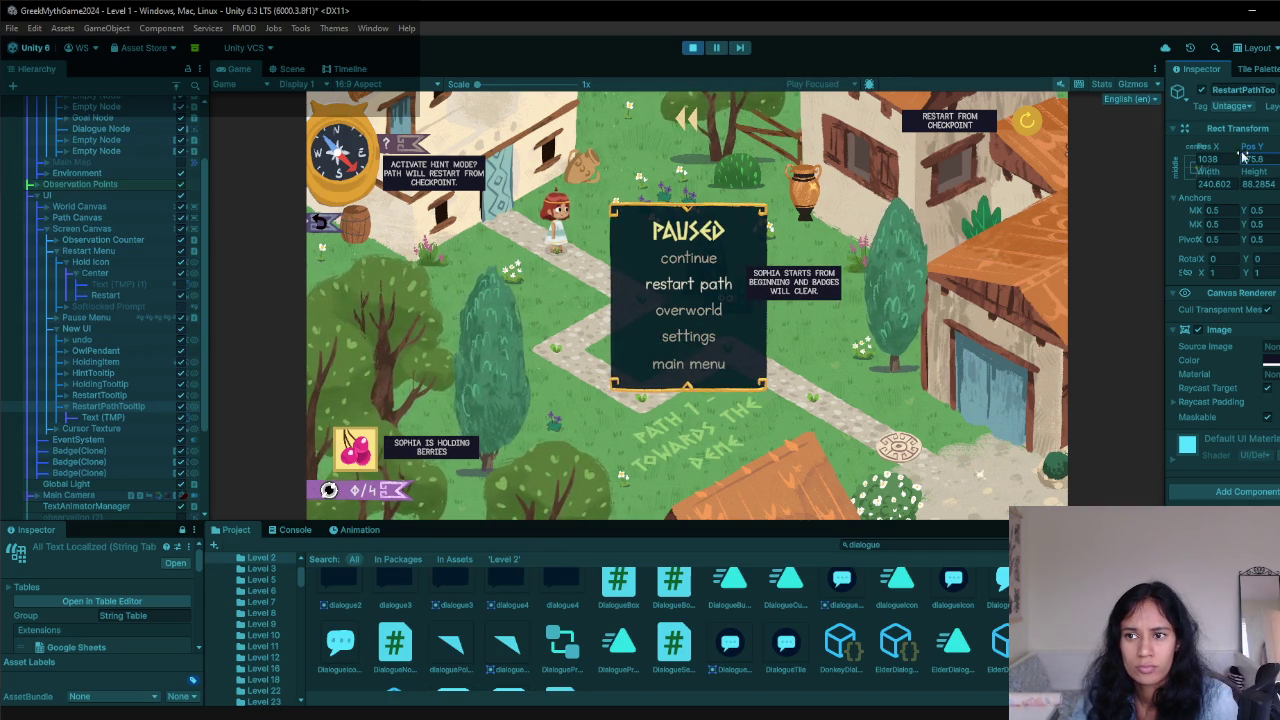
left_click_drag(1198, 146, 1178, 144)
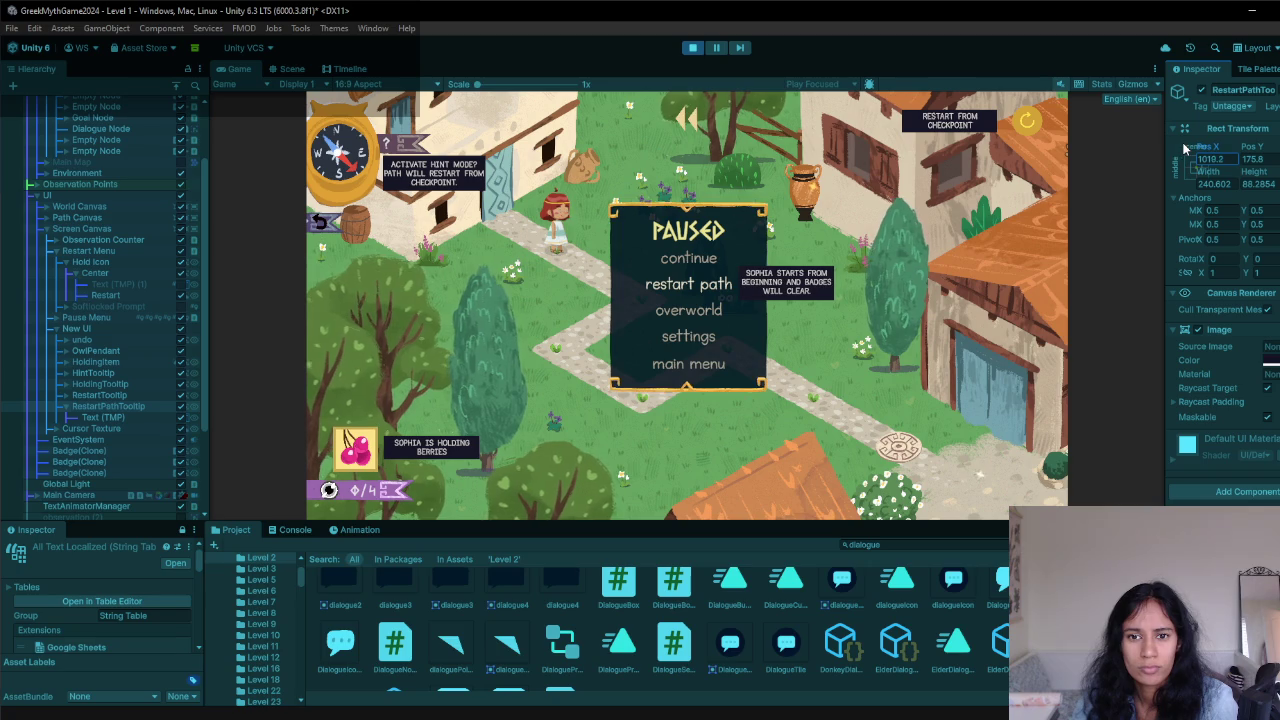
right_click(1190, 138)
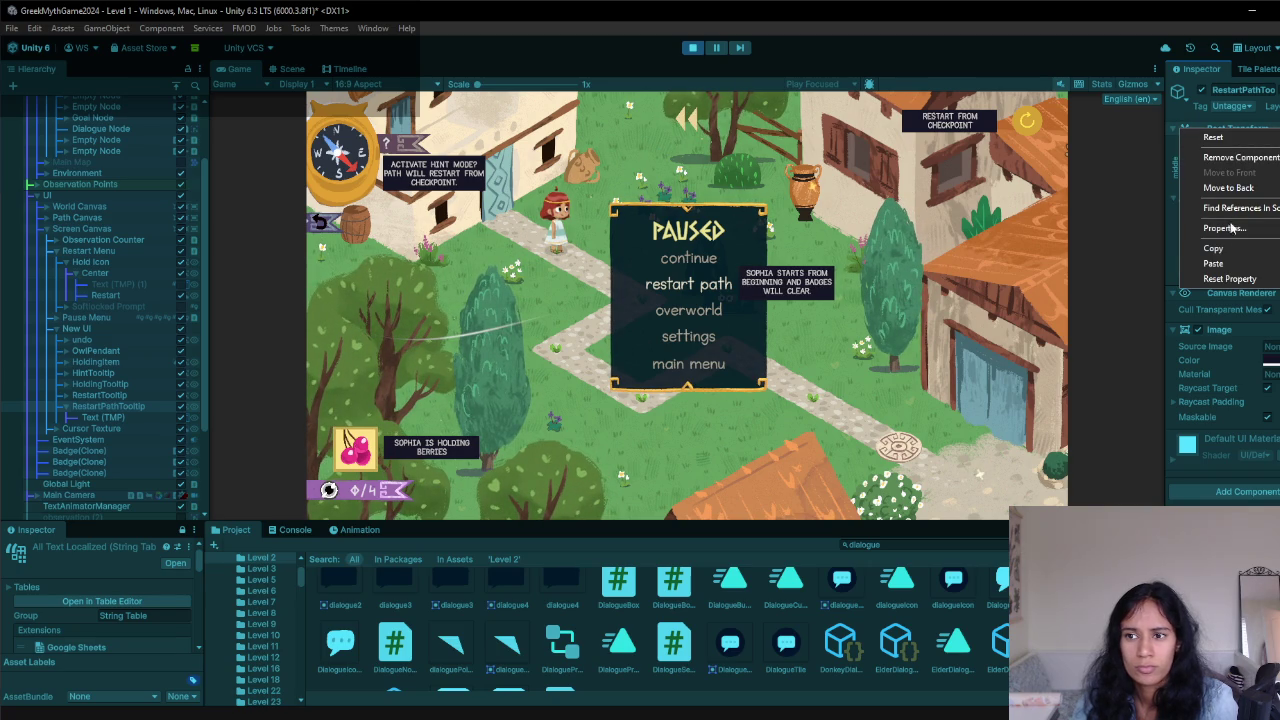
mouse_move(1211, 250)
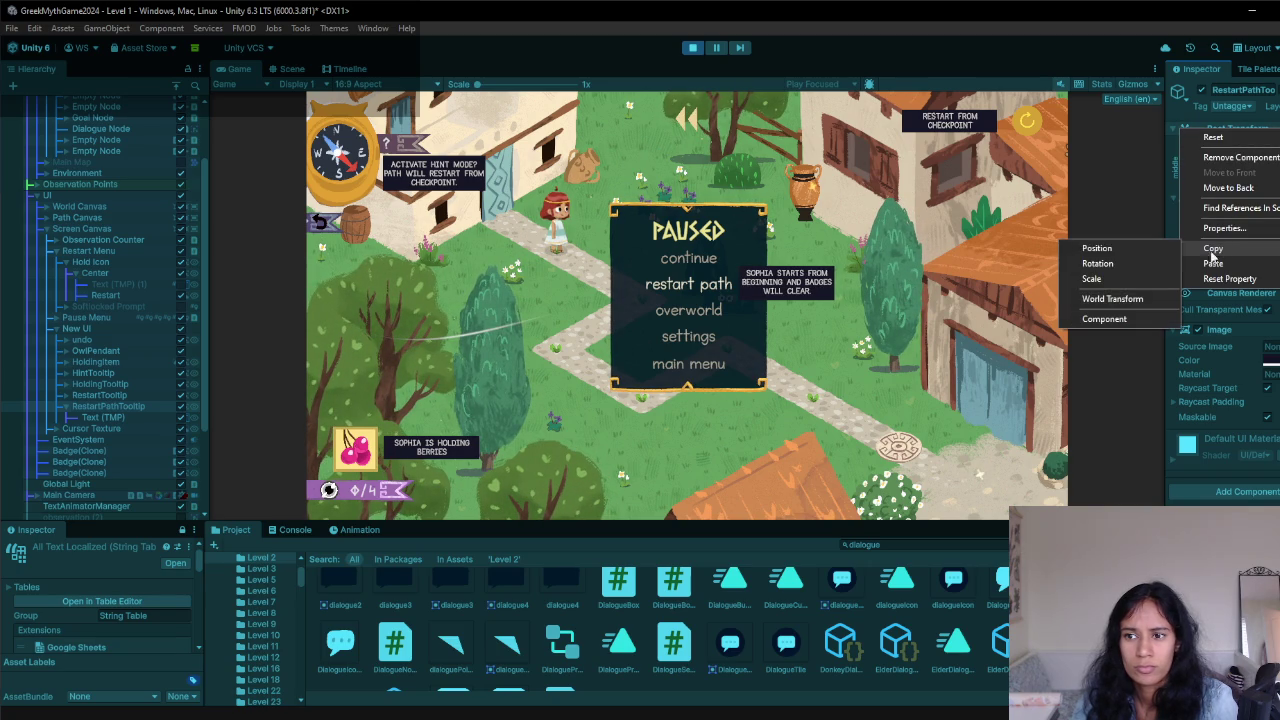
left_click(1104, 319)
- After stopping play, paste the copied Rect Transform values onto the RestartPathTooltip
left_click(692, 47)
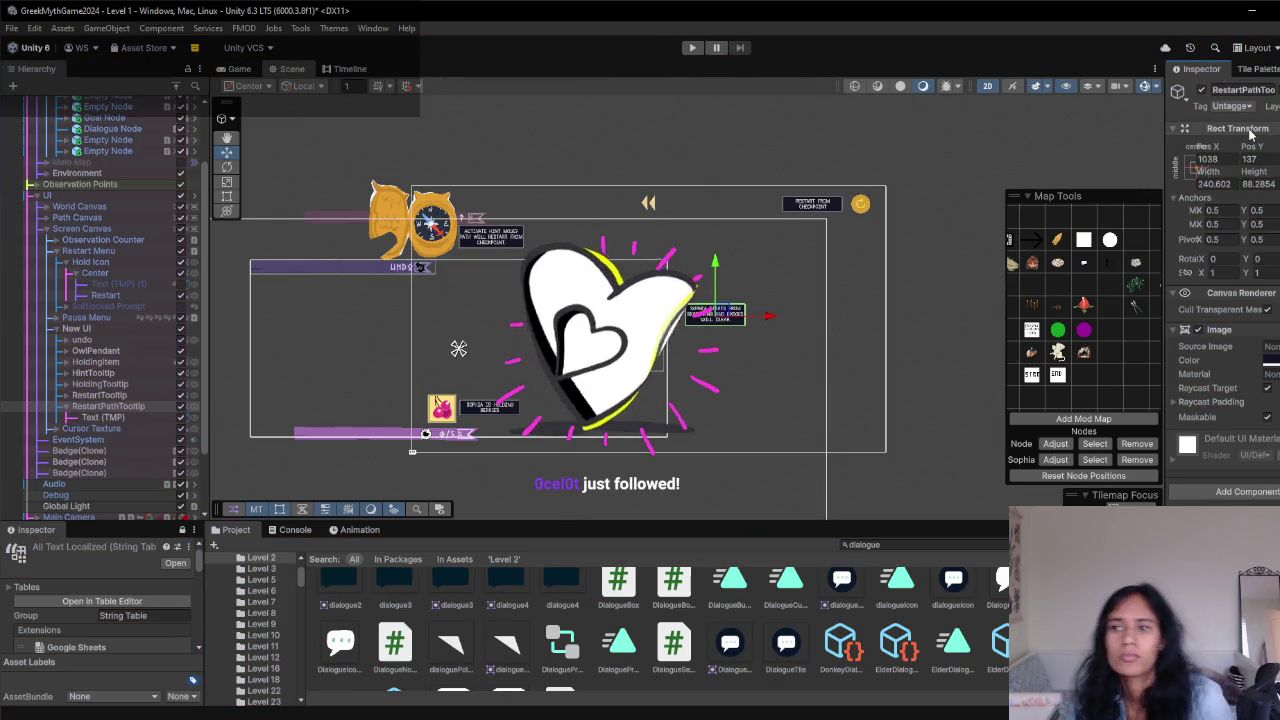
right_click(1215, 129)
mouse_move(1213, 263)
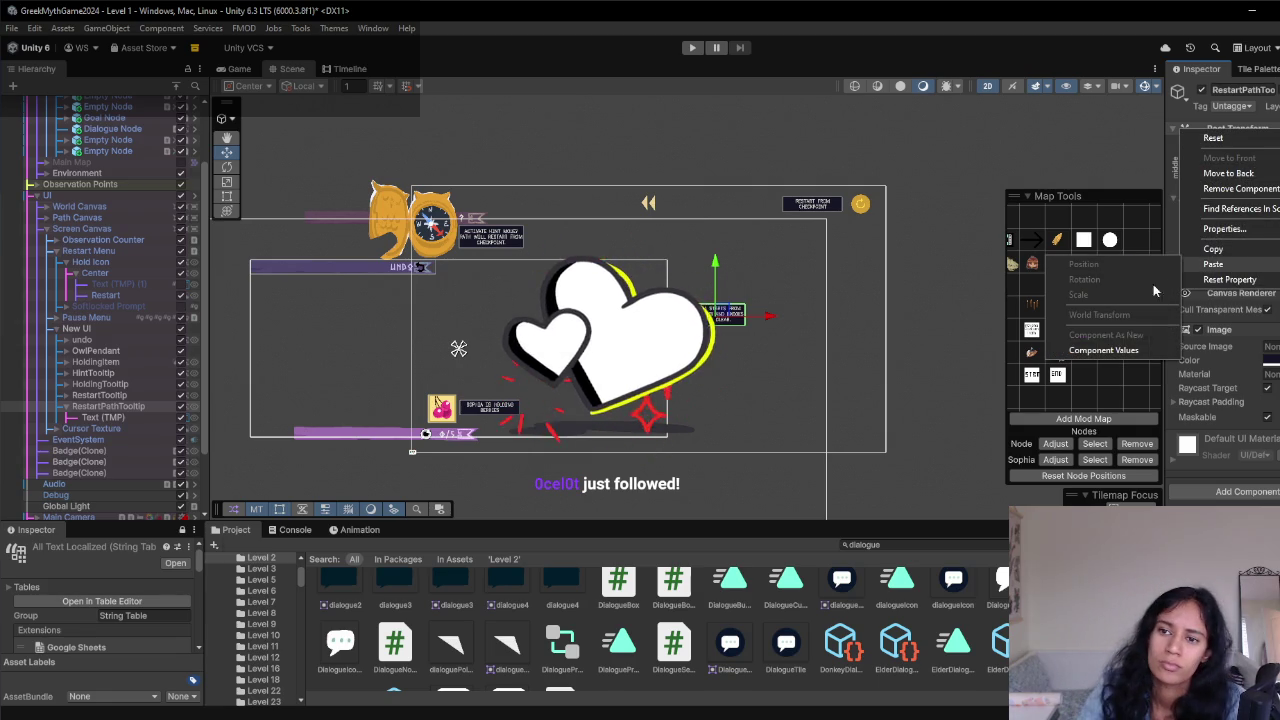
left_click(1103, 350)
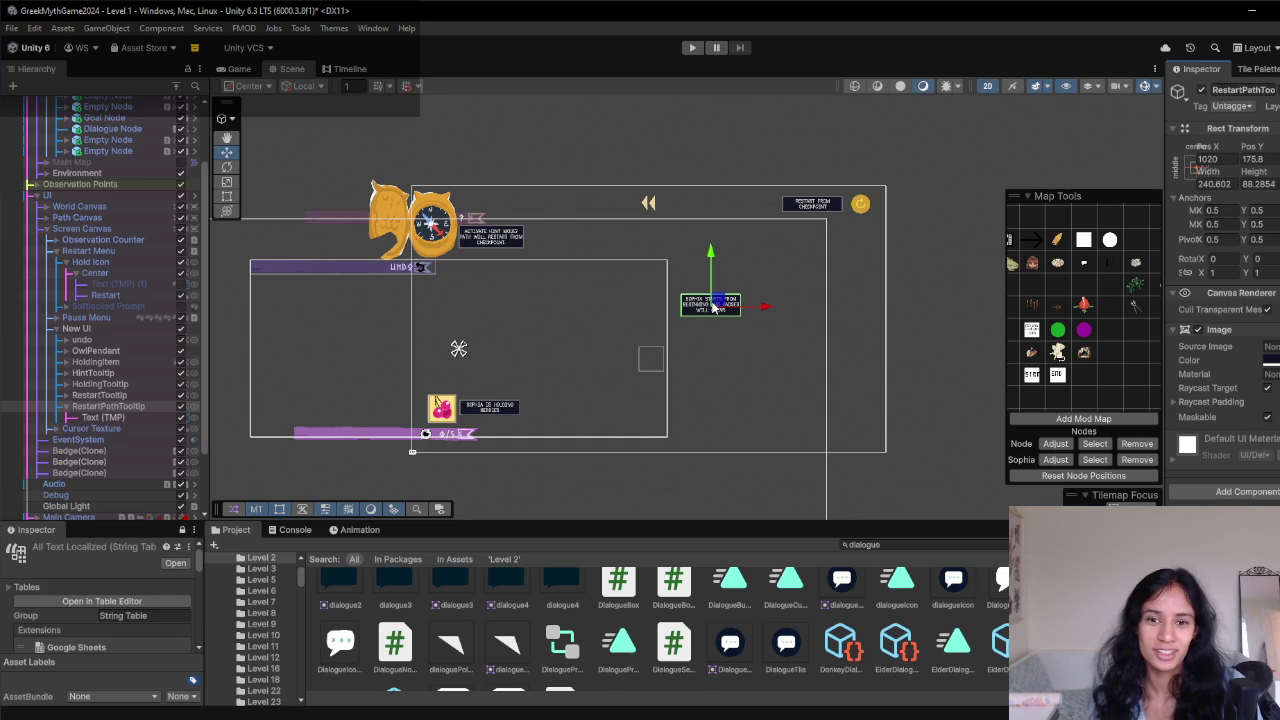
- Zoom the Scene view, select RestartTooltip in the Hierarchy and enter play mode
scroll(626, 350, "up", 5)
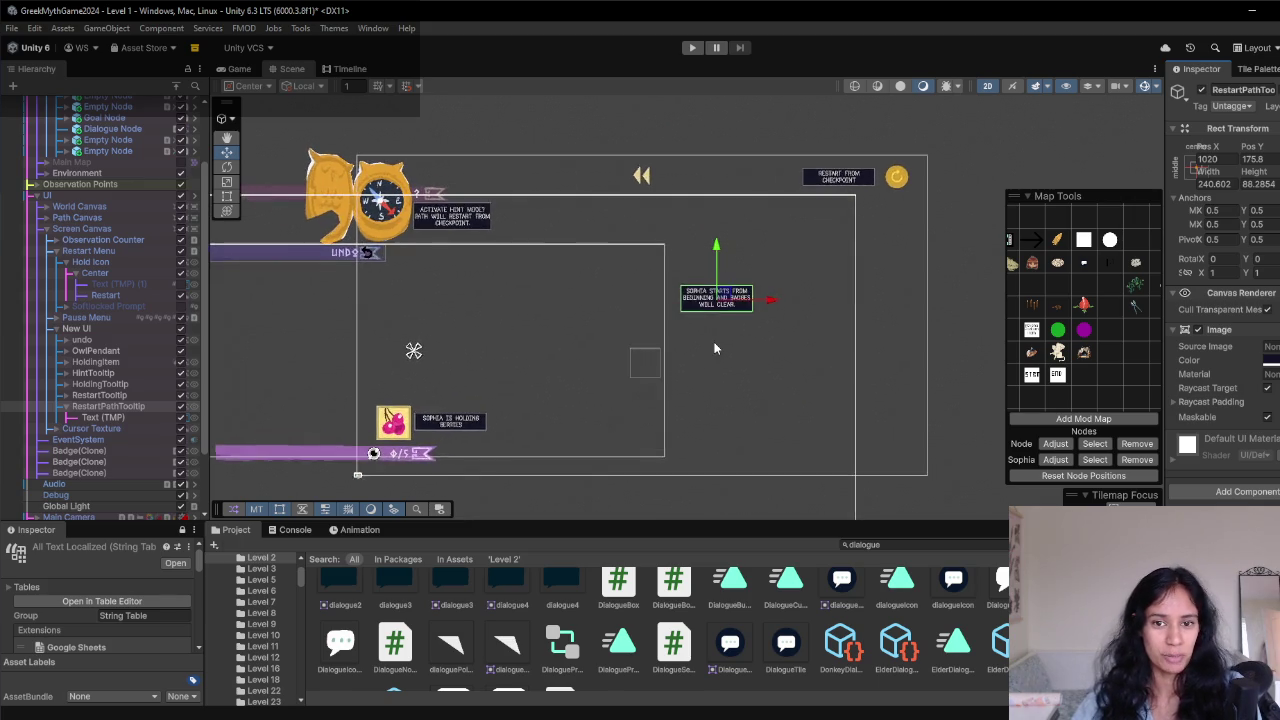
scroll(660, 352, "up", 4)
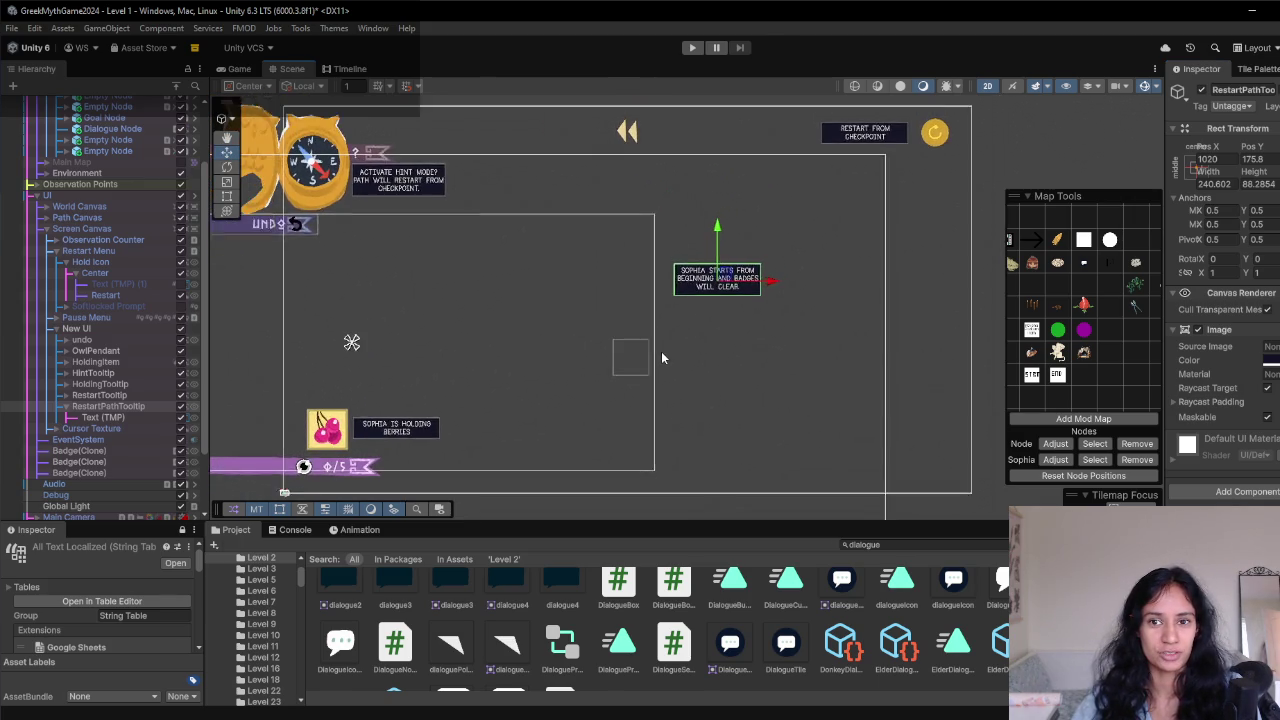
left_click(99, 395)
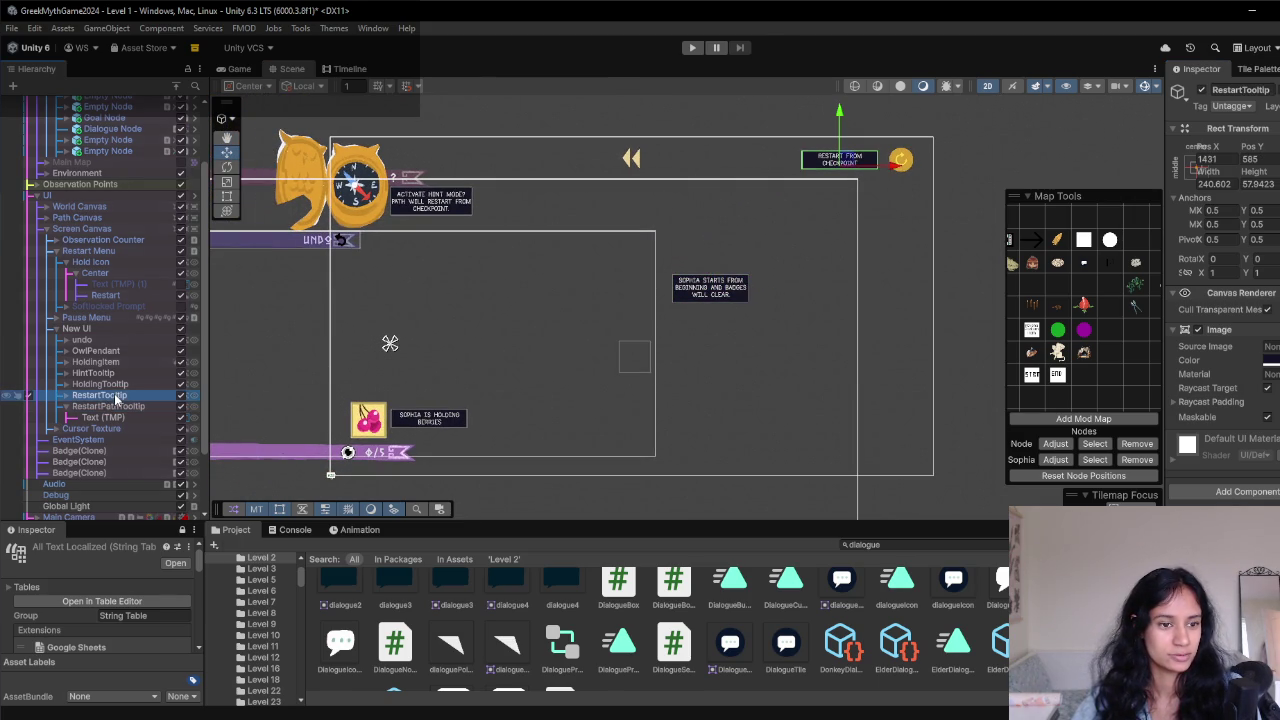
left_click(692, 47)
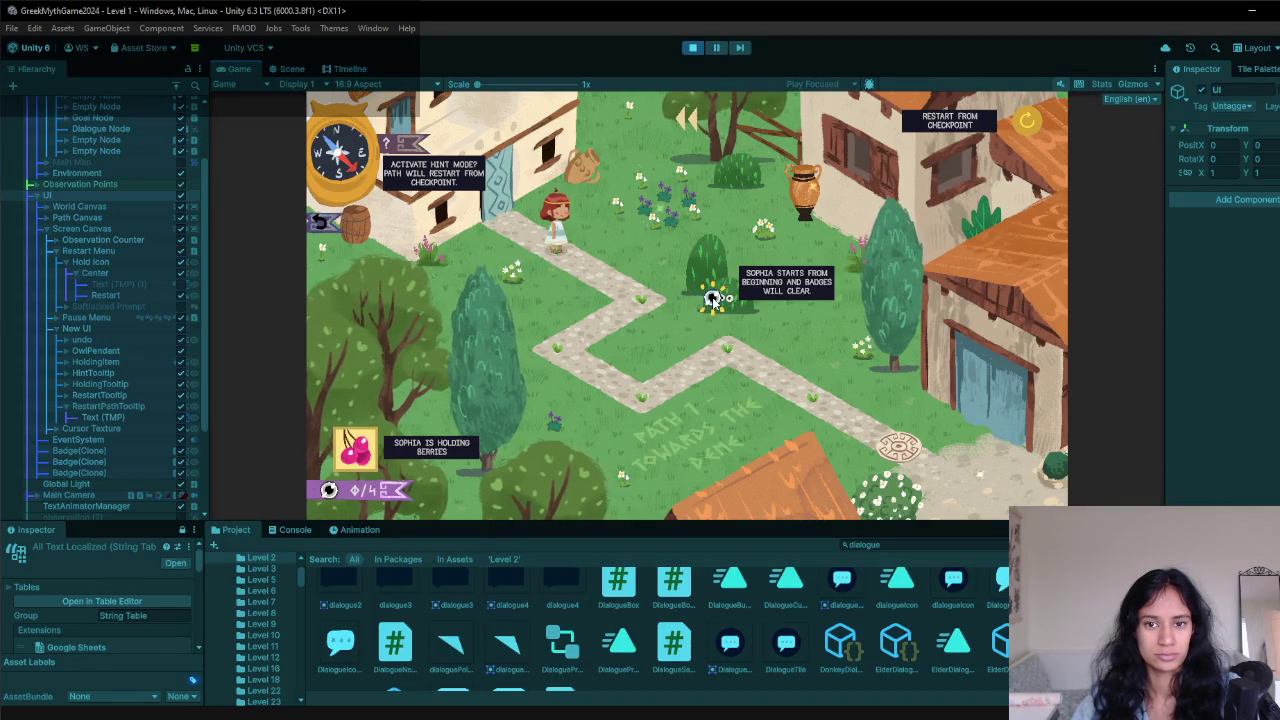
- Bring up the PAUSED menu in game, then exit play mode
key("Escape")
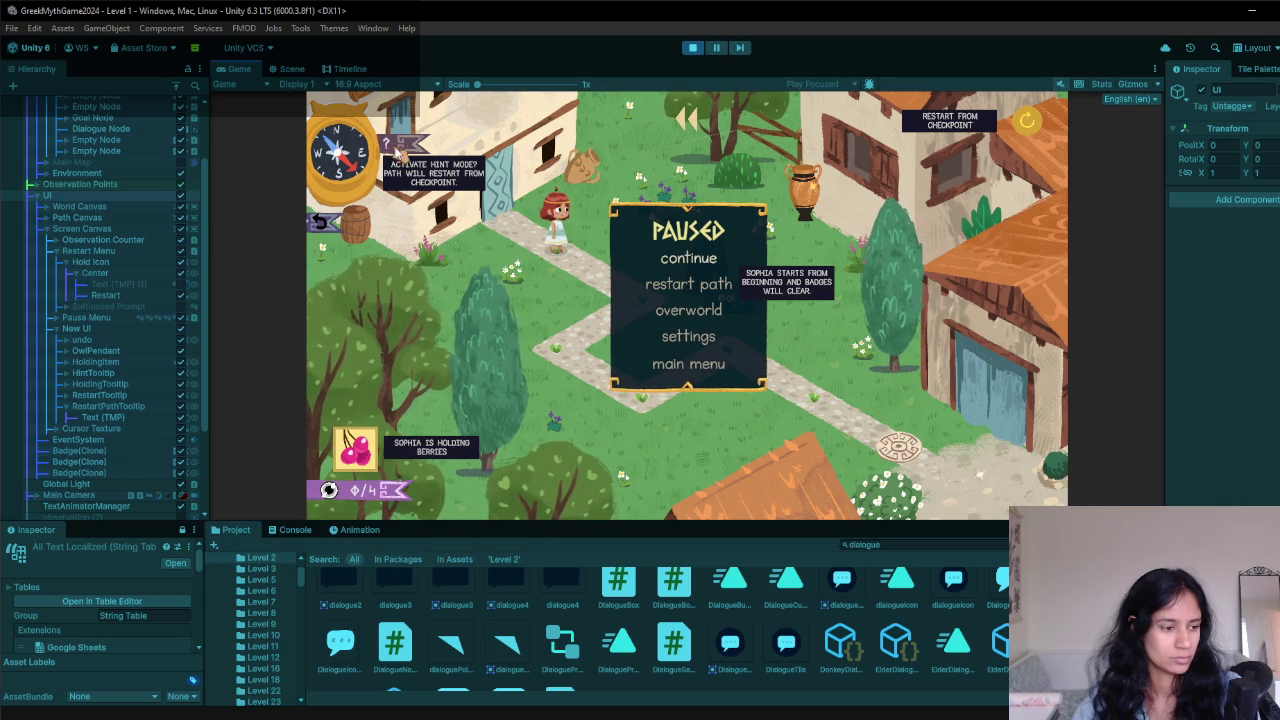
left_click(692, 48)
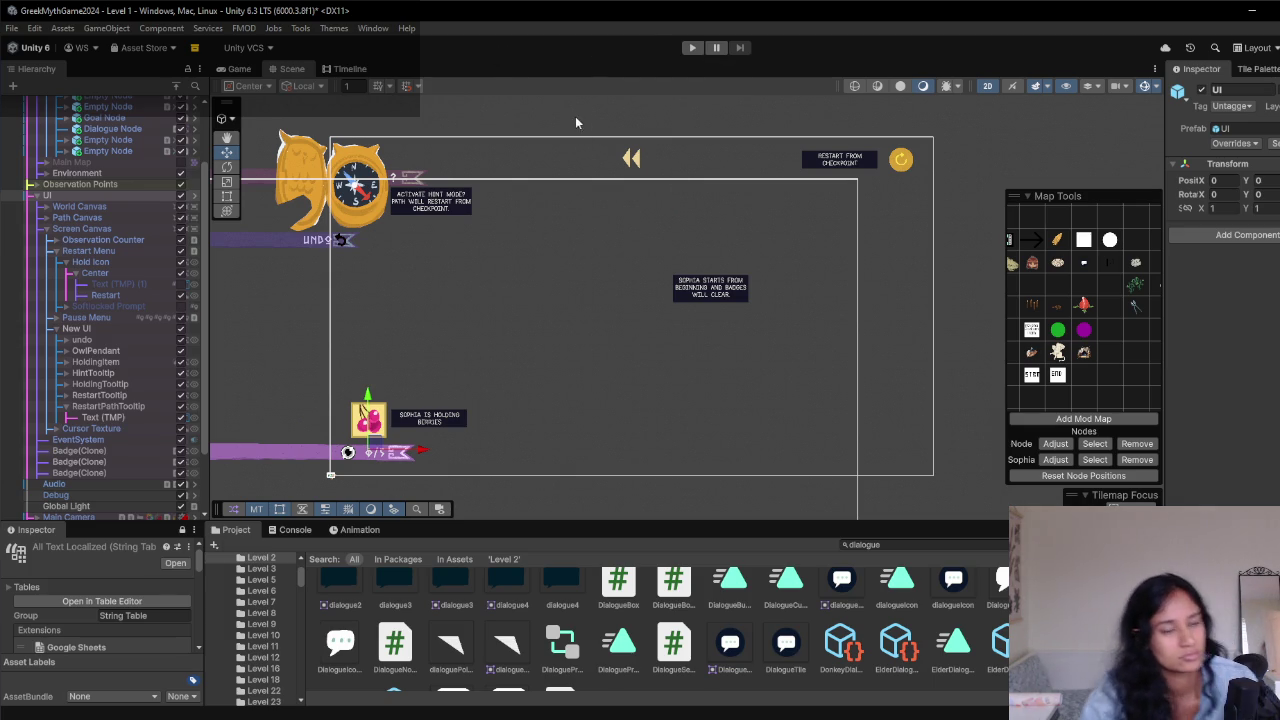
- Switch to the Game view and enter play mode again
left_click(230, 70)
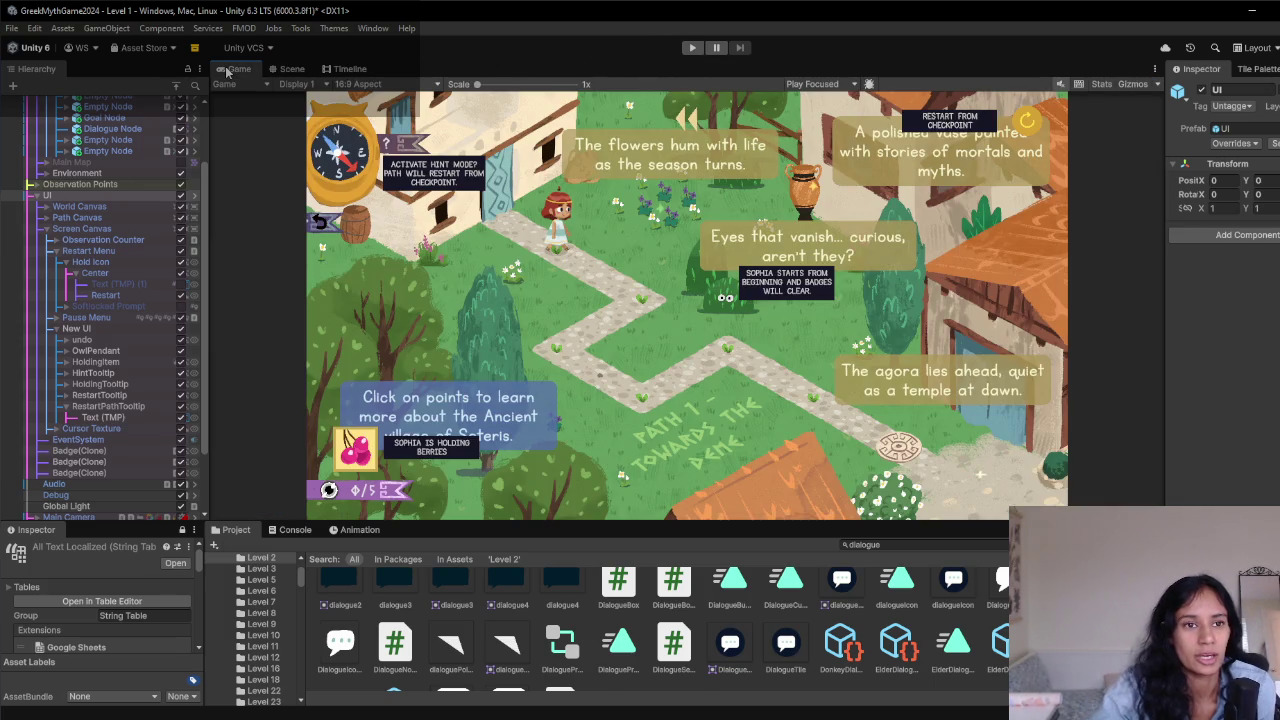
left_click(693, 49)
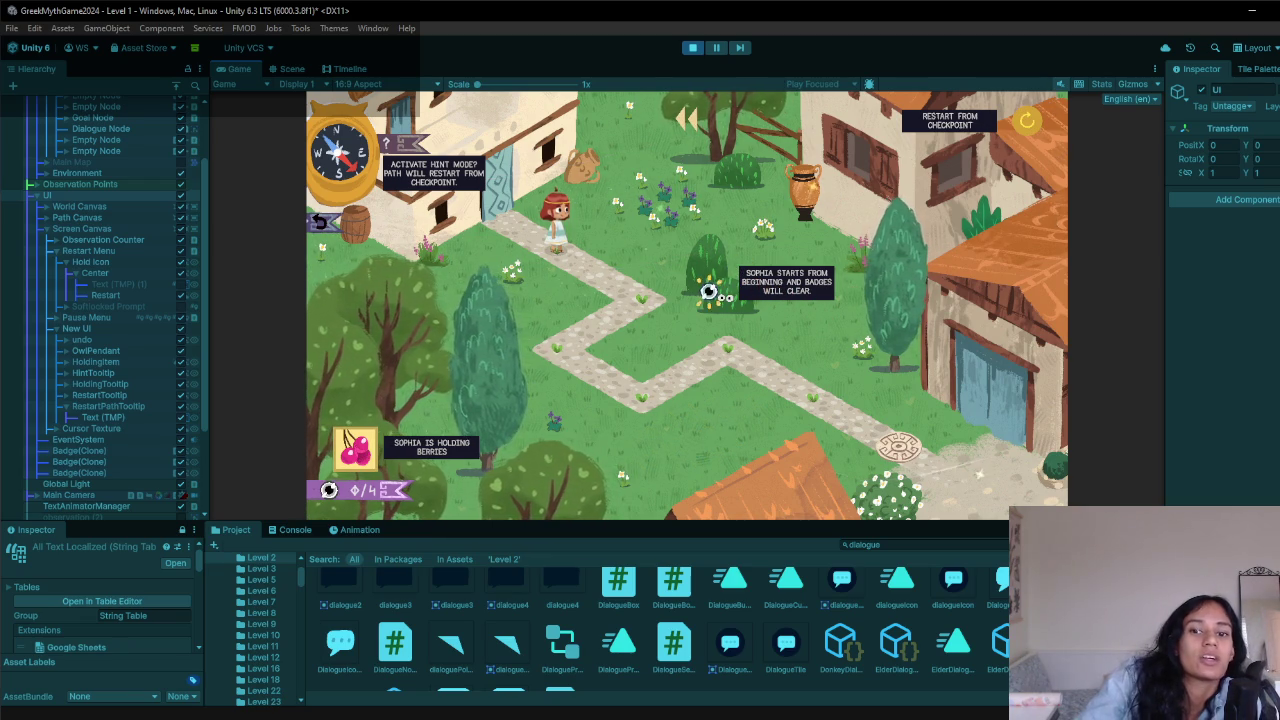
- Walk the character along the path onto the round medallion at lower right
left_click(642, 302)
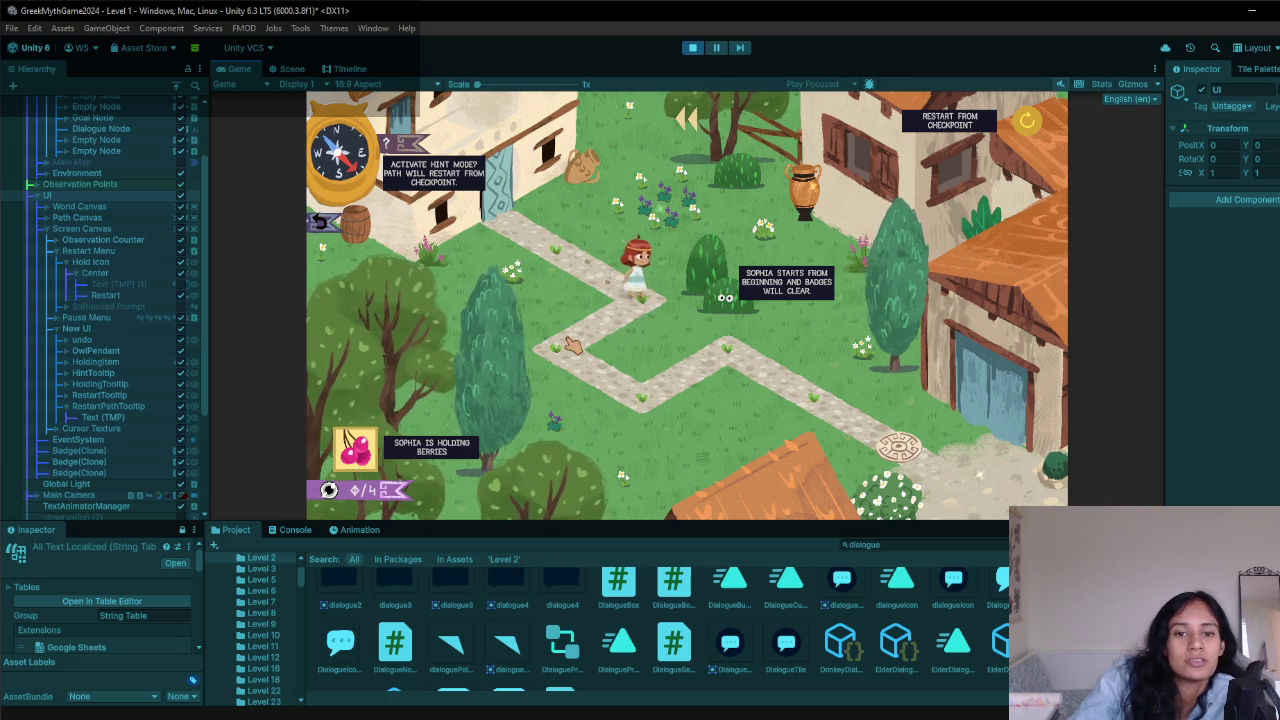
left_click(546, 370)
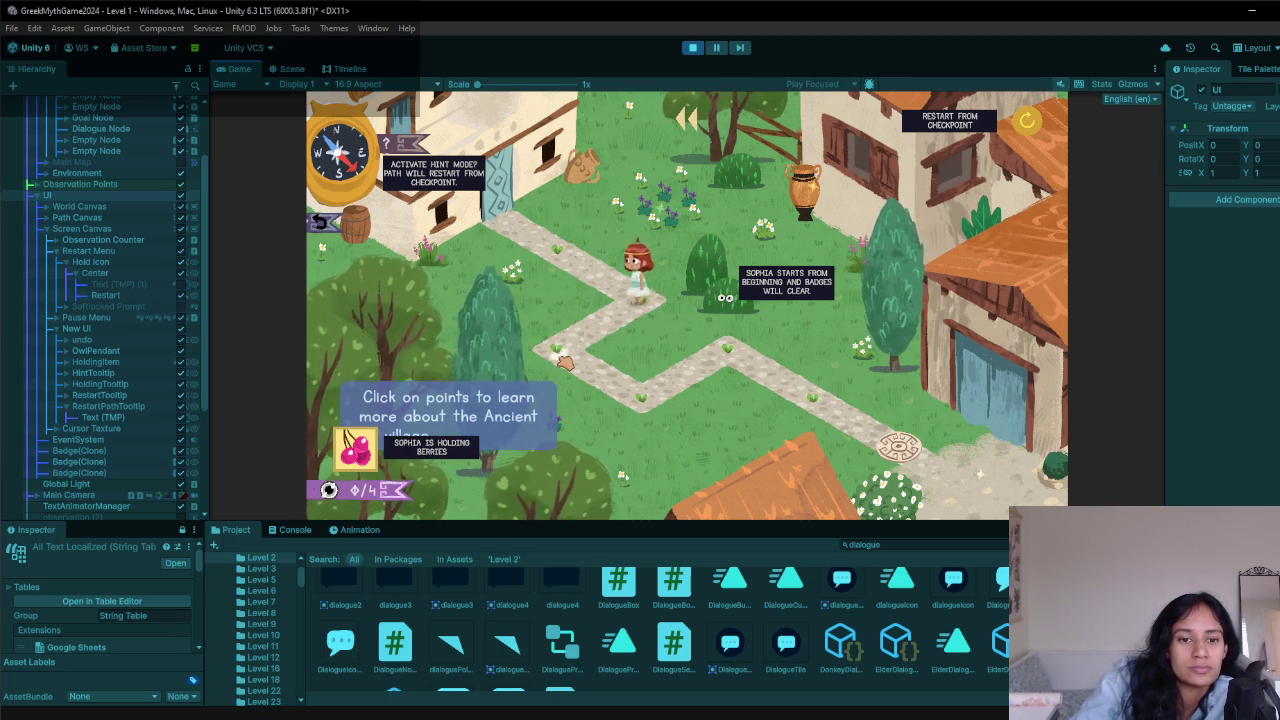
left_click(815, 402)
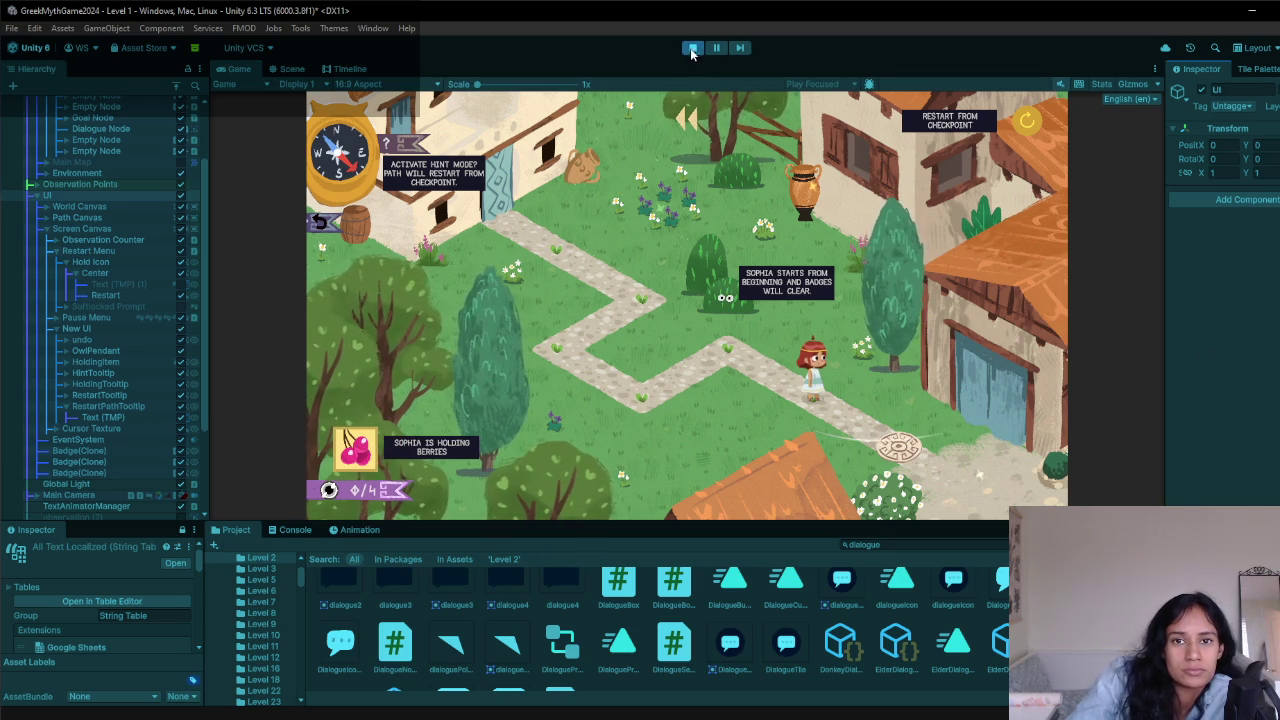
left_click(899, 445)
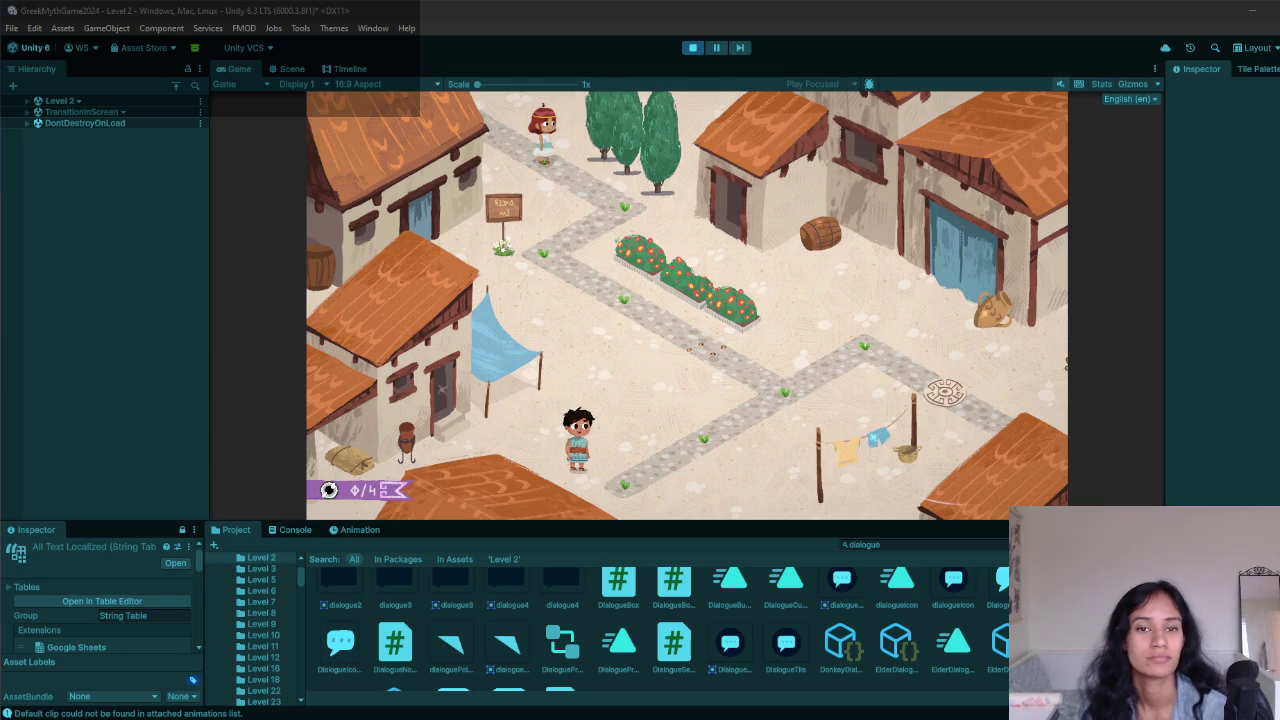
- Click into the running Level 2 game to give it focus
left_click(556, 266)
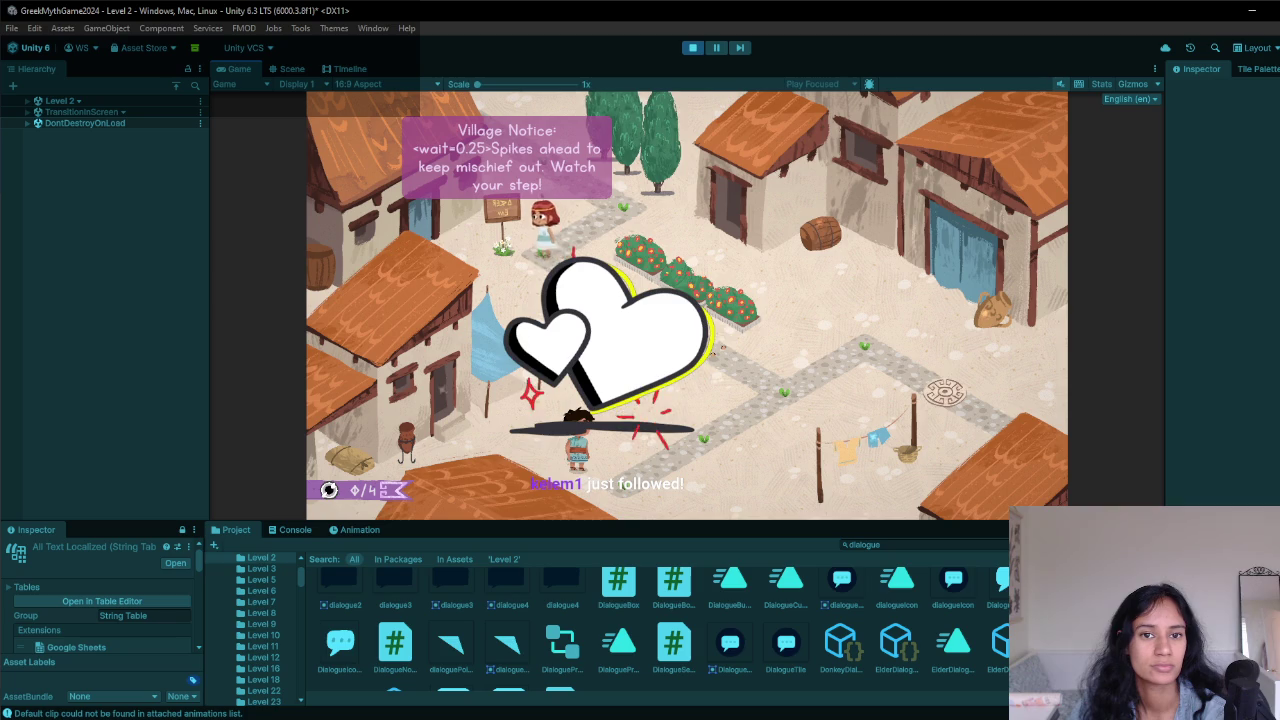
- Walk the girl down-right then down-left to the other character, then stop play
key("d")
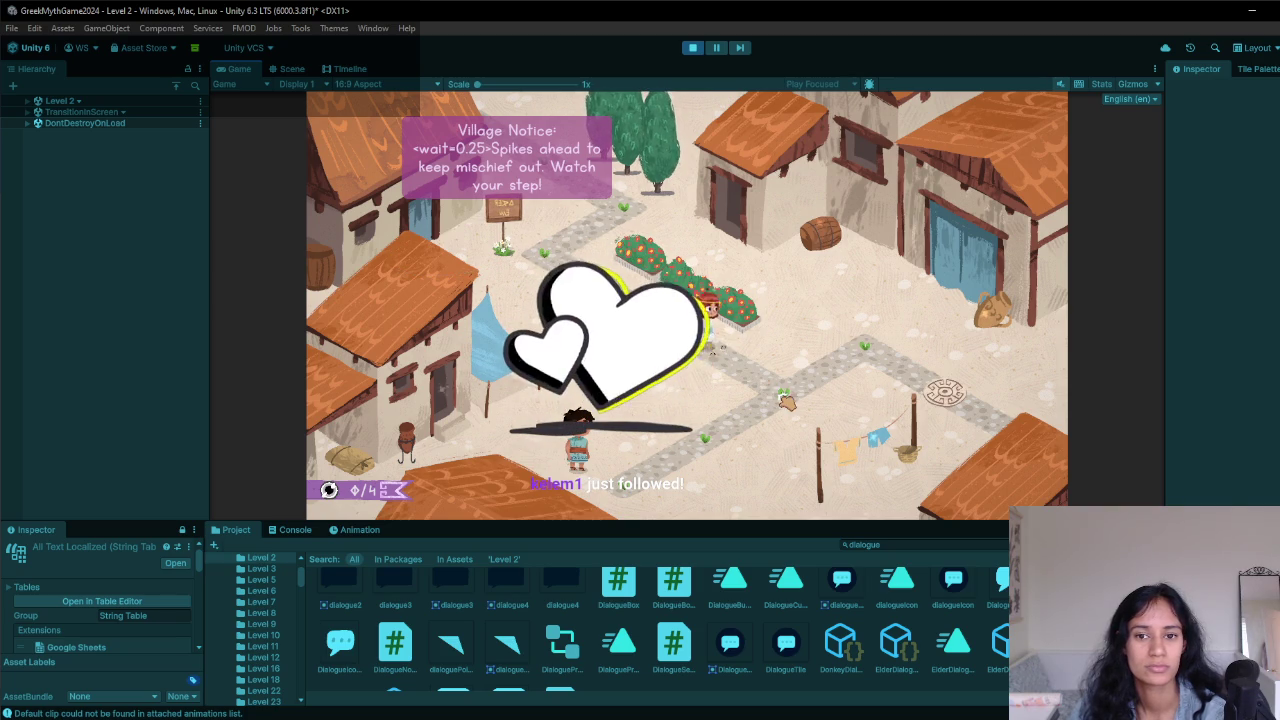
key("s")
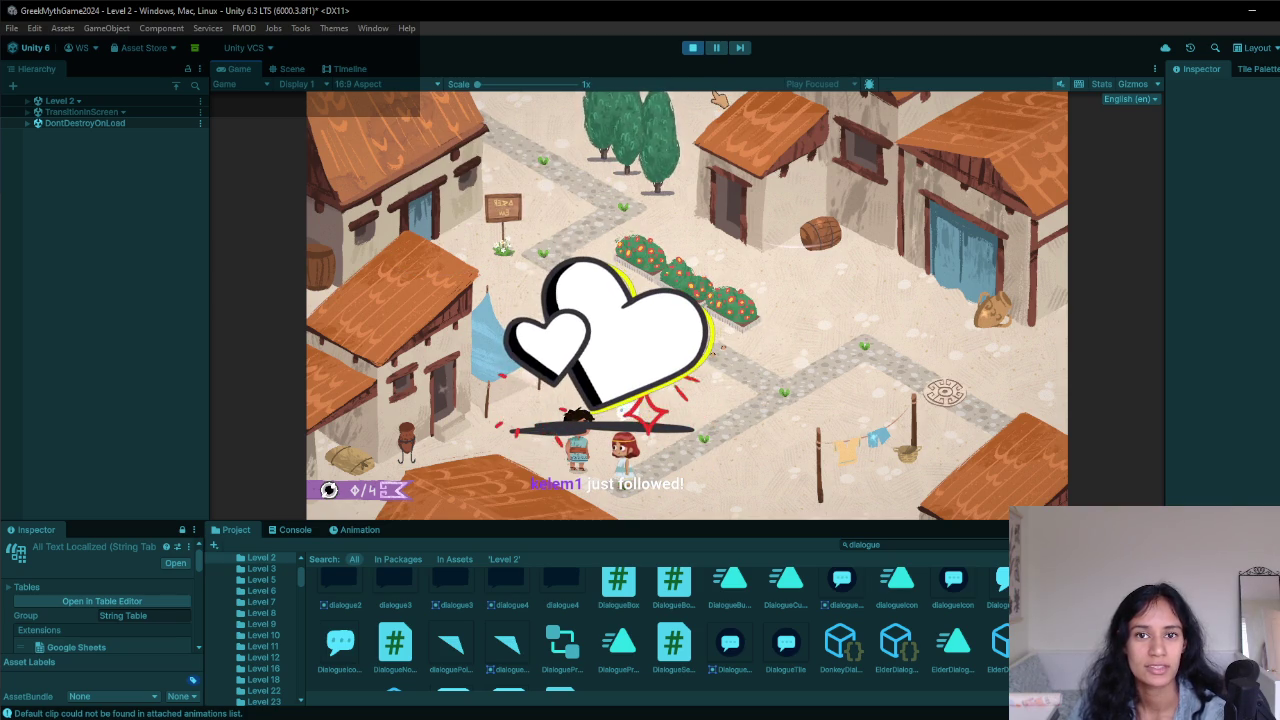
left_click(692, 47)
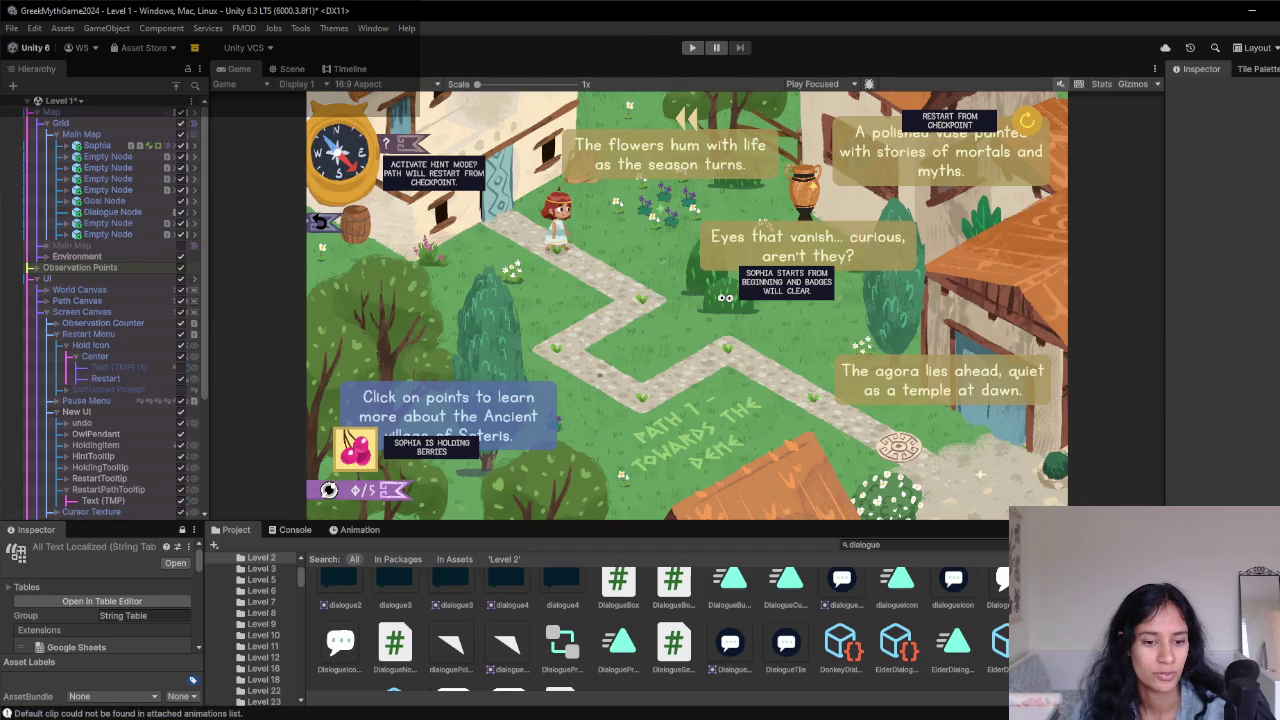
- Switch to the Playtest Post demo notes in Chrome and open the High Prio tab
mouse_move(410, 714)
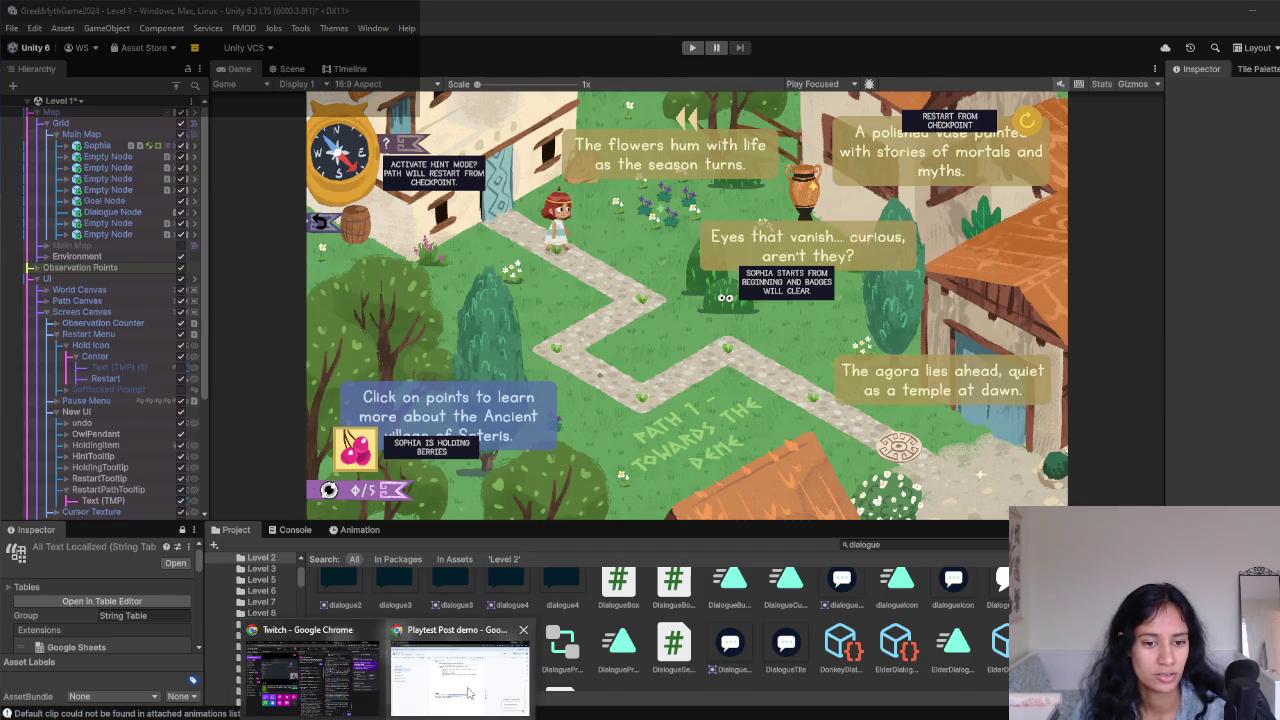
left_click(470, 690)
scroll(613, 668, "up", 5)
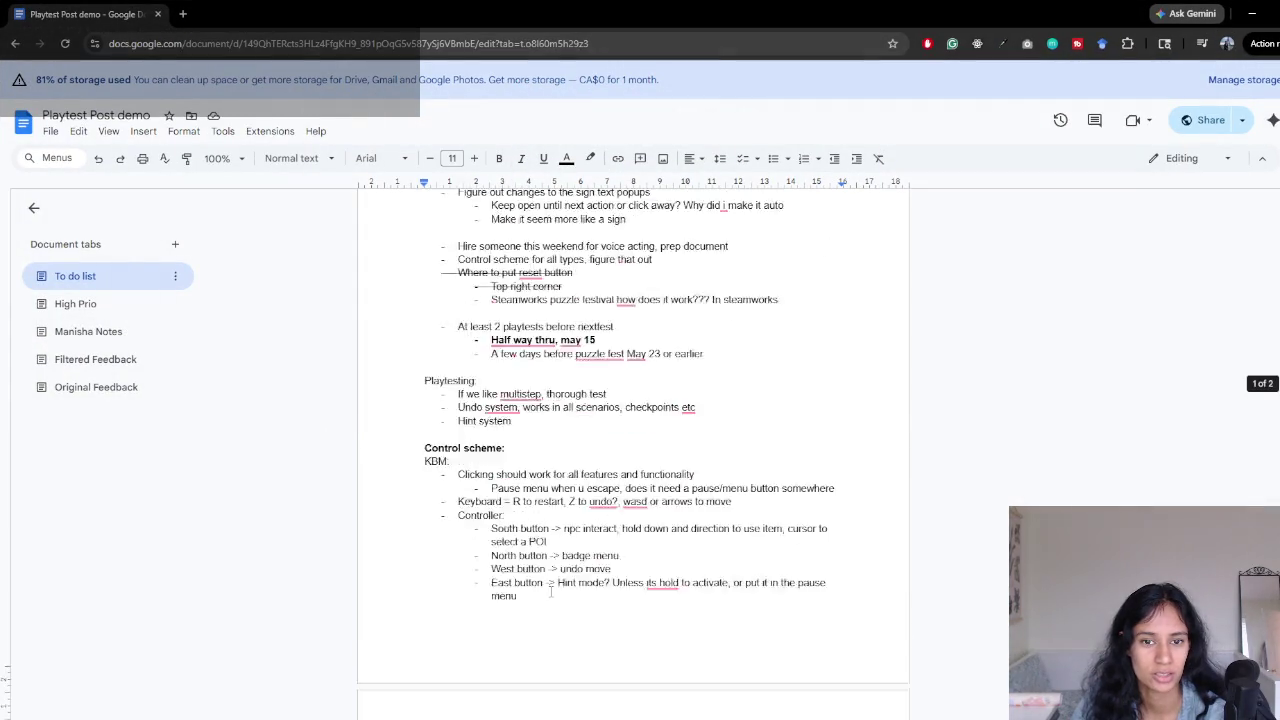
scroll(553, 600, "down", 3)
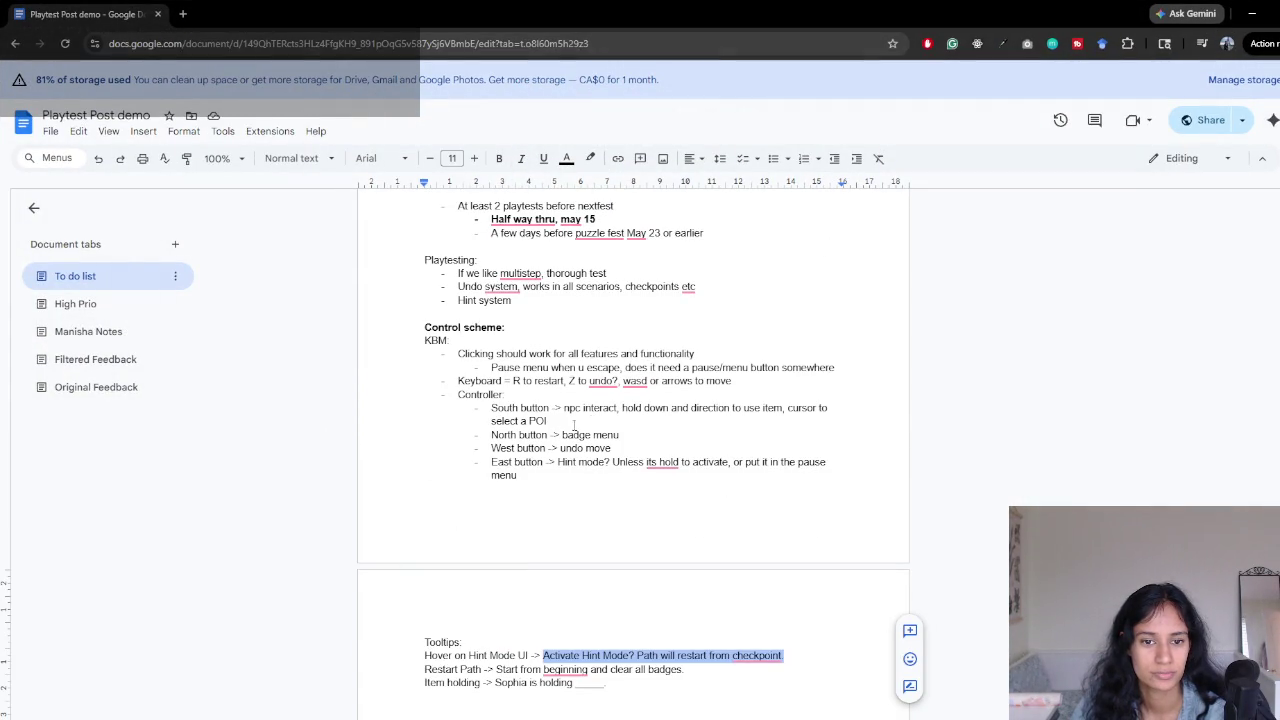
scroll(527, 473, "down", 1)
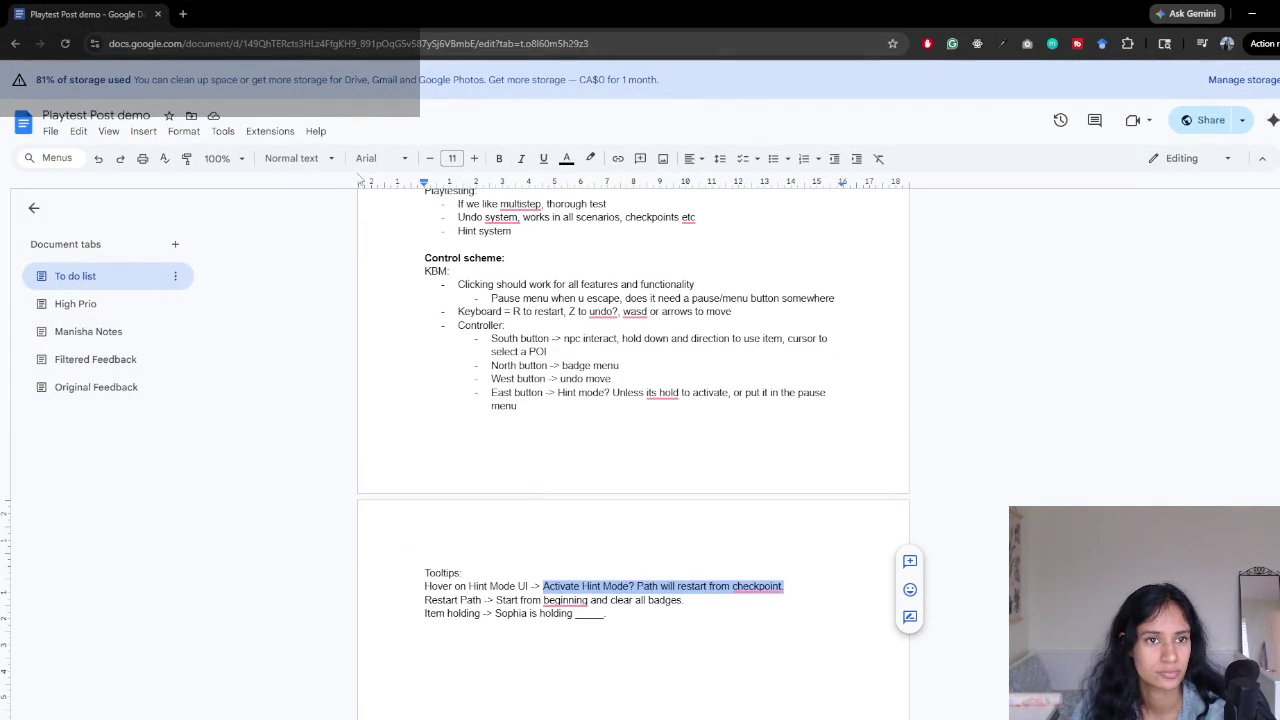
left_click(127, 303)
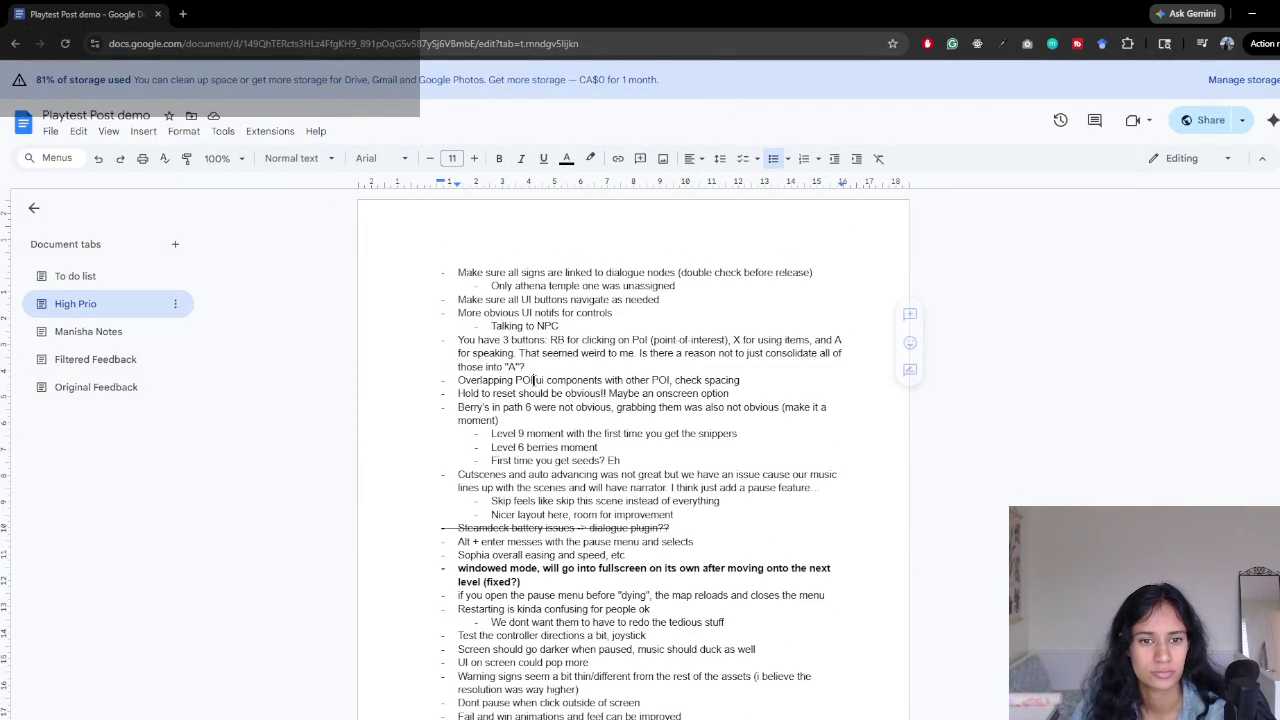
- Review the three-buttons note, toggle Unity's Scene and Game views, then return to the High Prio notes
left_click_drag(540, 366, 374, 337)
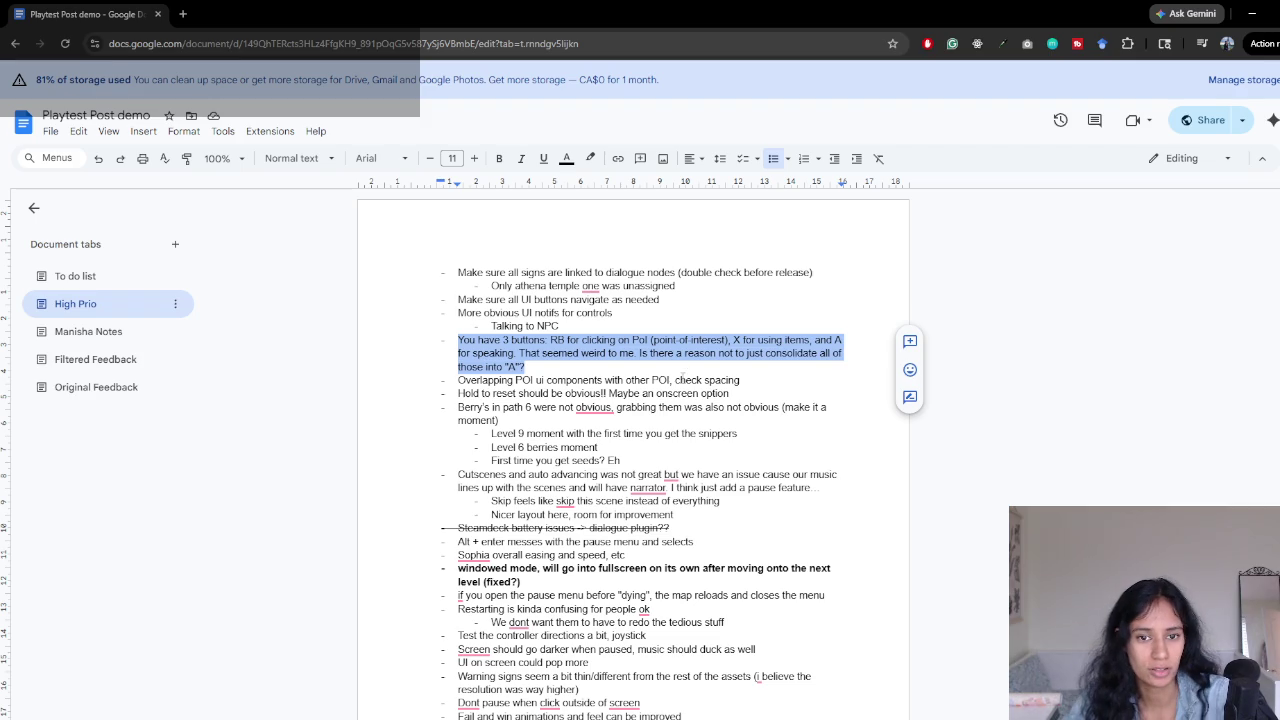
left_click(548, 362)
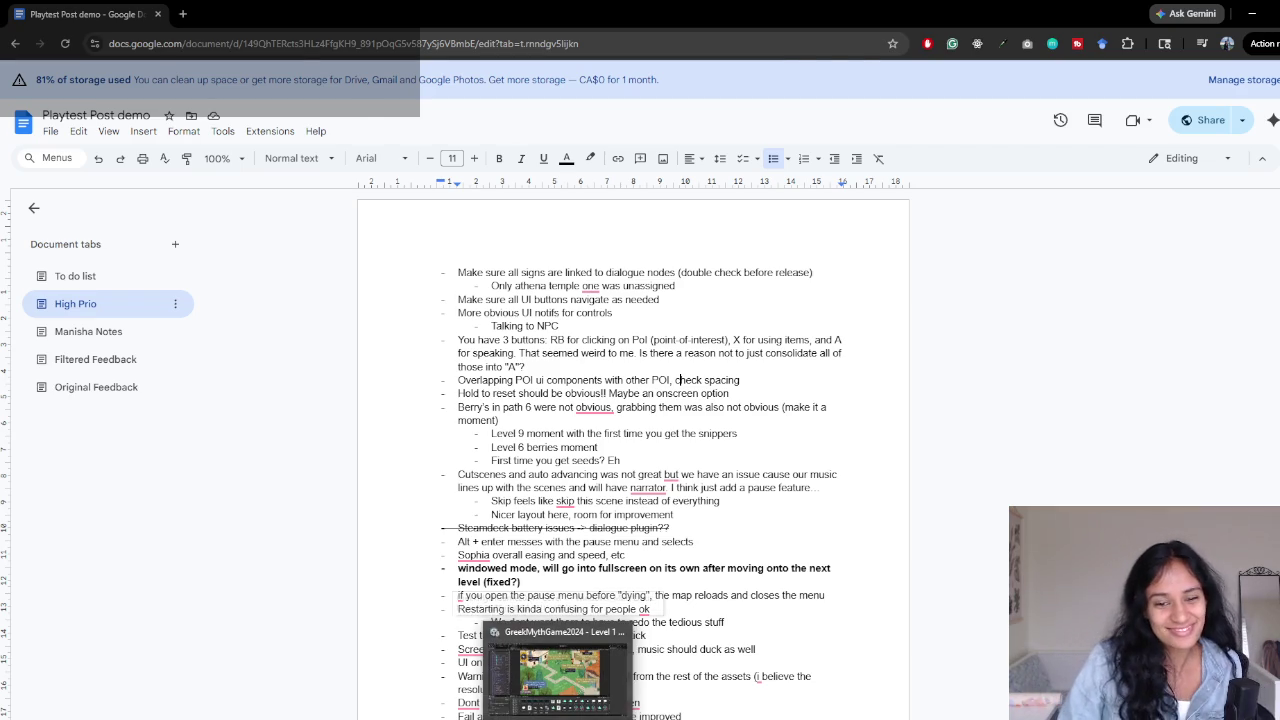
left_click(540, 585)
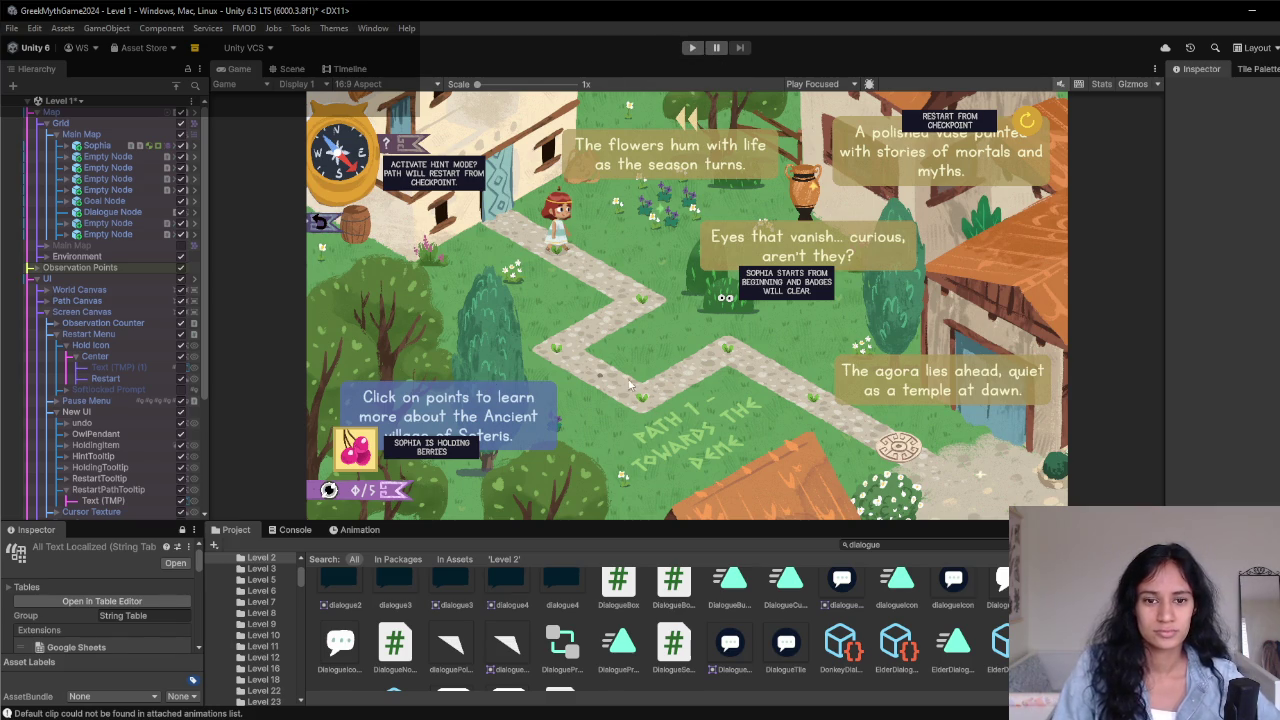
left_click(290, 68)
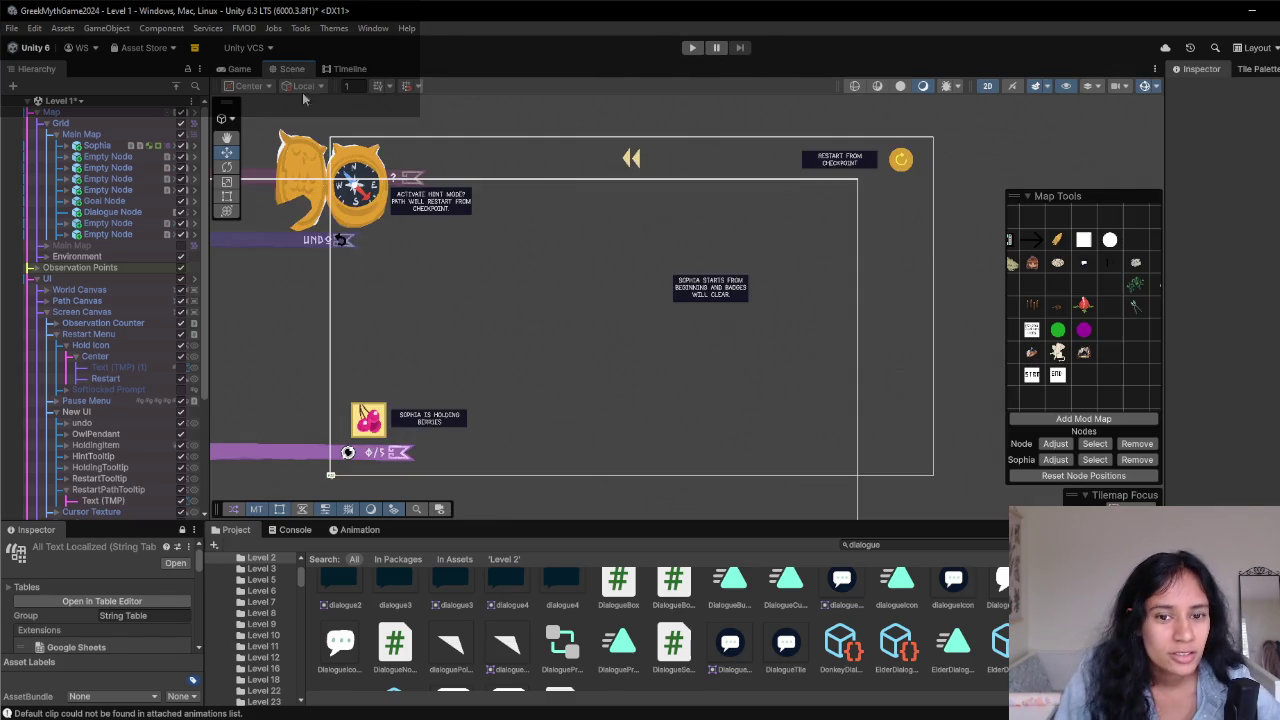
left_click(239, 68)
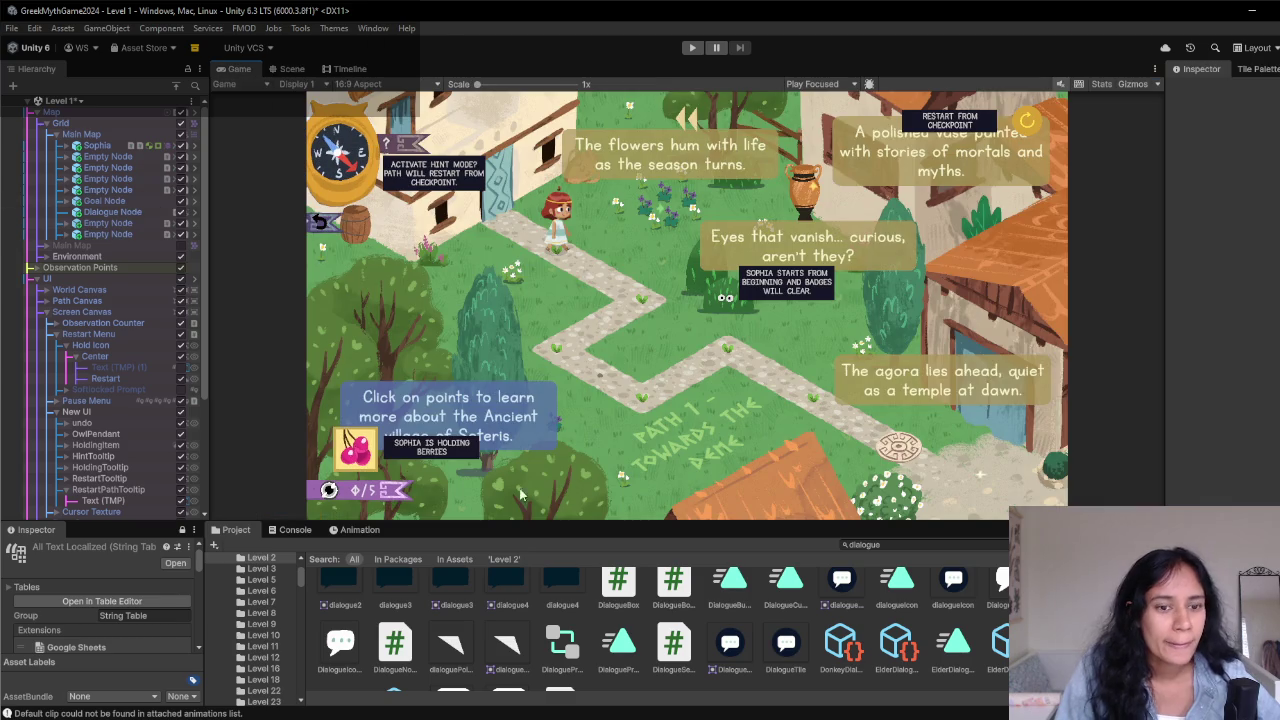
left_click(470, 670)
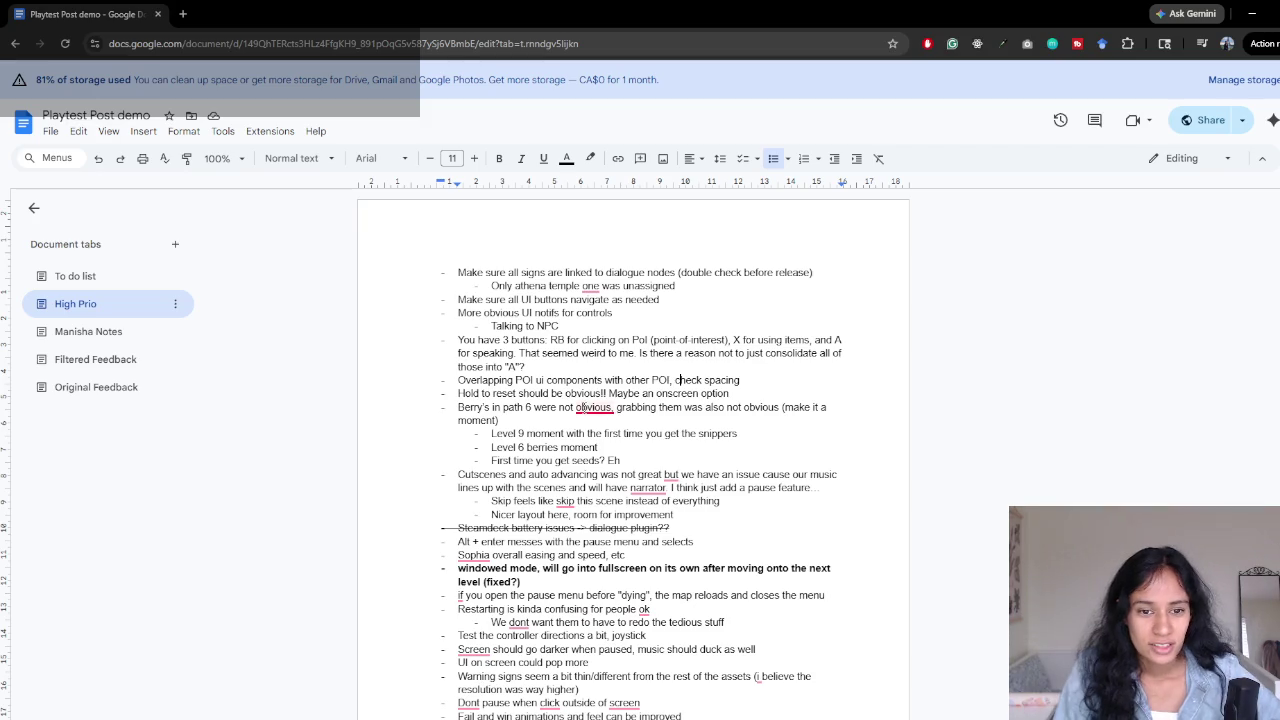
- Append ', also made a mockup for a ui portion which i think will help...' to the path 6 berries note
scroll(584, 411, "down", 1)
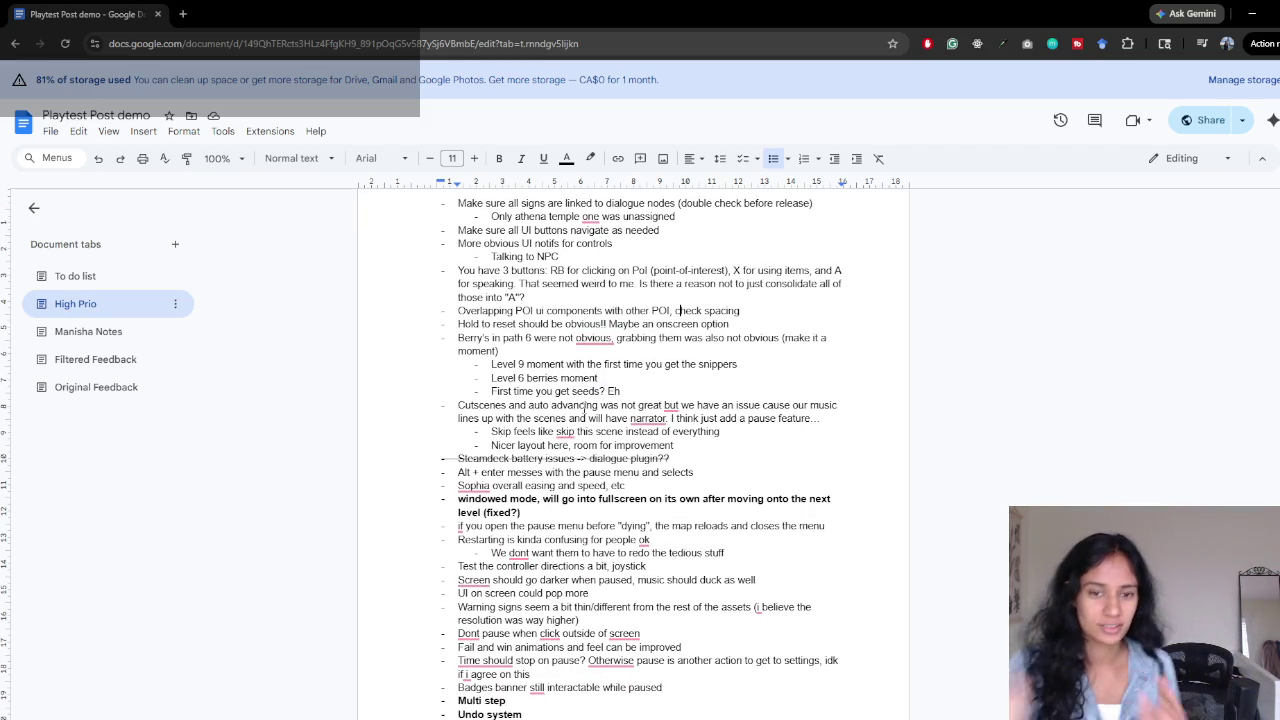
scroll(600, 400, "down", 1)
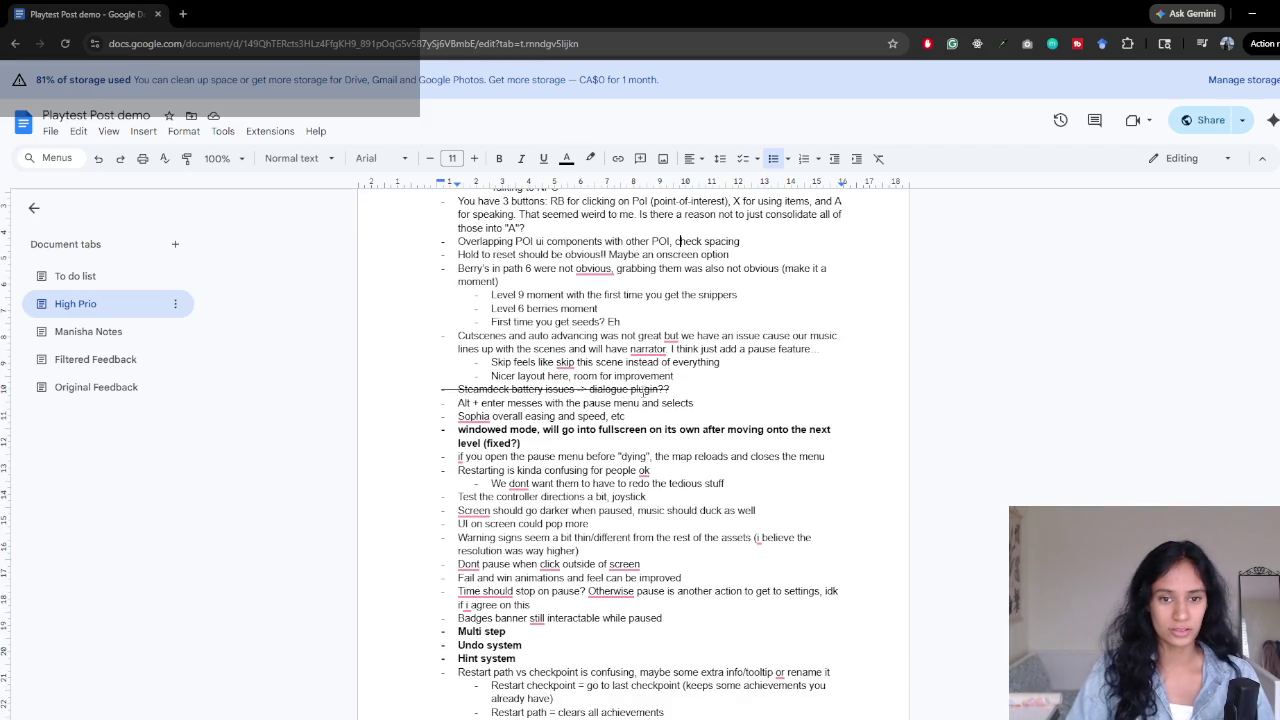
left_click_drag(512, 362, 724, 363)
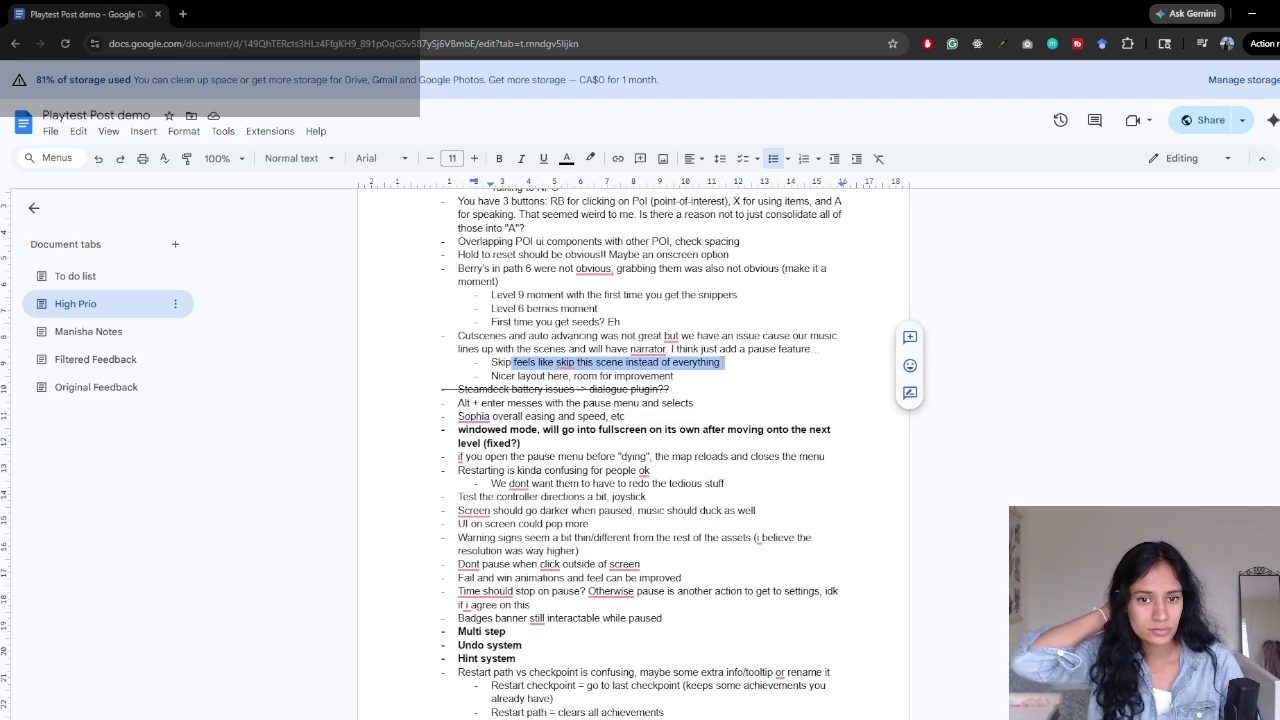
scroll(703, 348, "up", 2)
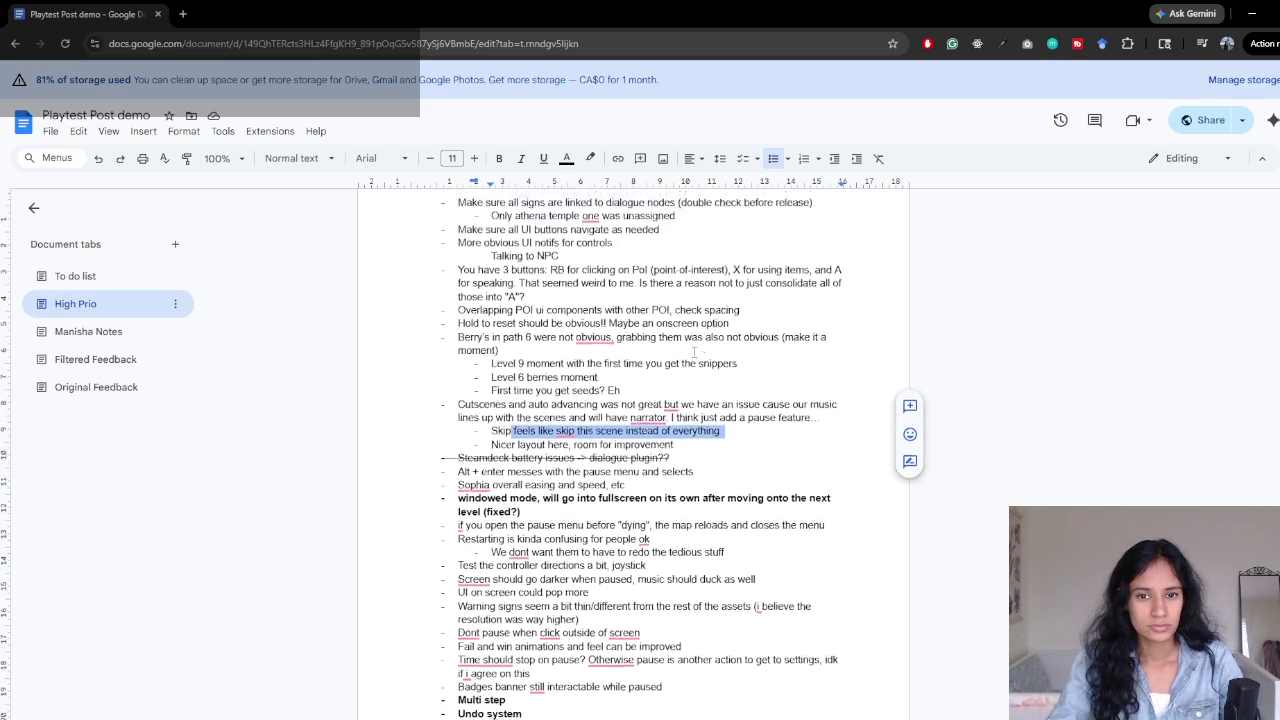
mouse_move(489, 364)
left_mouse_down()
mouse_move(531, 384)
mouse_move(692, 387)
left_mouse_up()
left_click(692, 388)
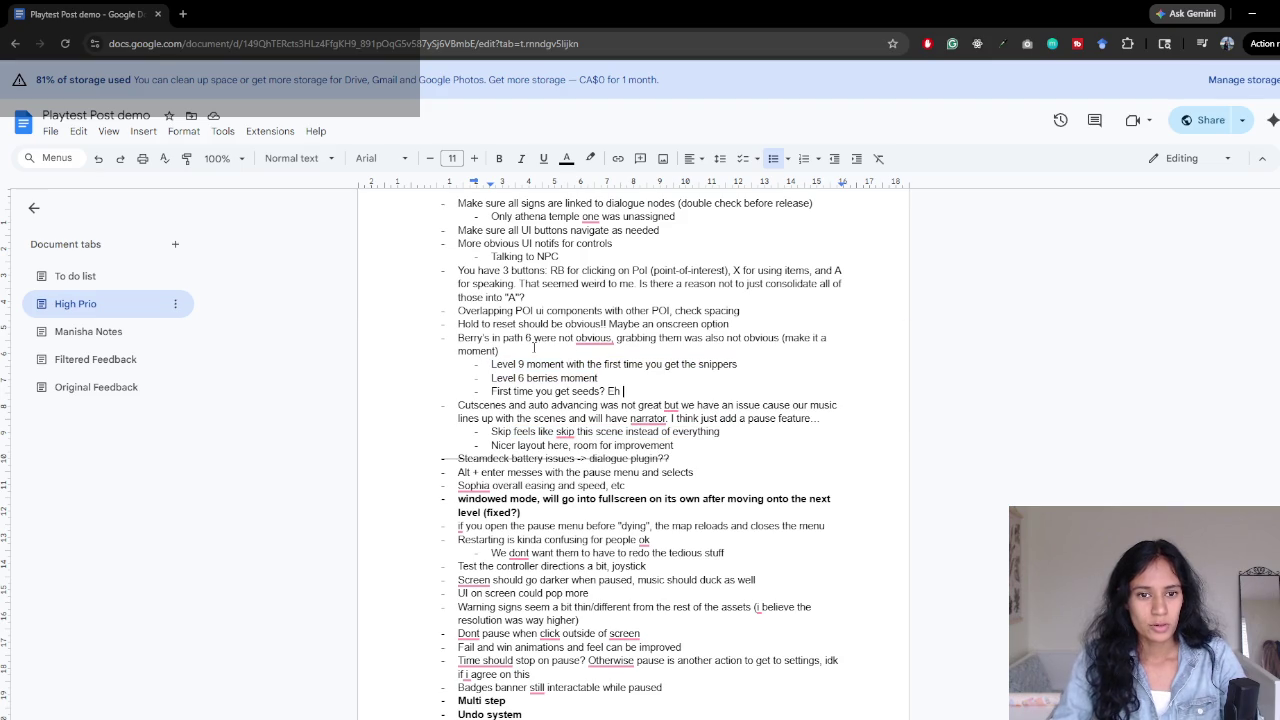
left_click(509, 343)
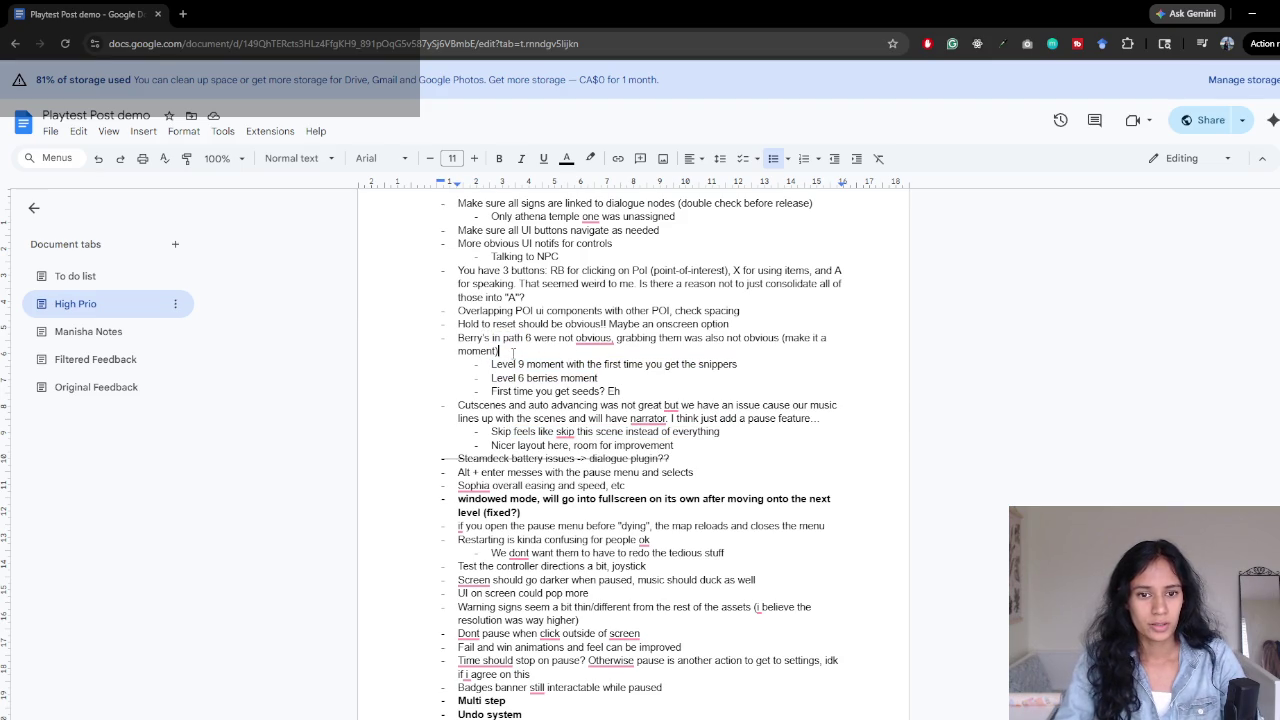
type(", a")
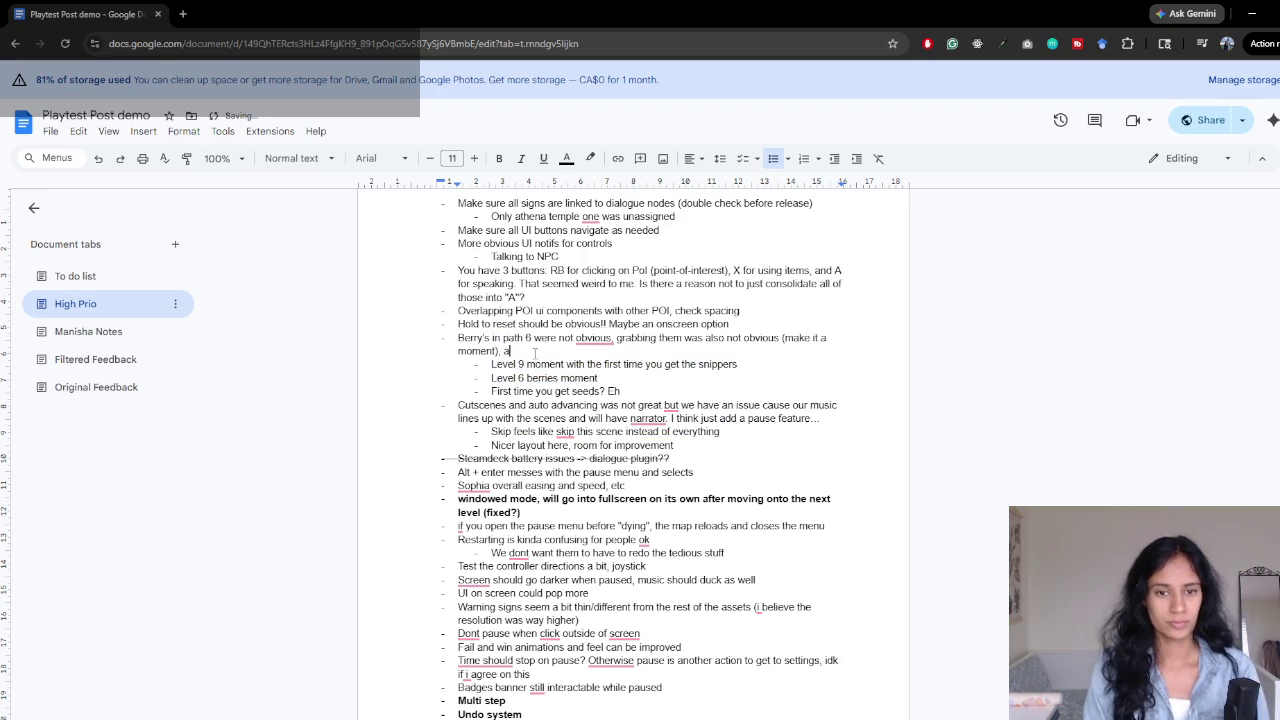
type("lso ma")
type("de a mockup fo")
type("r a ui portion")
type(" which i thi")
type("nk will help")
type("...")
- Place the caret right after 'snippers' on the Level 9 snippers line
left_click(769, 366)
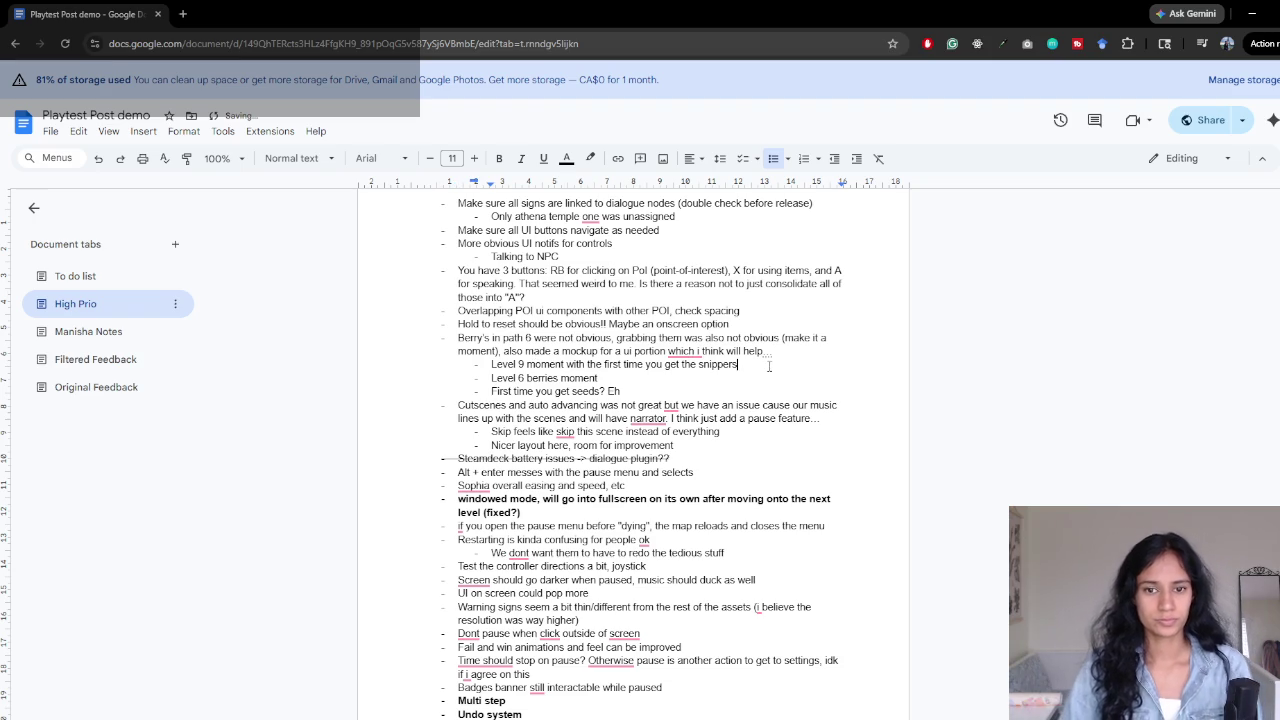
left_click(758, 365)
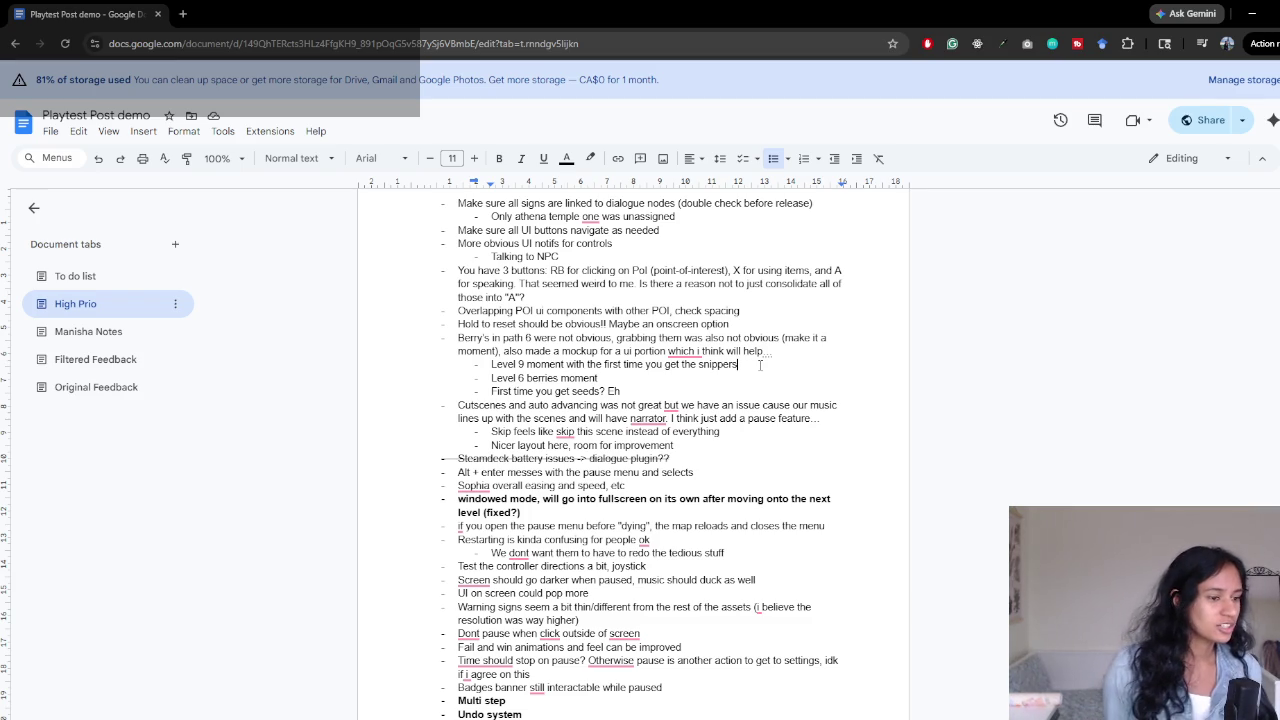
left_click(760, 365)
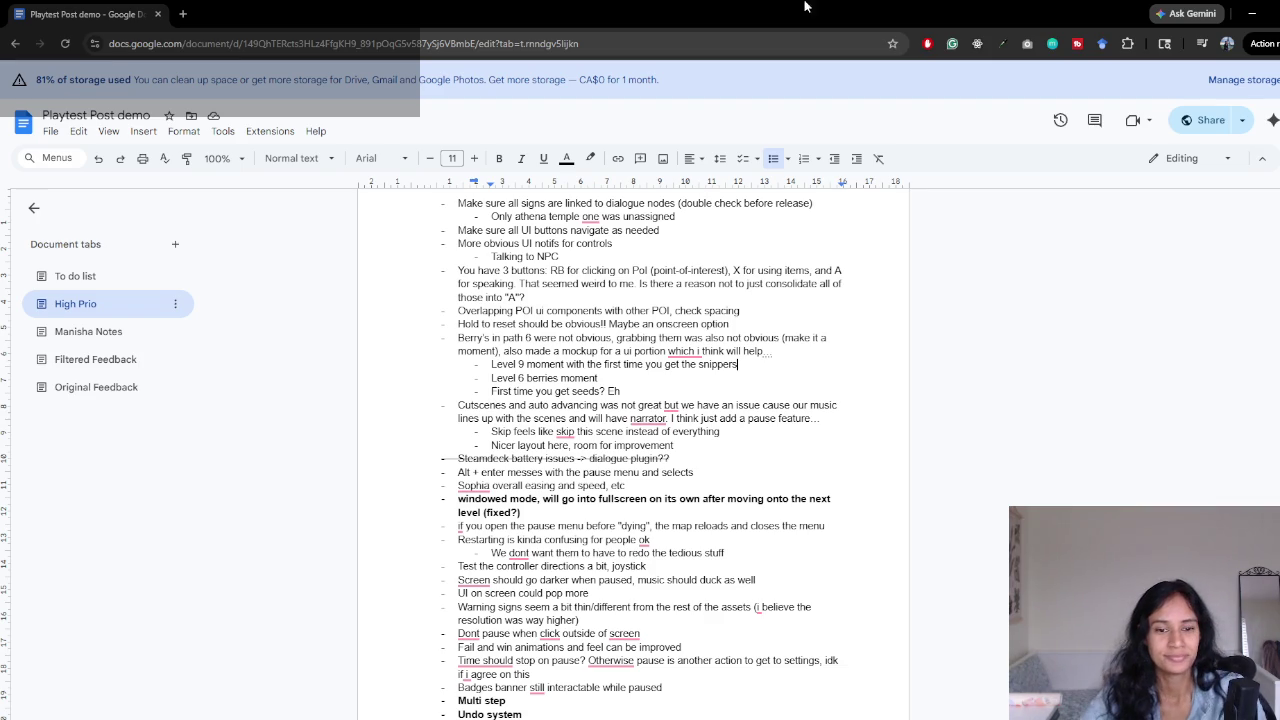
left_click_drag(537, 530, 510, 553)
scroll(597, 535, "down", 10)
scroll(597, 535, "up", 5)
scroll(597, 535, "up", 5)
scroll(597, 535, "down", 3)
scroll(597, 535, "up", 3)
left_click(565, 515)
scroll(565, 515, "down", 3)
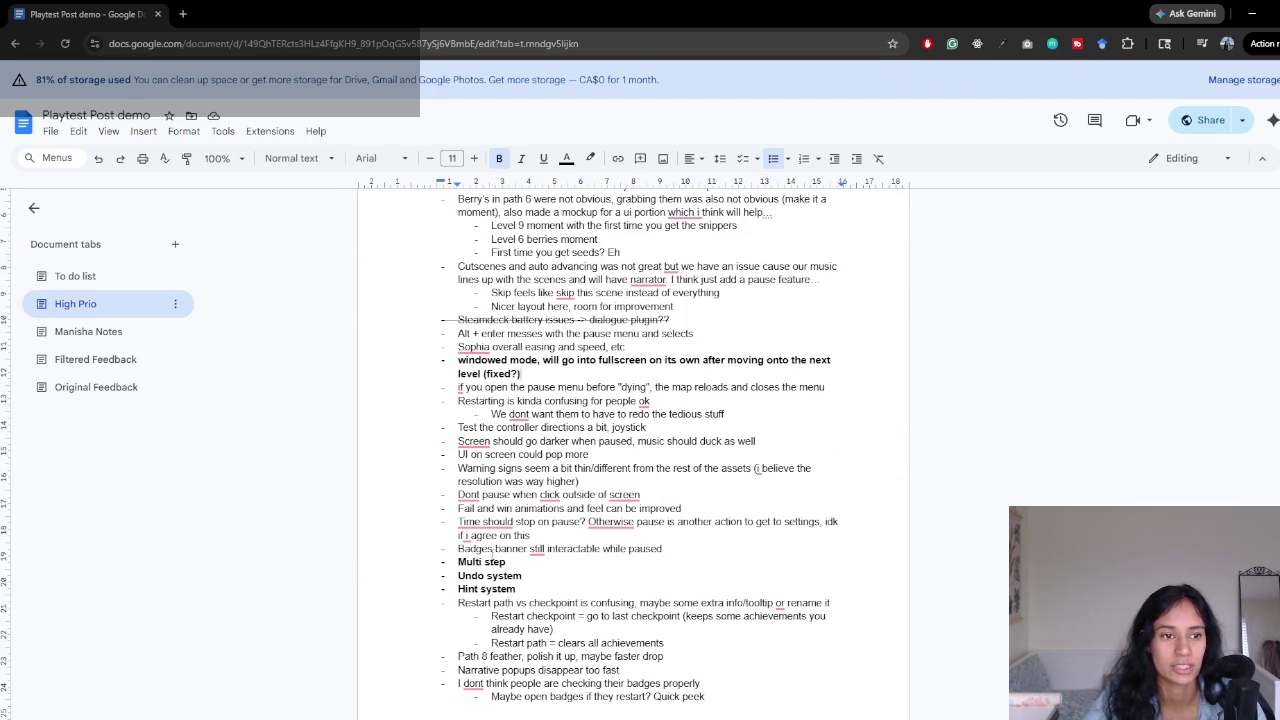
left_click(105, 277)
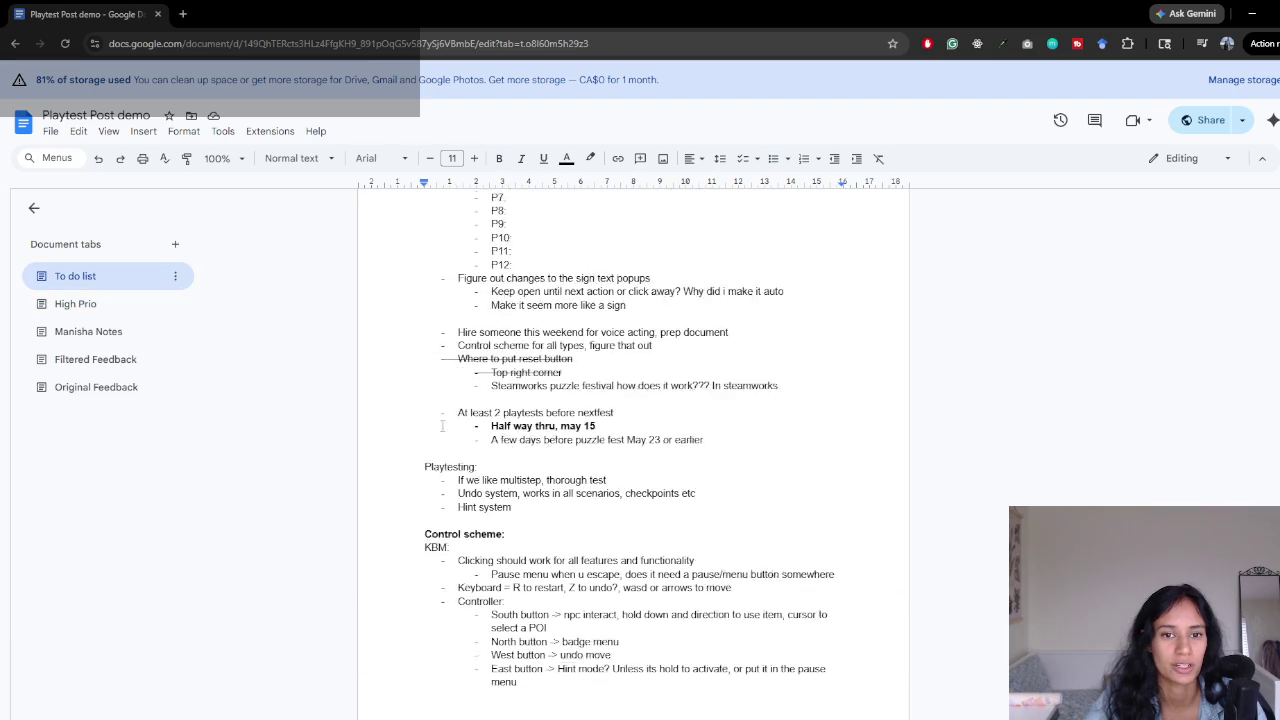
left_click(87, 316)
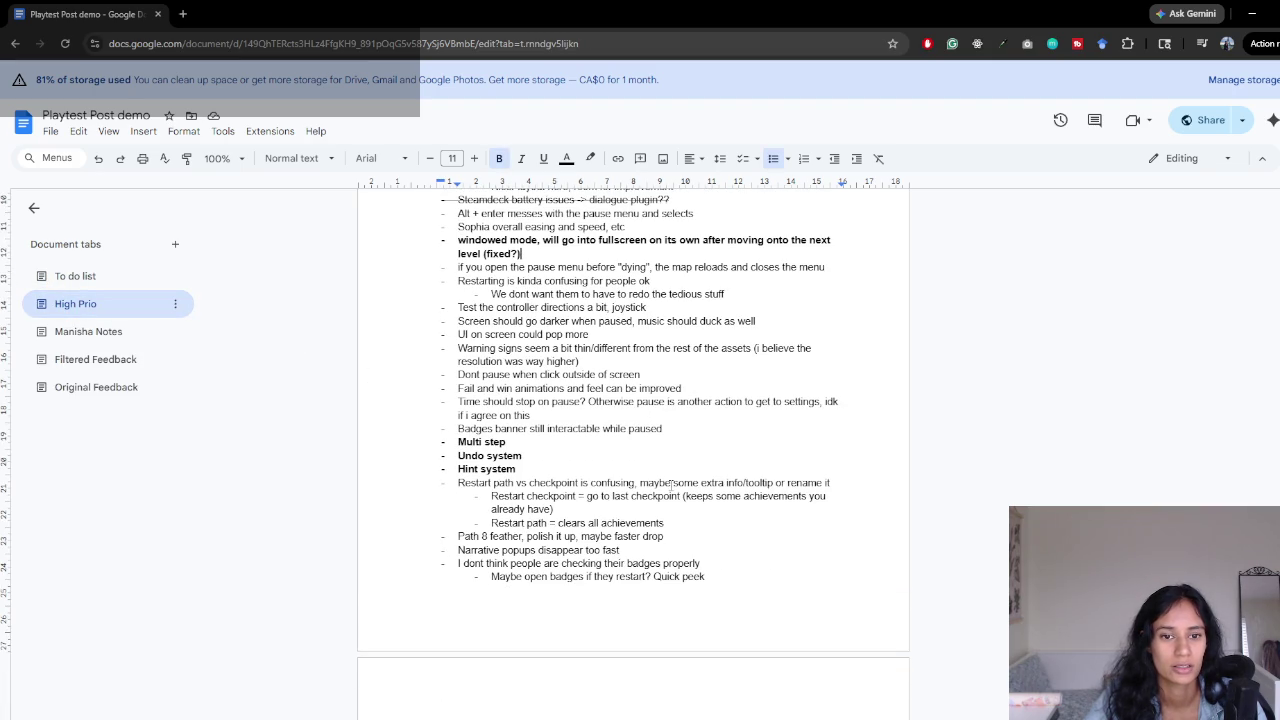
scroll(669, 483, "up", 1)
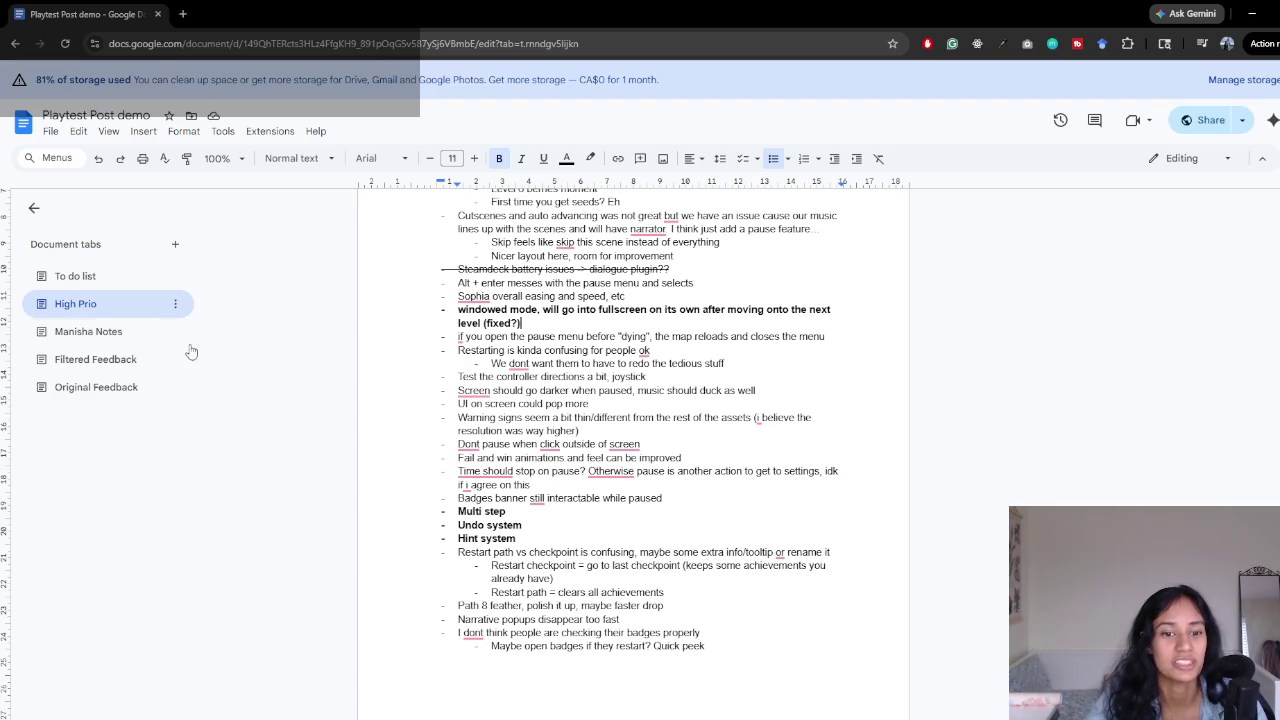
left_click(78, 277)
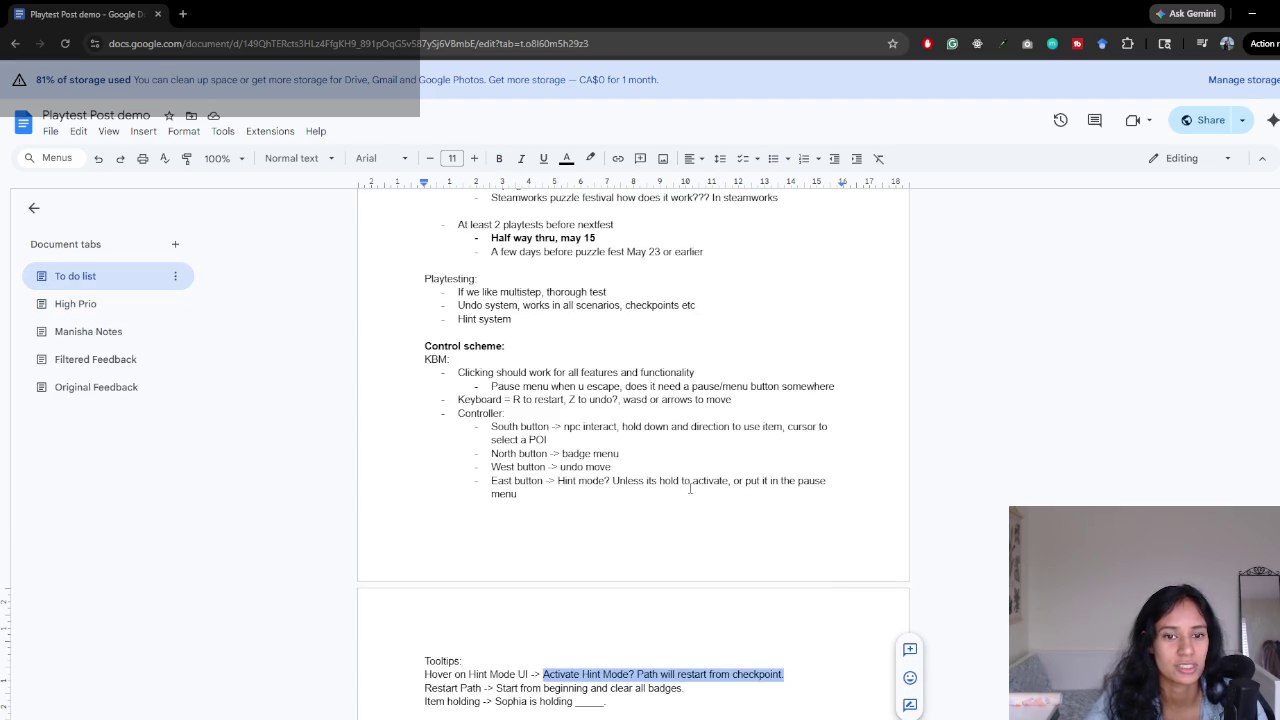
left_click(77, 305)
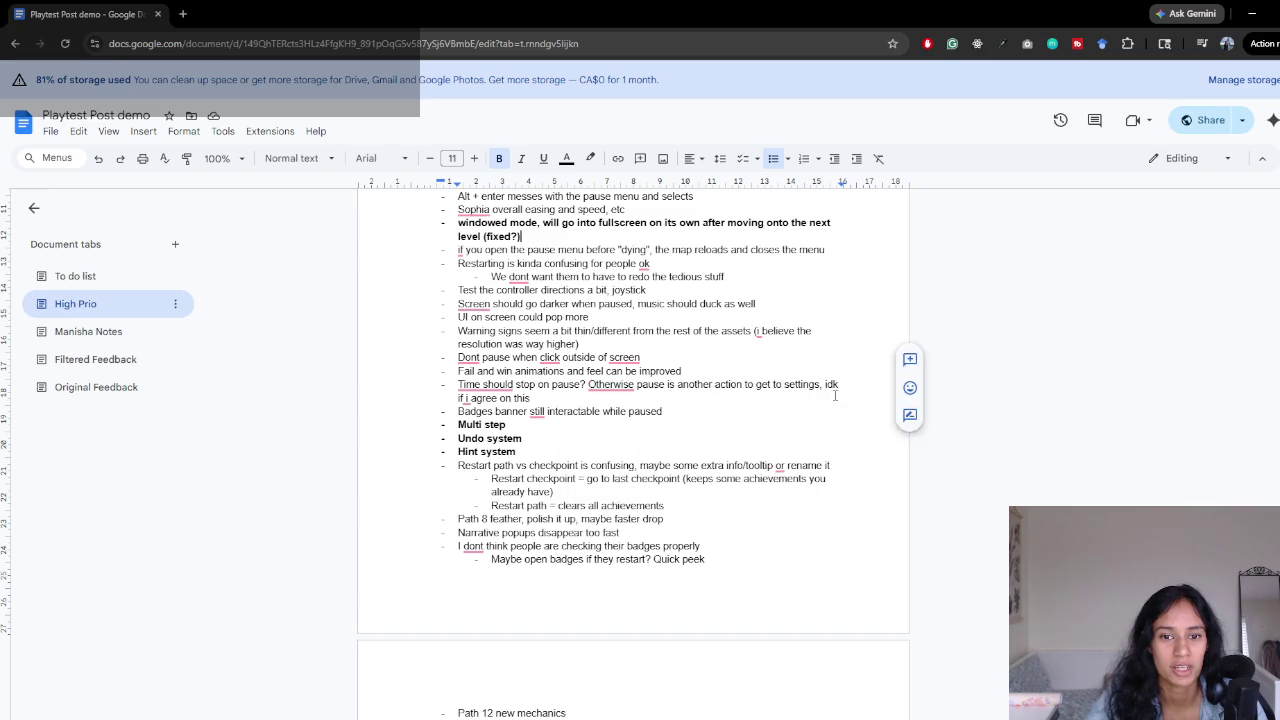
scroll(656, 428, "down", 3)
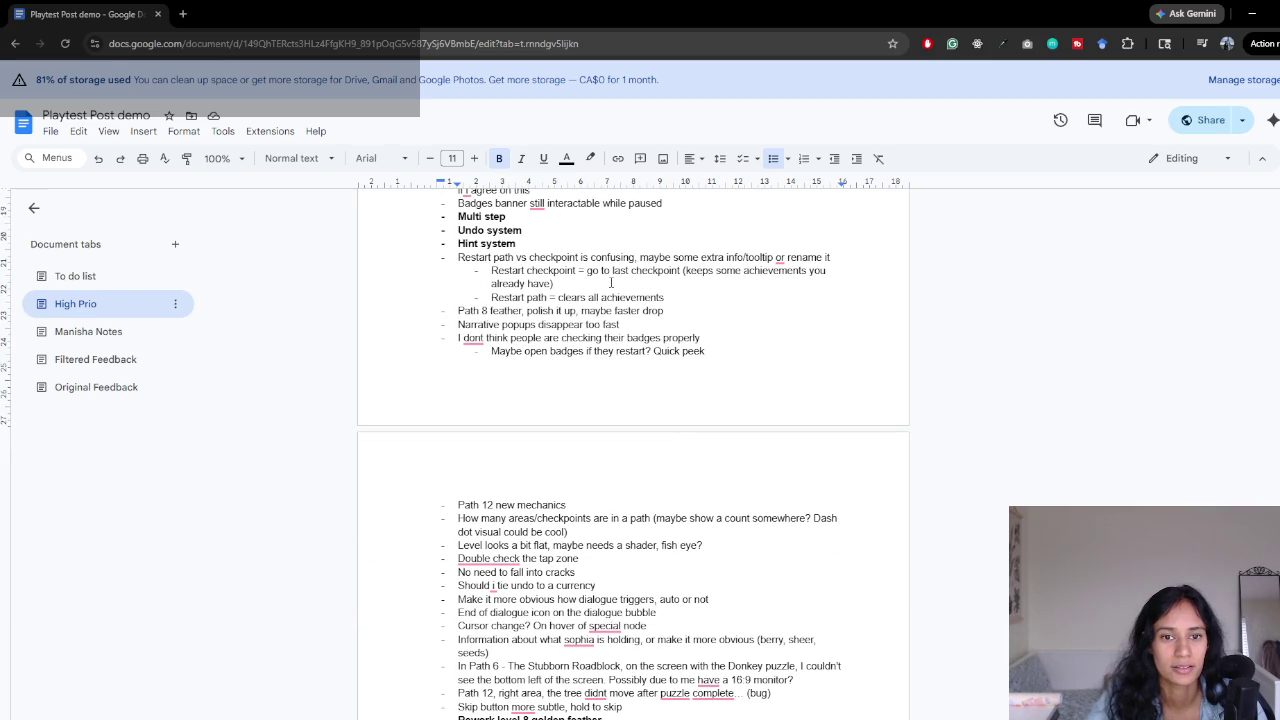
scroll(658, 436, "up", 2)
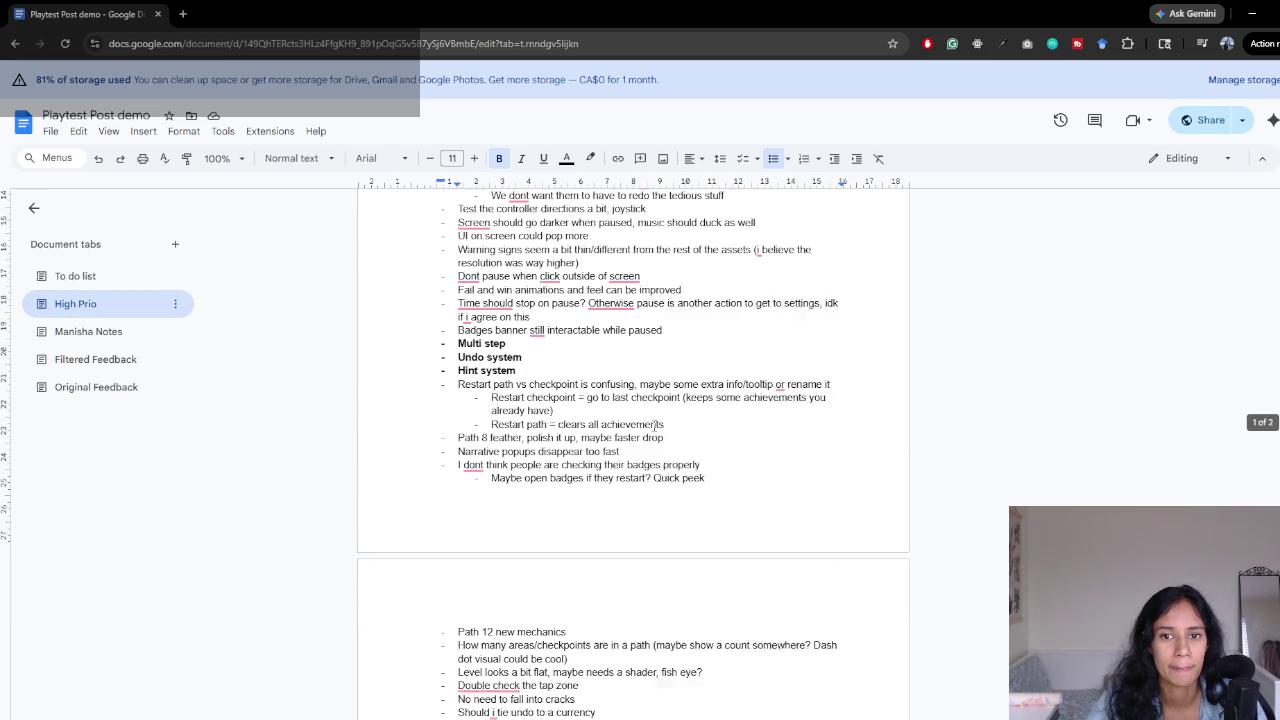
left_click_drag(676, 435, 438, 396)
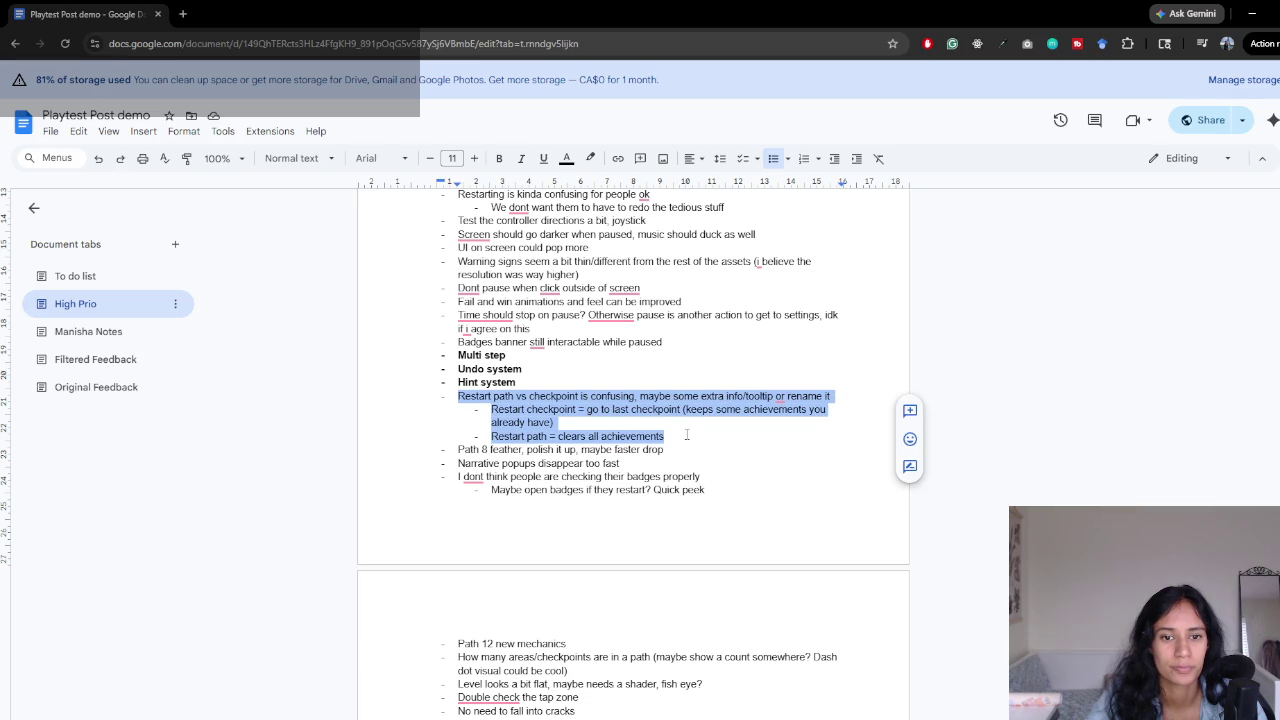
scroll(697, 206, "up", 5)
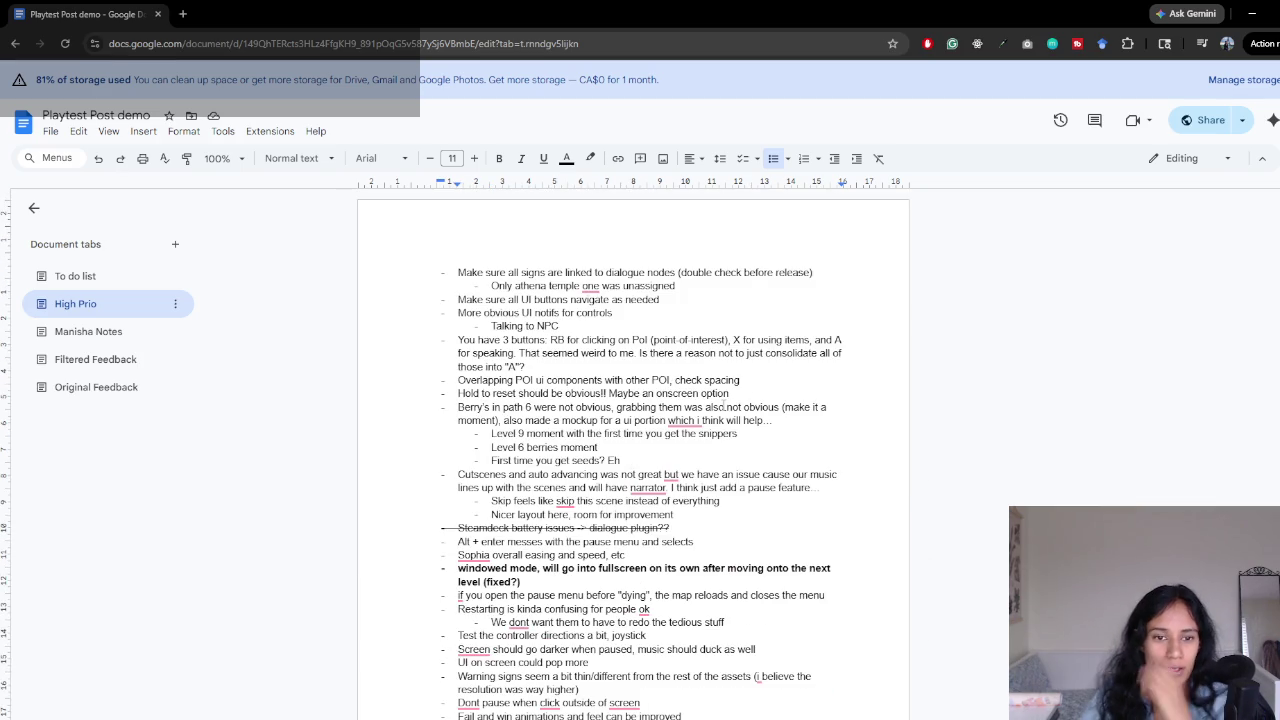
- Highlight the three-buttons feedback paragraph in light orange
left_click(590, 158)
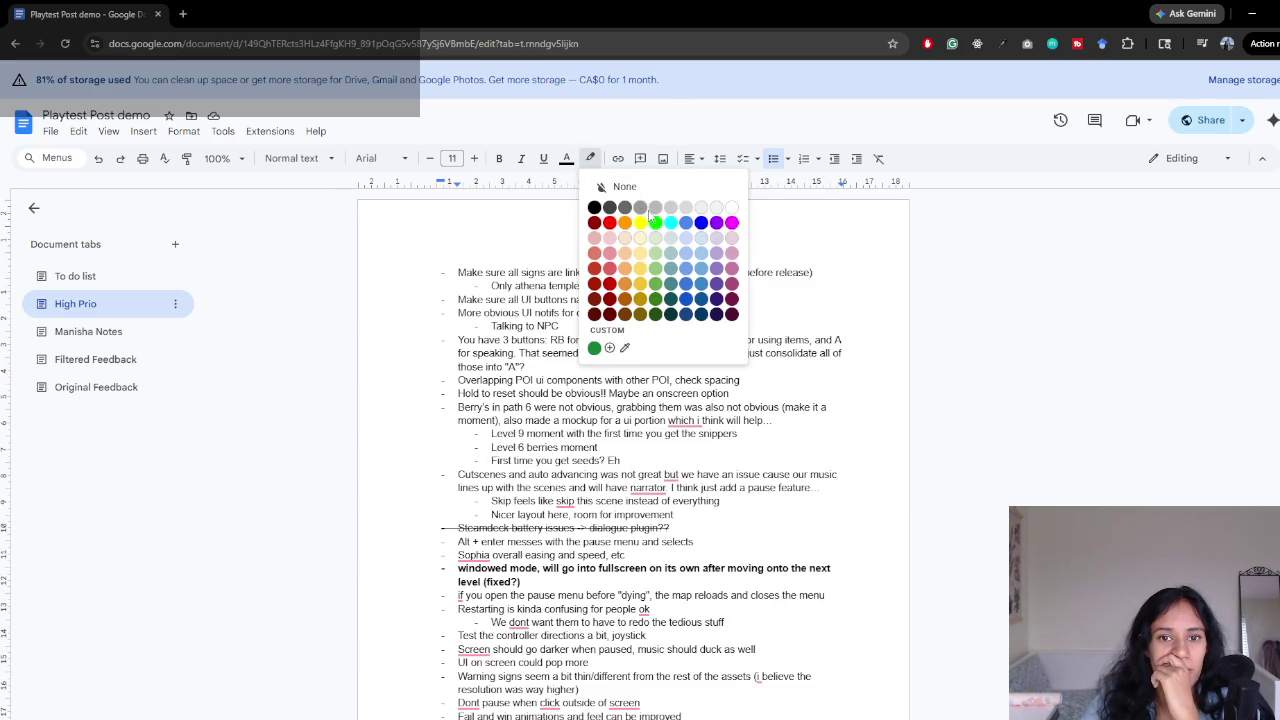
left_click(627, 271)
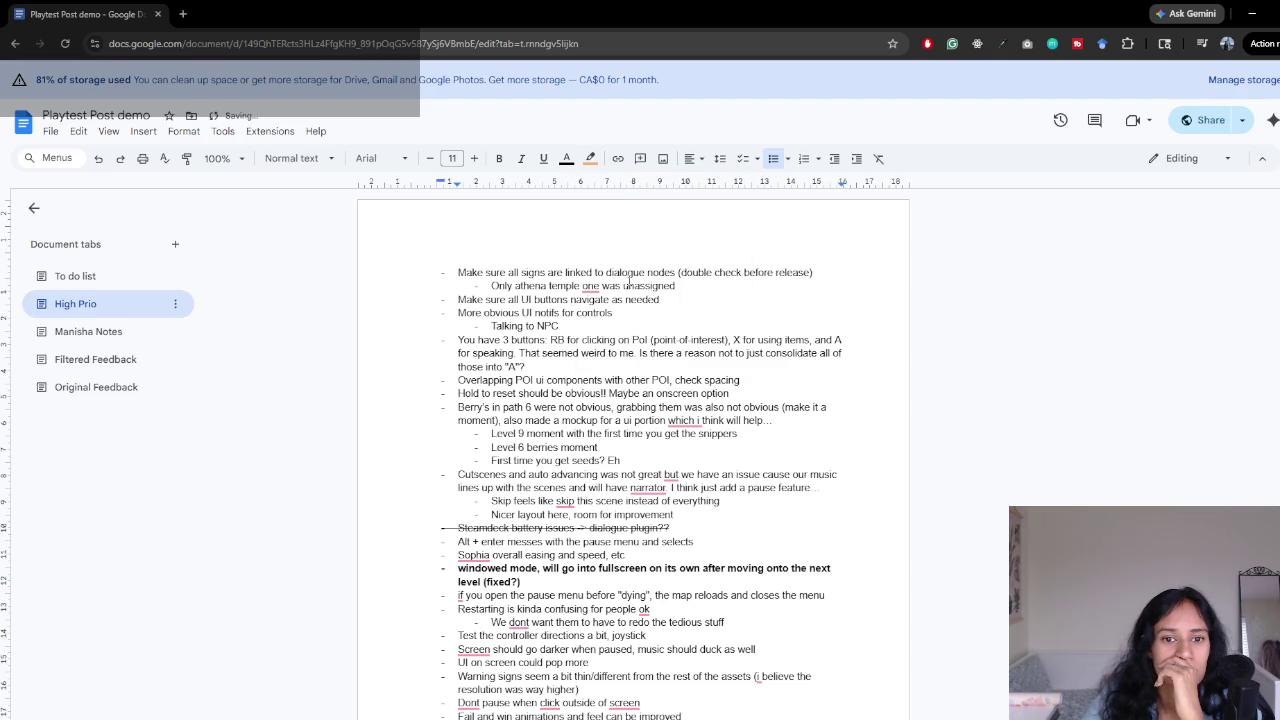
left_click_drag(459, 341, 562, 366)
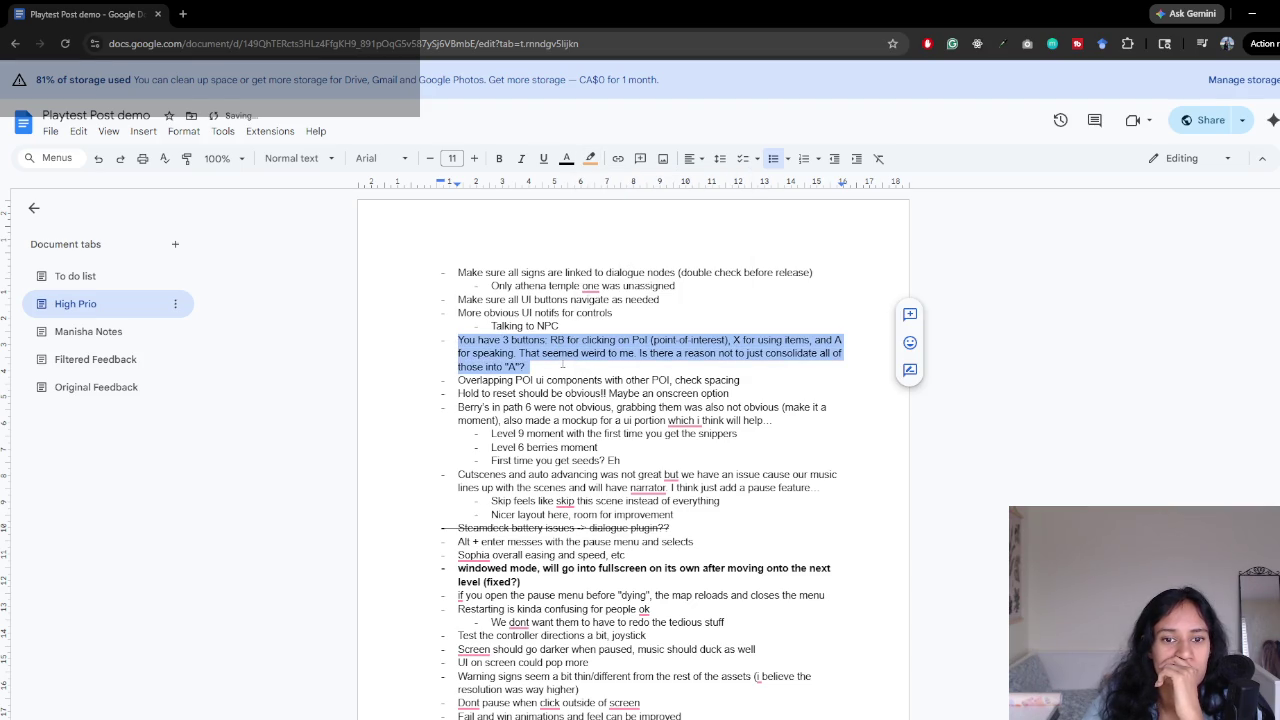
left_click(590, 158)
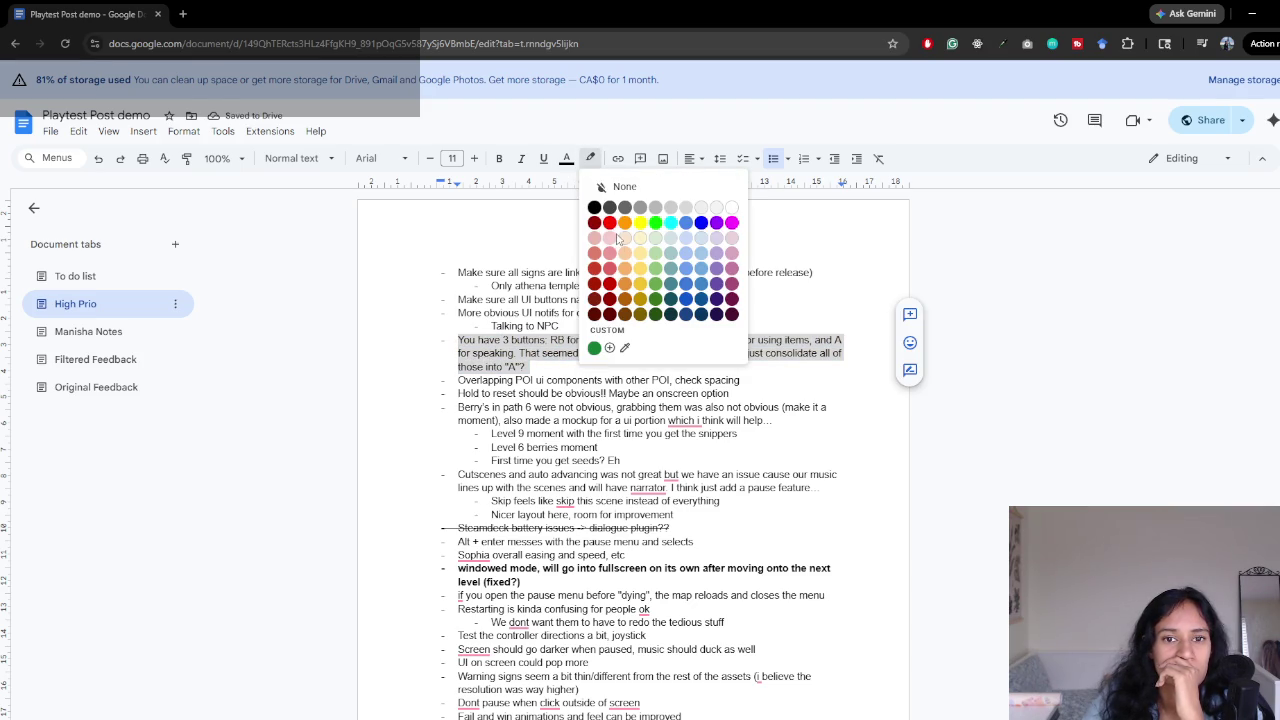
left_click(625, 269)
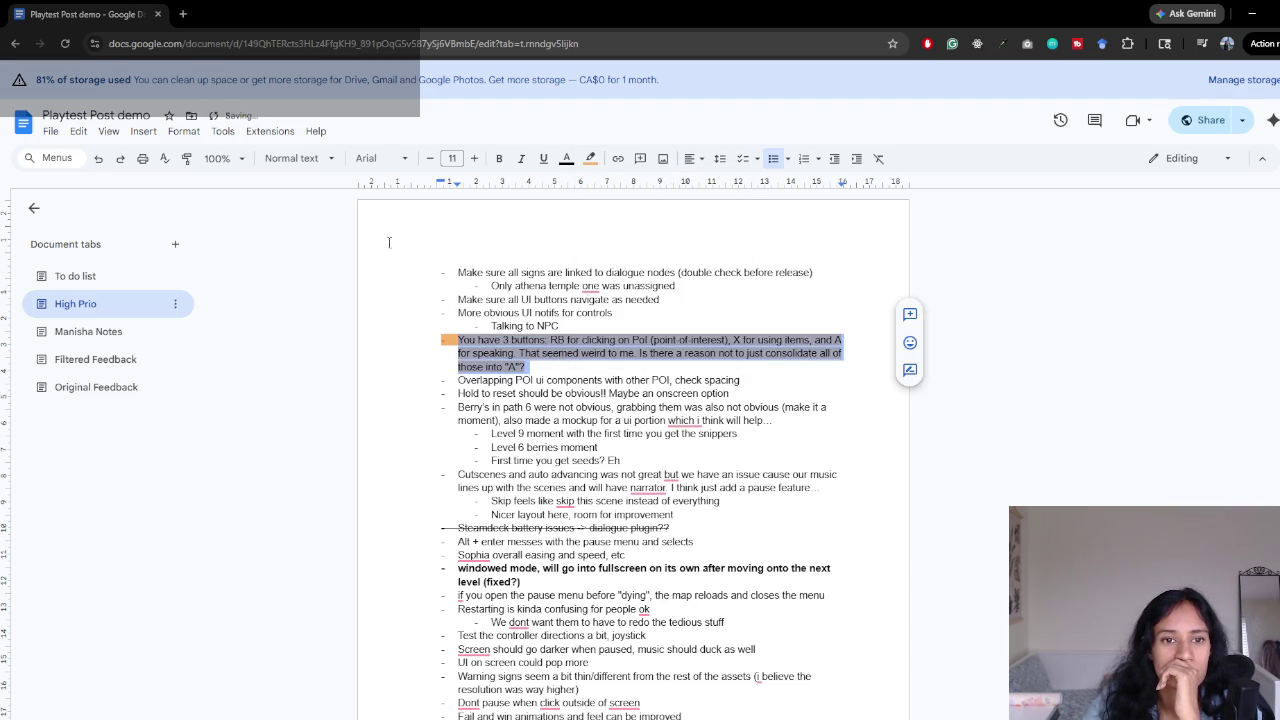
- Paint the orange highlight onto the 'Hold to reset' line and the mockup note
left_click(186, 158)
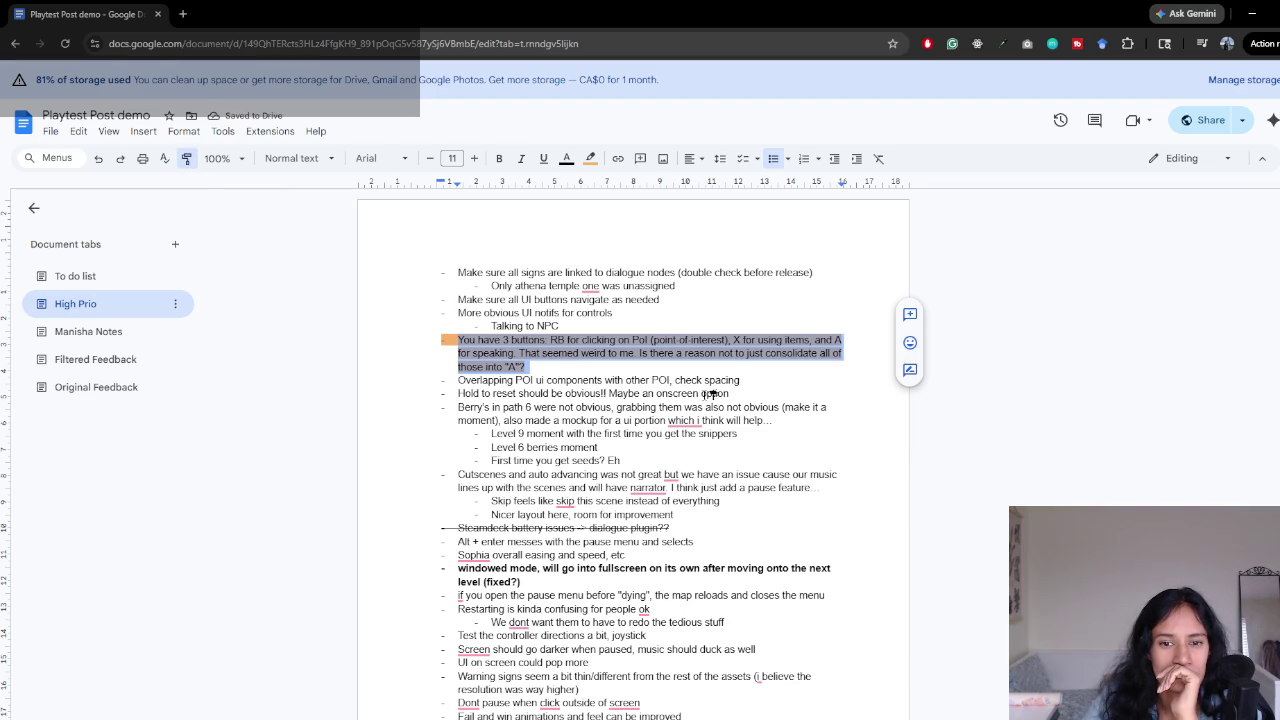
left_click_drag(740, 393, 458, 393)
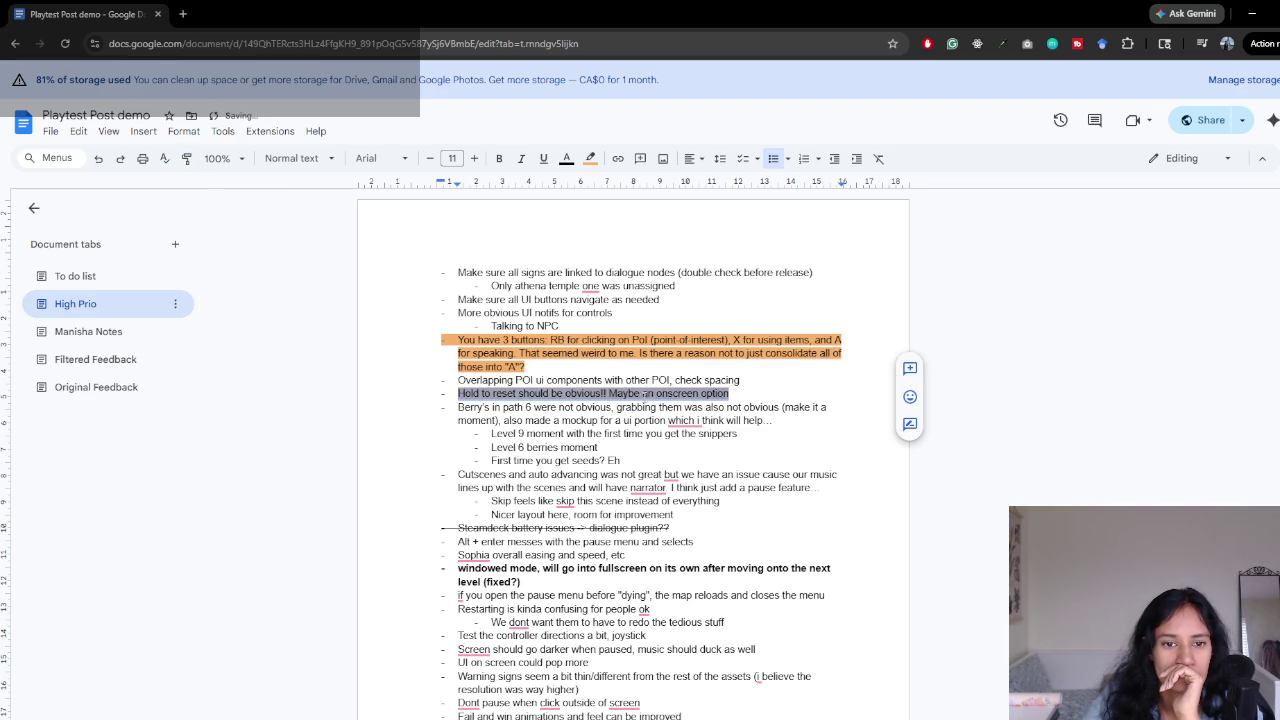
left_click(186, 158)
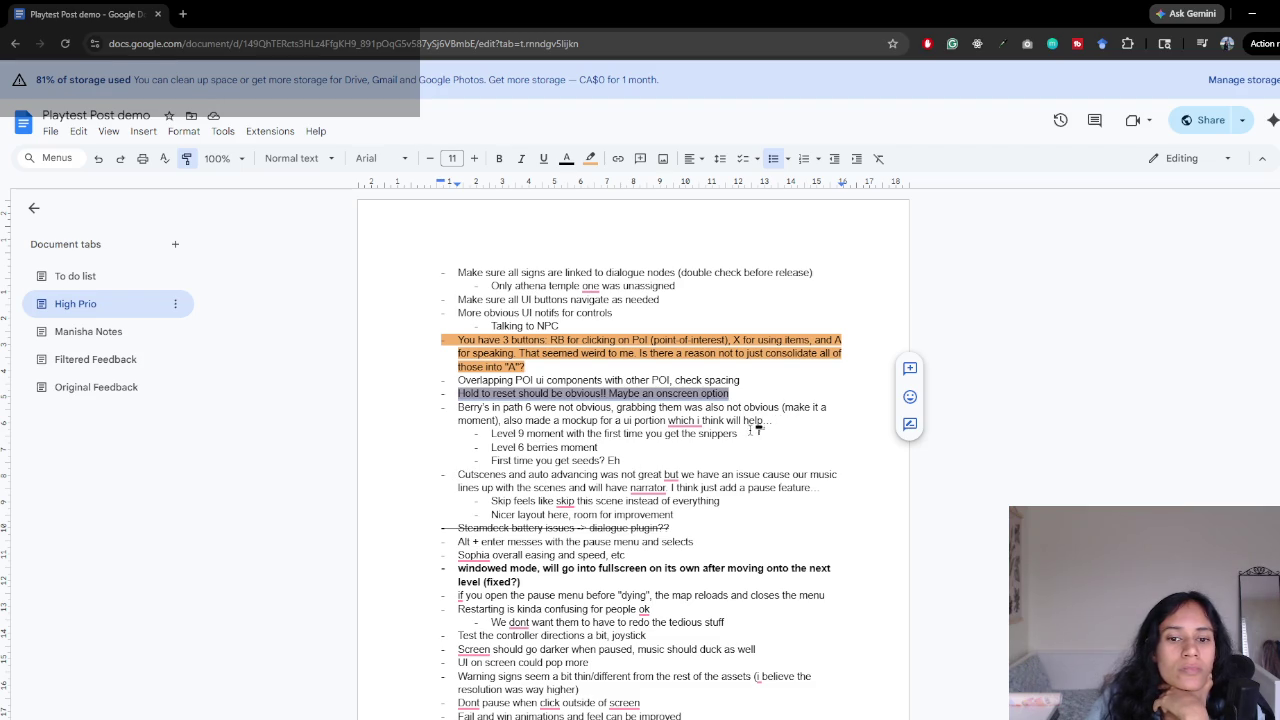
left_click_drag(777, 421, 503, 421)
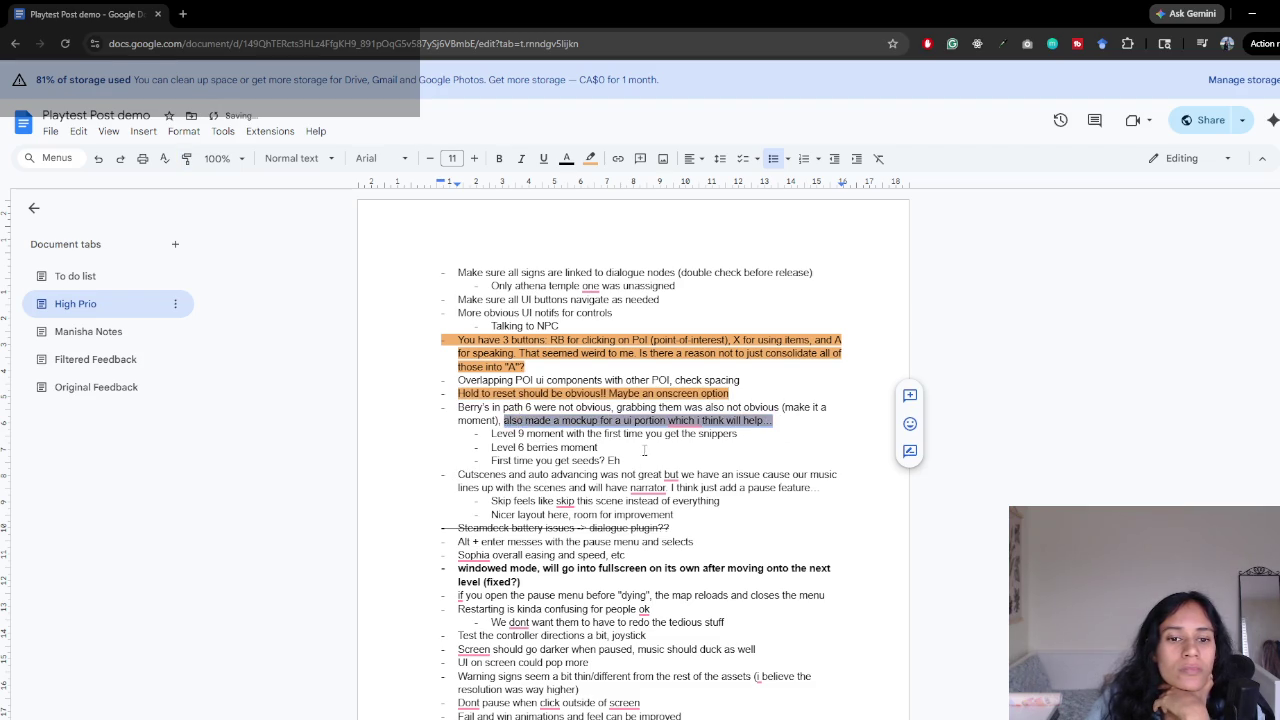
- Paint the orange highlight onto the Restarting line
scroll(676, 466, "down", 1)
scroll(675, 464, "down", 2)
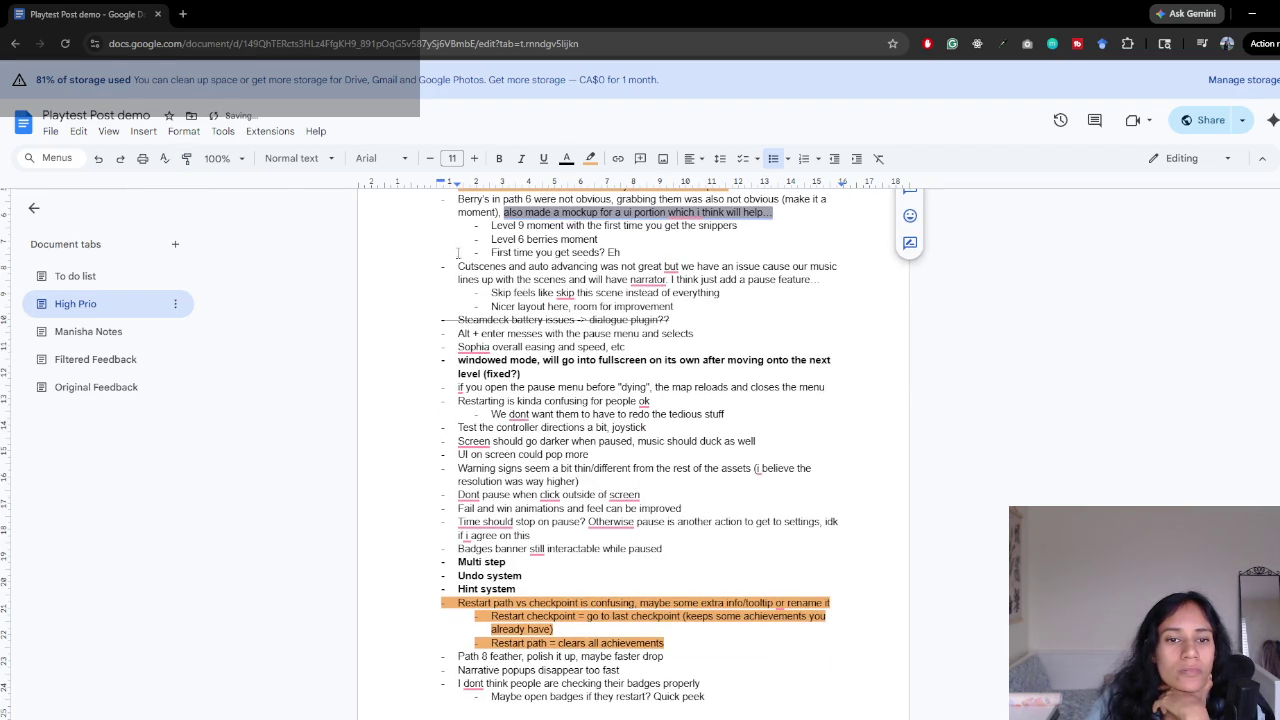
left_click(186, 158)
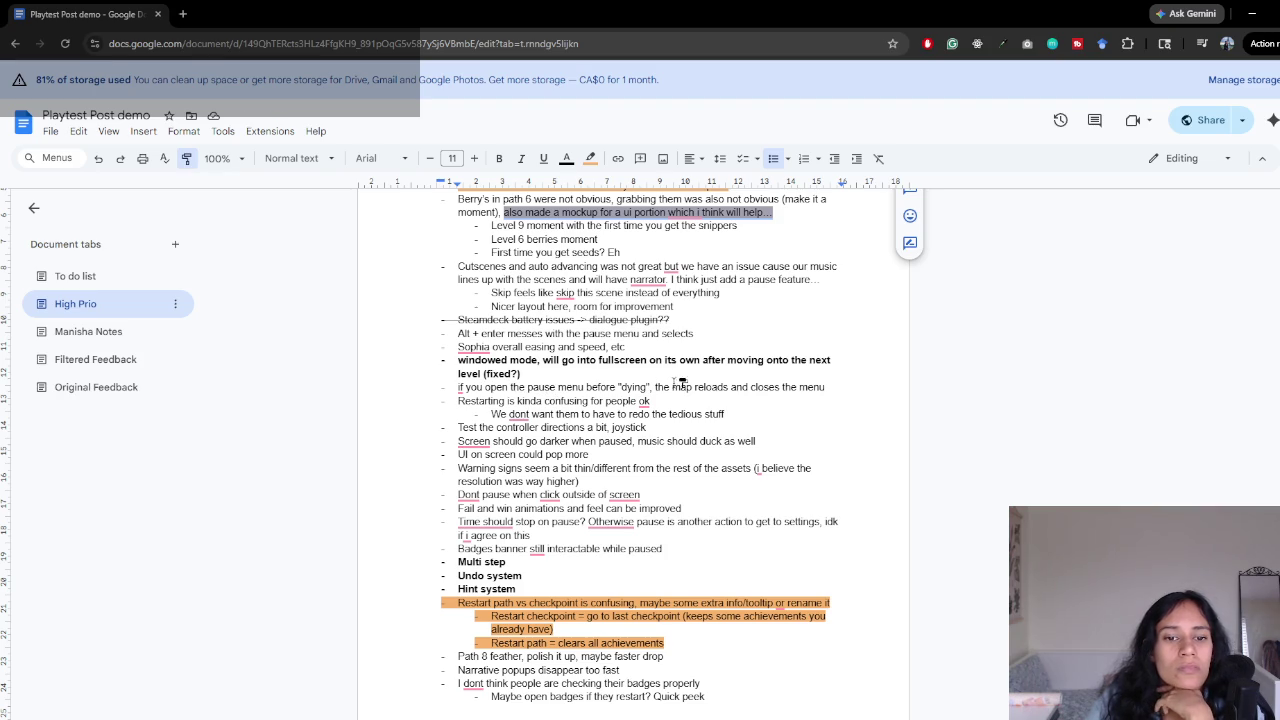
mouse_move(462, 398)
left_mouse_down()
mouse_move(759, 415)
mouse_move(751, 407)
left_mouse_up()
- Delete the Restarting note and its 'We dont want them...' sub-bullet
scroll(591, 454, "down", 1)
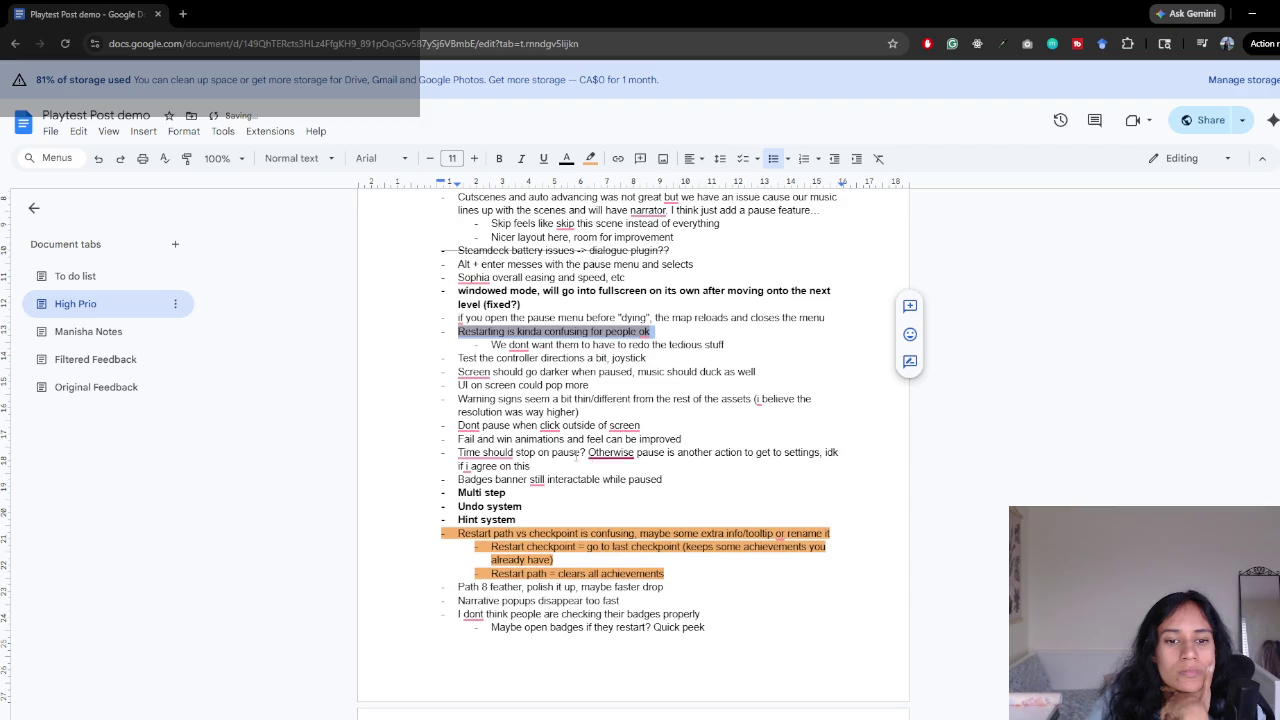
scroll(581, 456, "down", 1)
left_click_drag(491, 275, 709, 272)
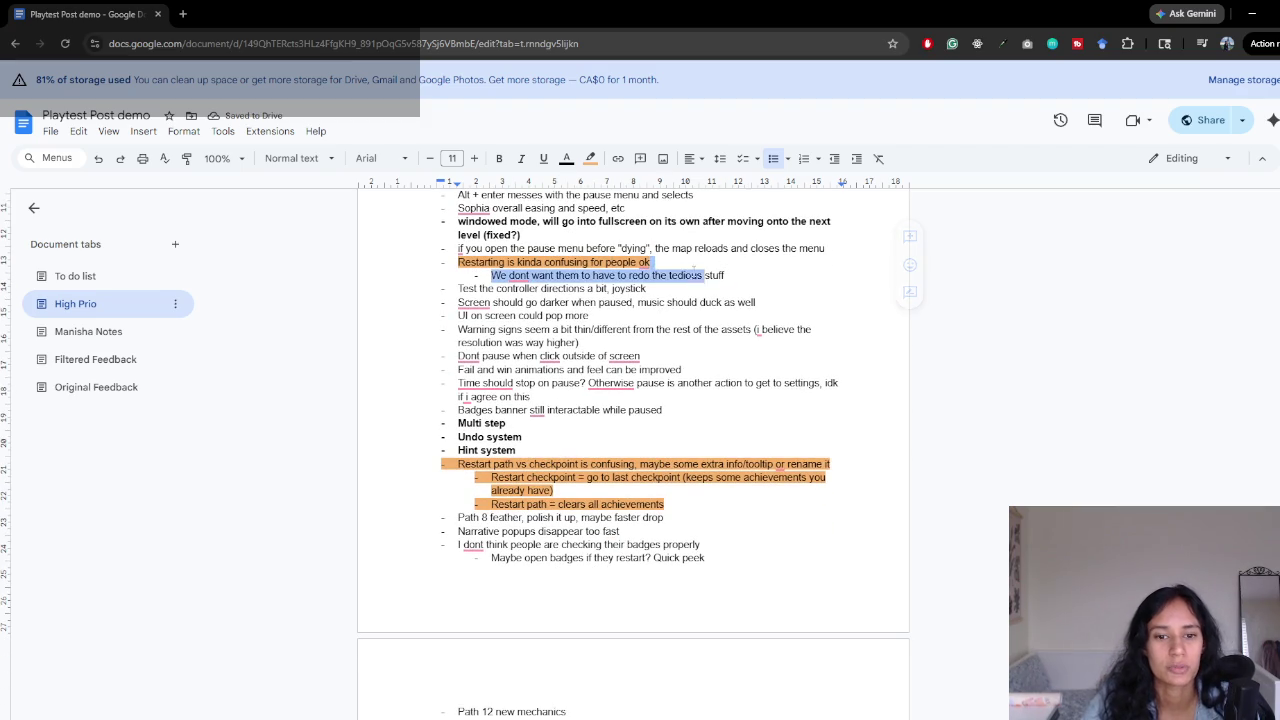
key("ctrl+z")
key("ctrl+z")
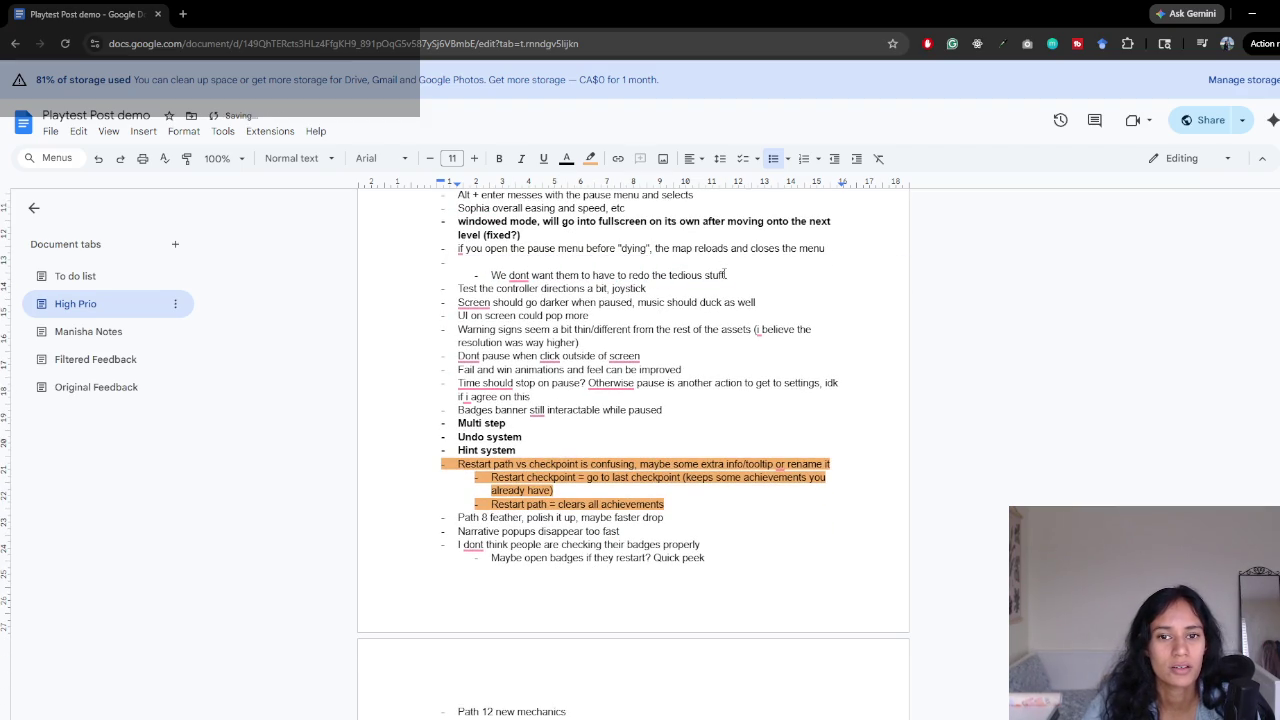
left_click_drag(725, 275, 458, 262)
key("BackSpace")
key("BackSpace")
key("BackSpace")
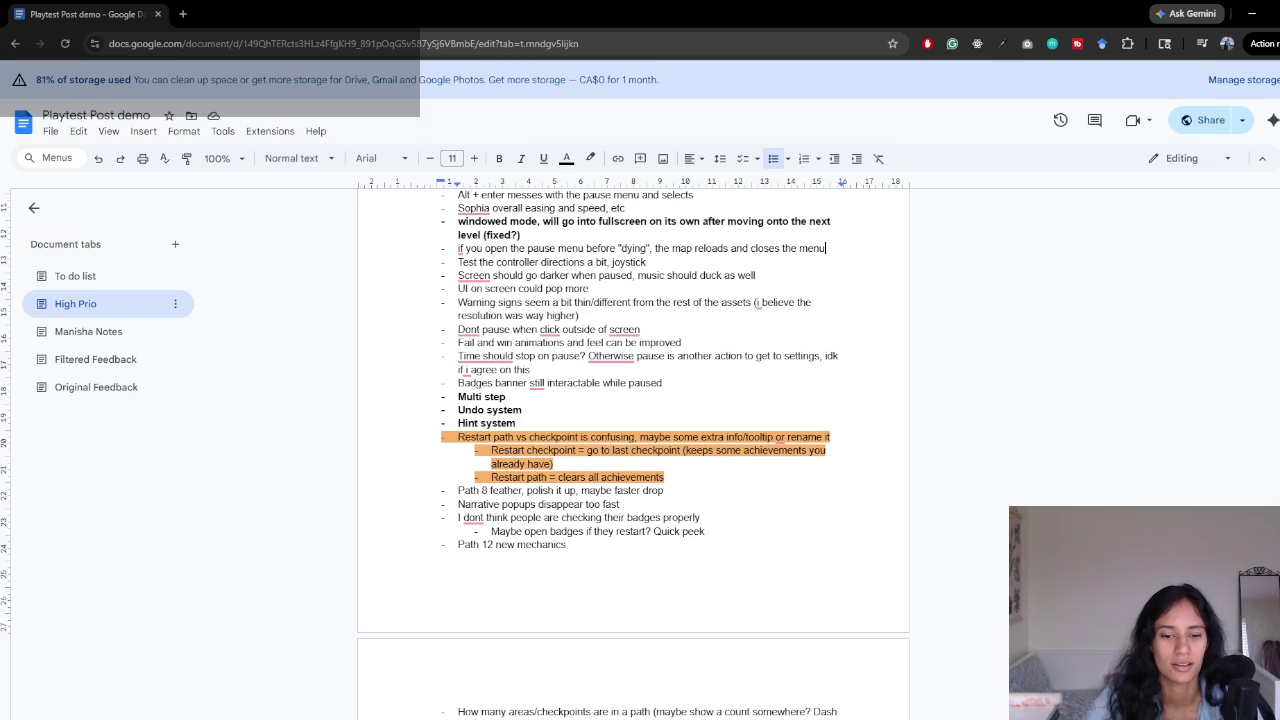
mouse_move(558, 712)
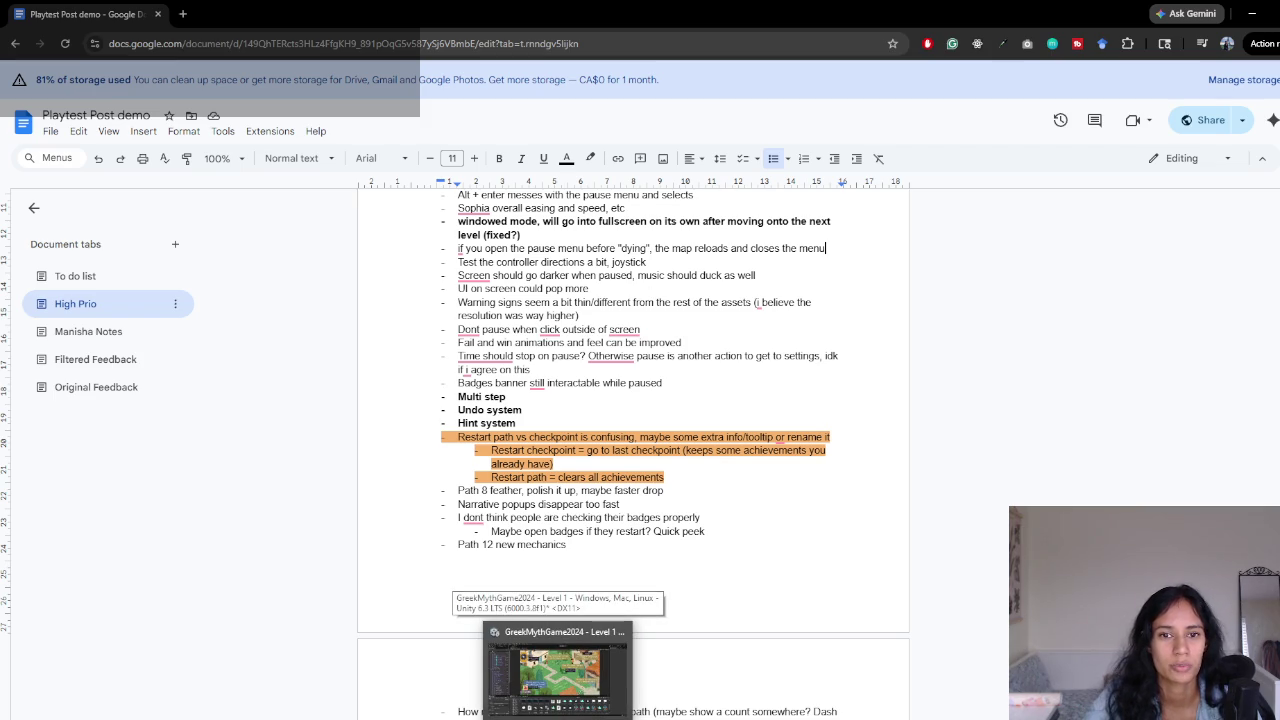
- Playtest the level in Unity, pausing and resuming with Esc, then restart the path with R and stop play
left_click(558, 670)
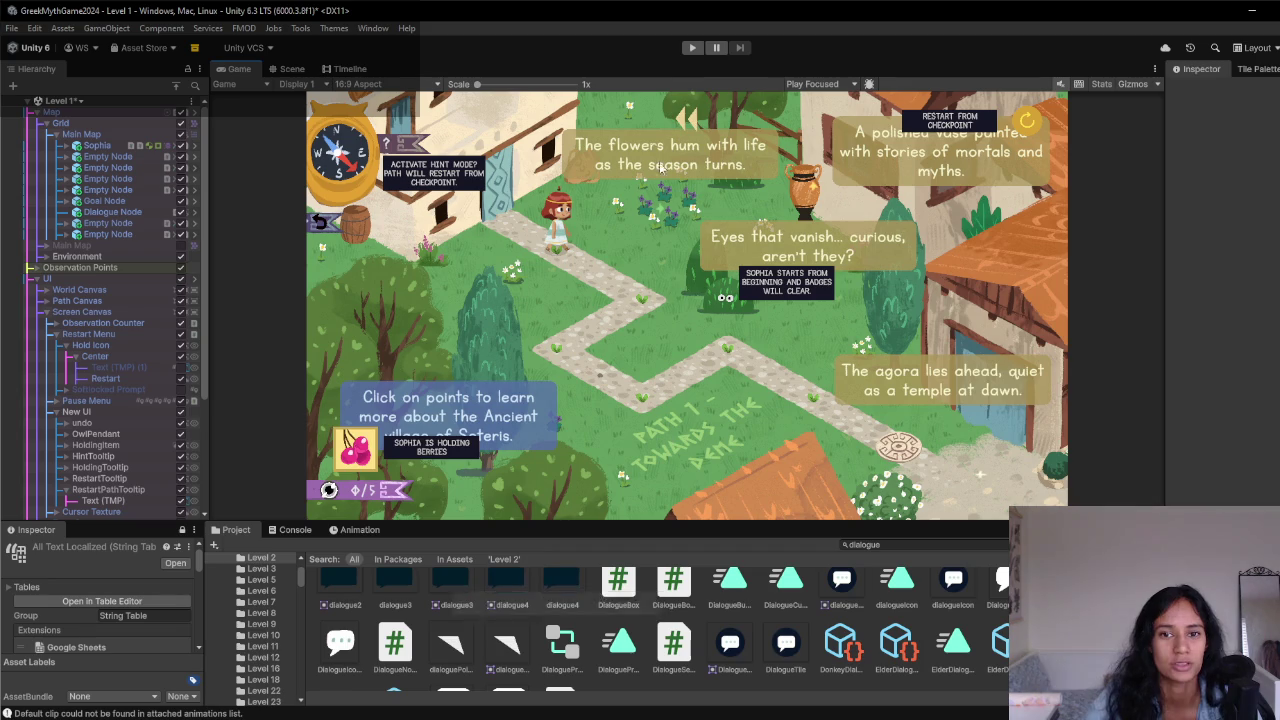
left_click(692, 48)
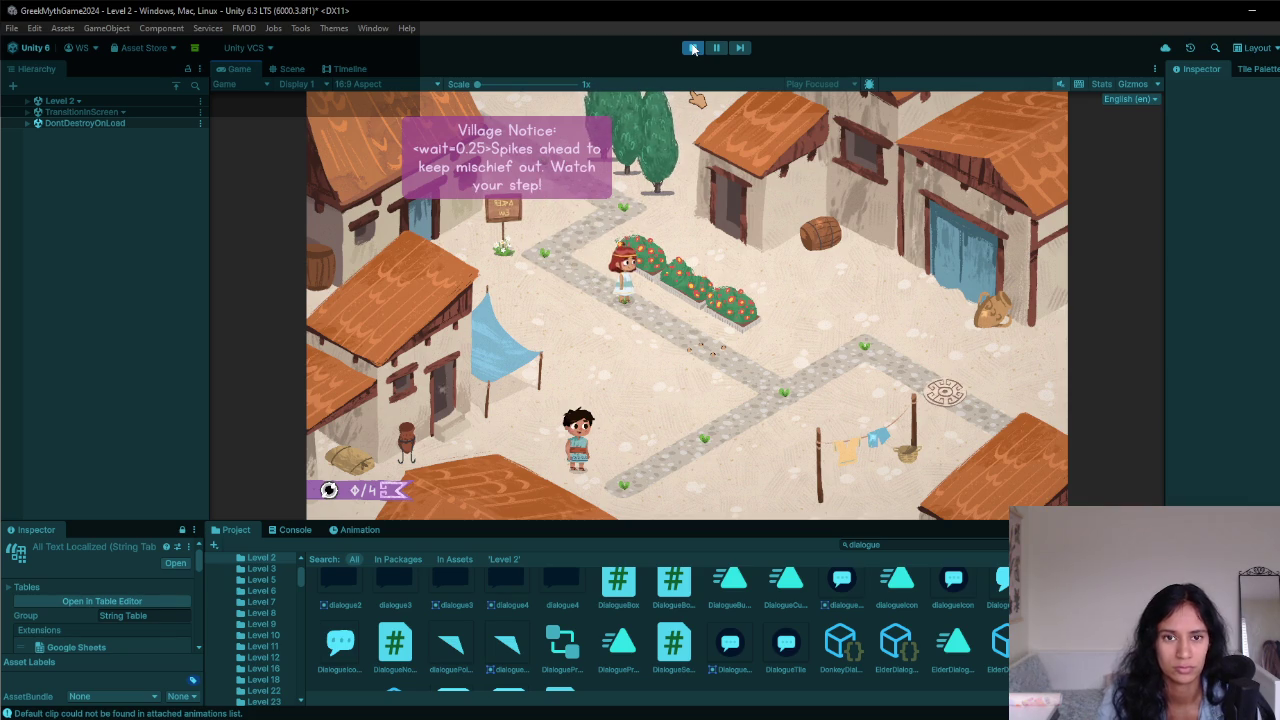
key("Escape")
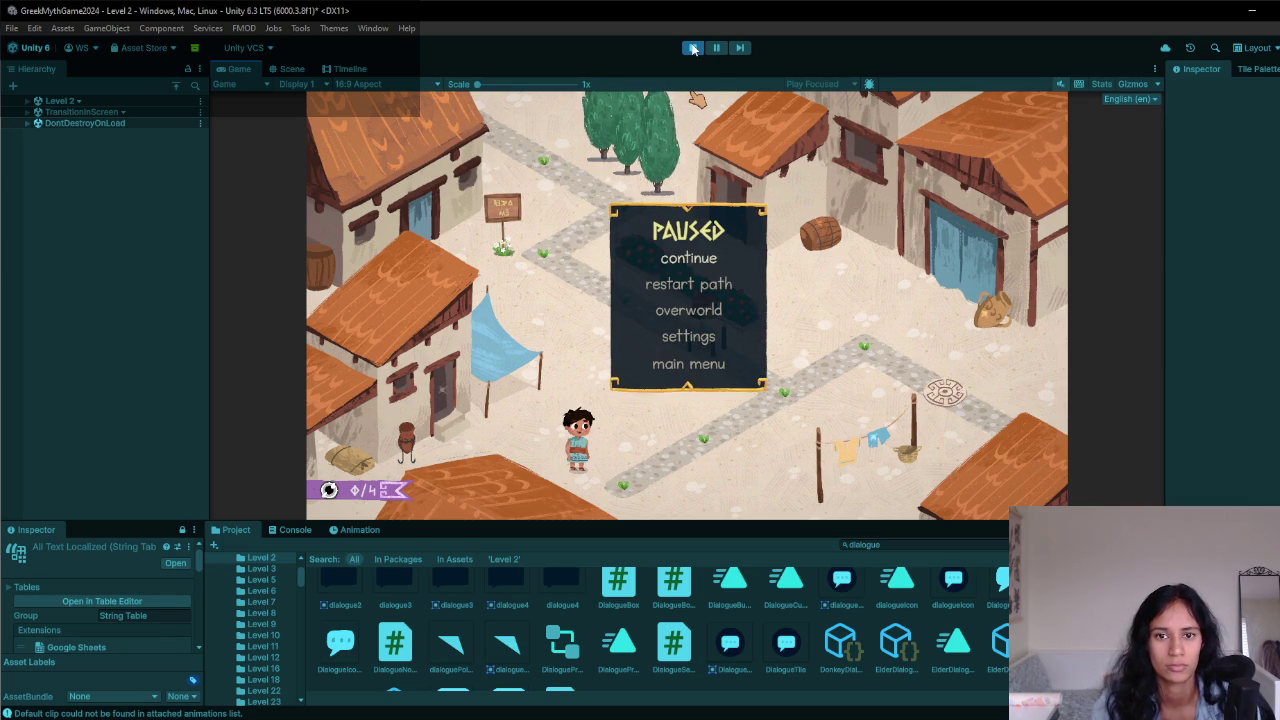
key("Escape")
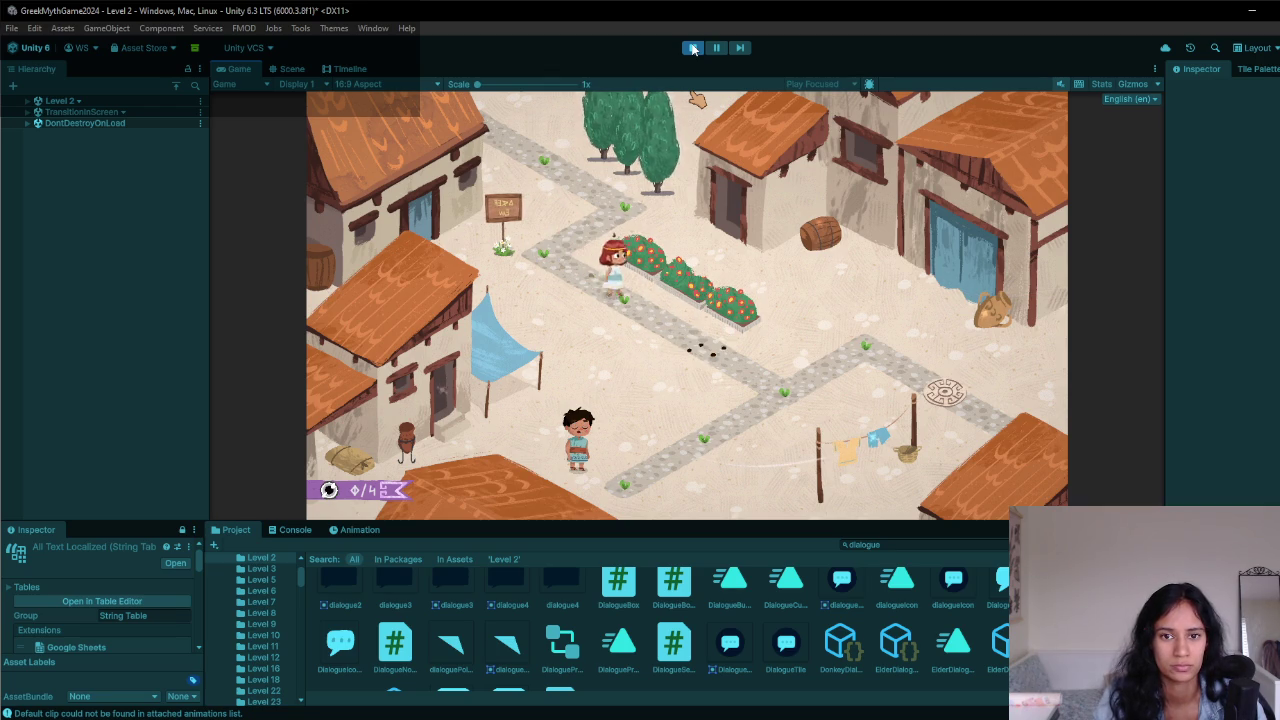
key("Escape")
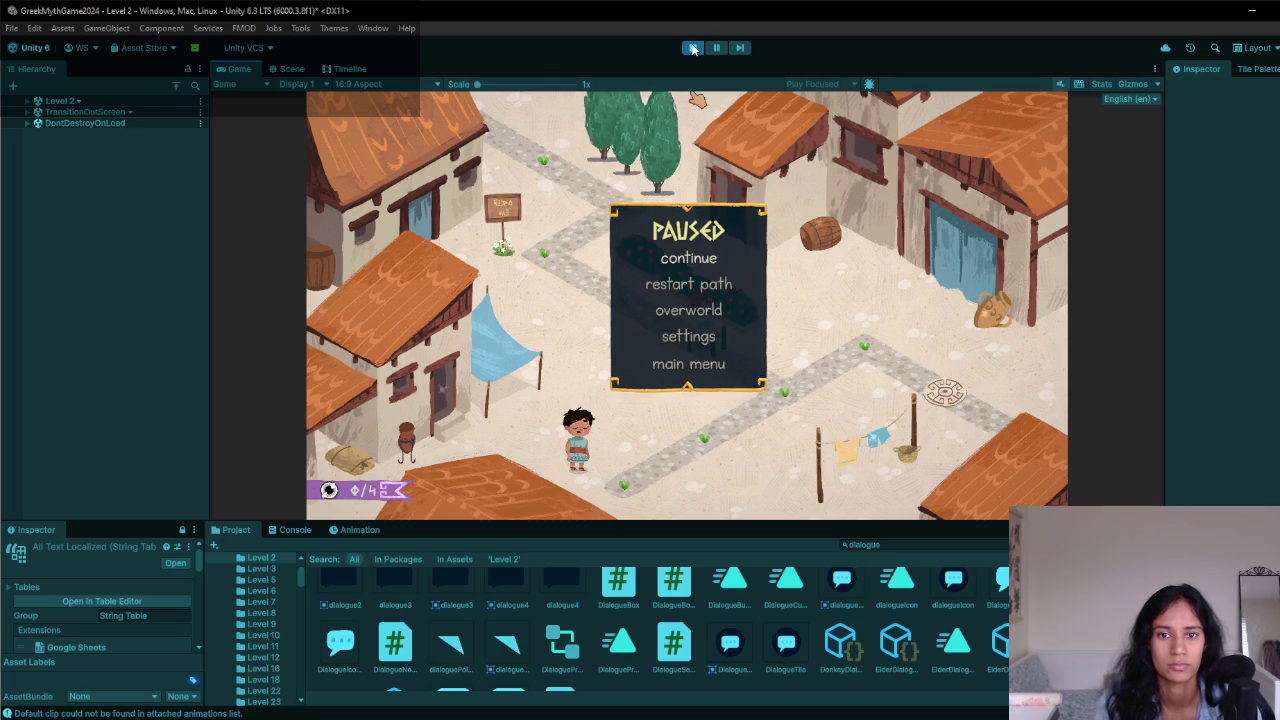
key("r")
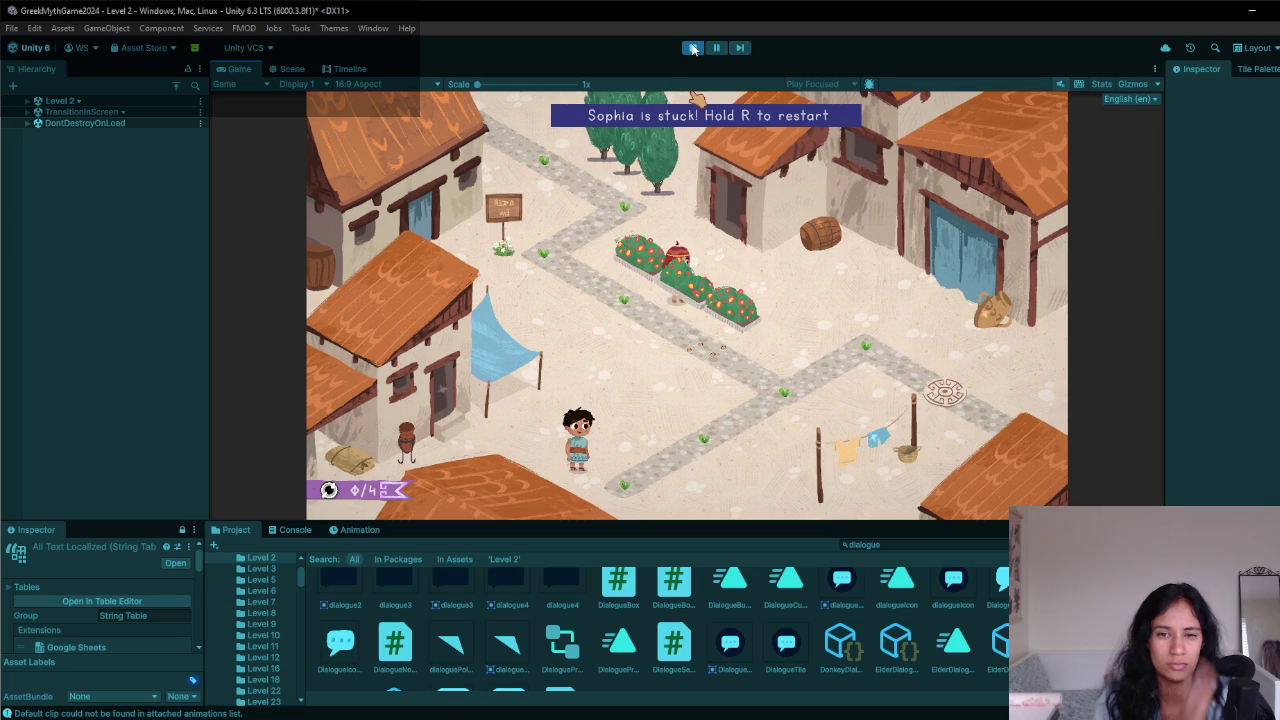
left_click(694, 48)
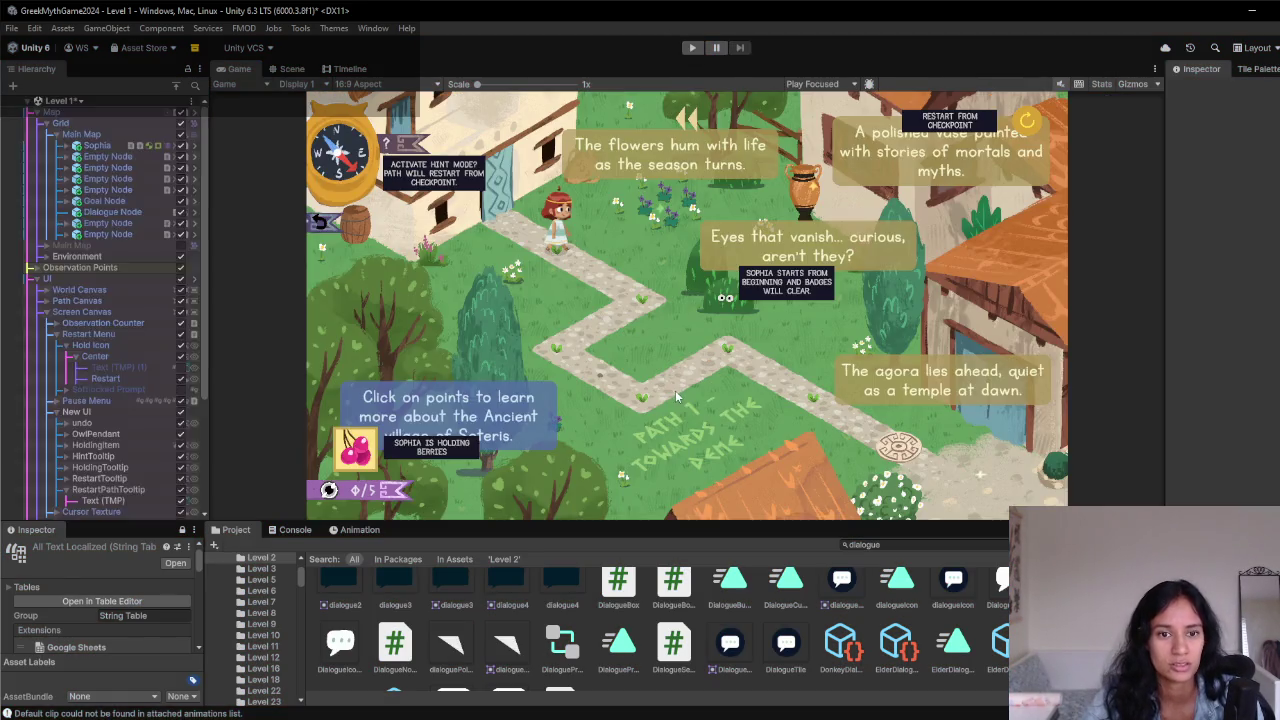
- Give the 'open pause menu before dying' bug line a red highlight in the playtest notes
key("alt+Tab")
scroll(589, 311, "up", 2)
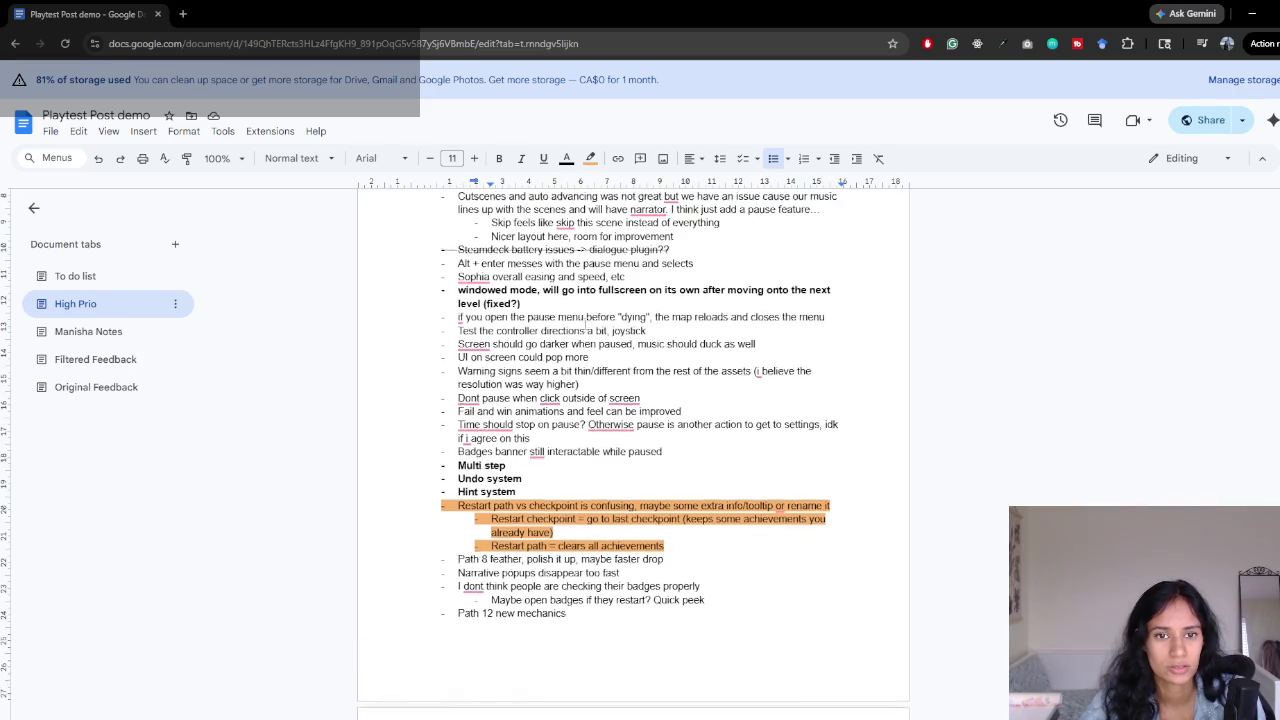
mouse_move(537, 454)
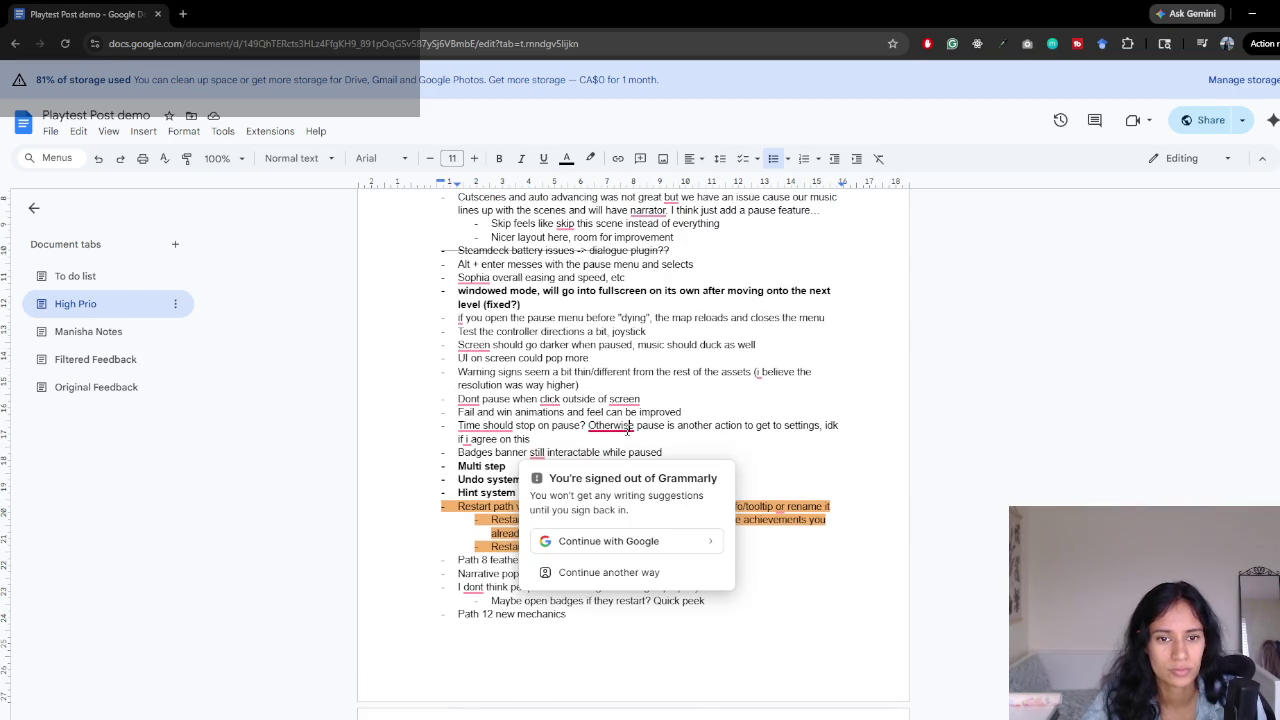
scroll(520, 360, "up", 2)
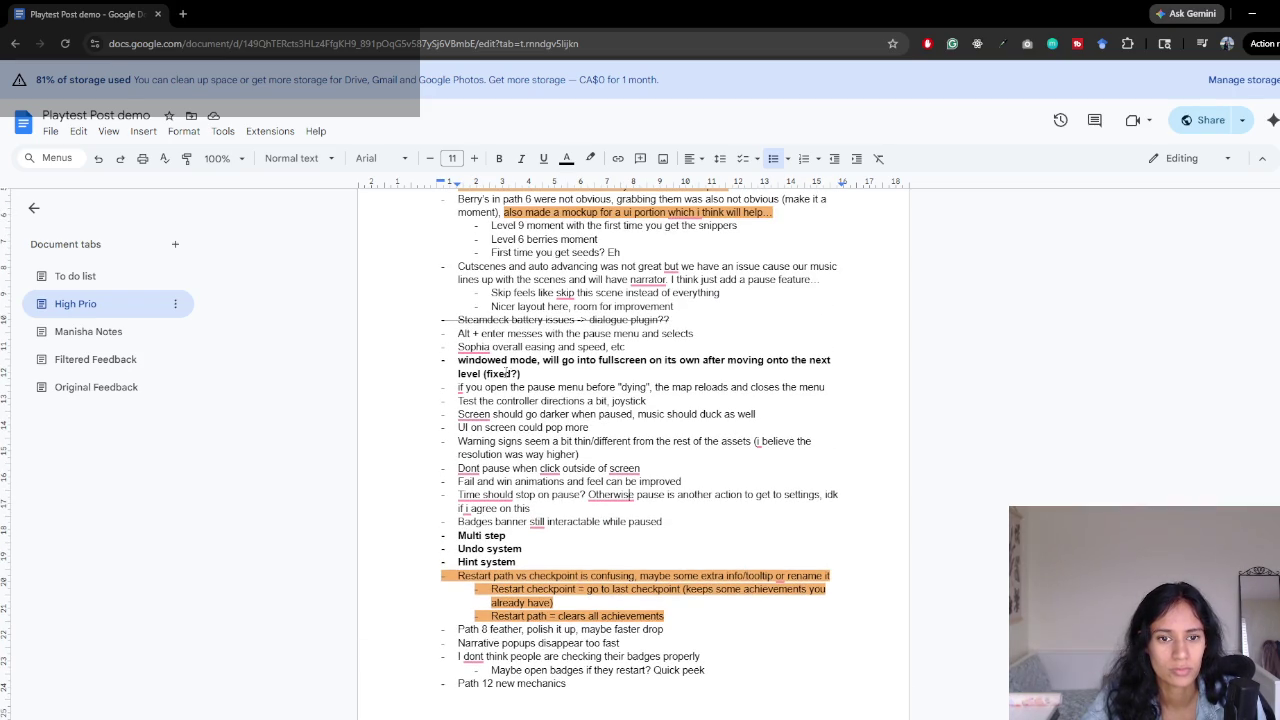
mouse_move(503, 387)
left_mouse_down()
mouse_move(764, 388)
mouse_move(445, 390)
left_mouse_up()
left_click(654, 388)
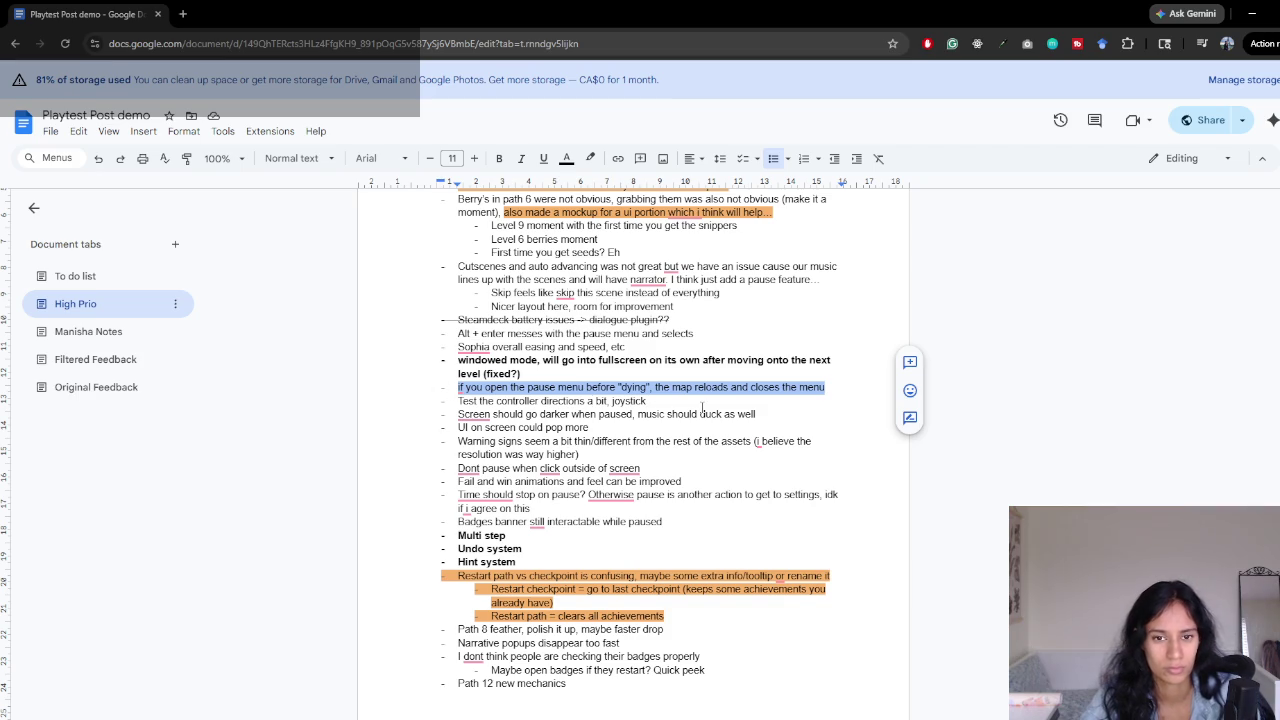
left_click(836, 392)
left_click_drag(807, 393, 411, 382)
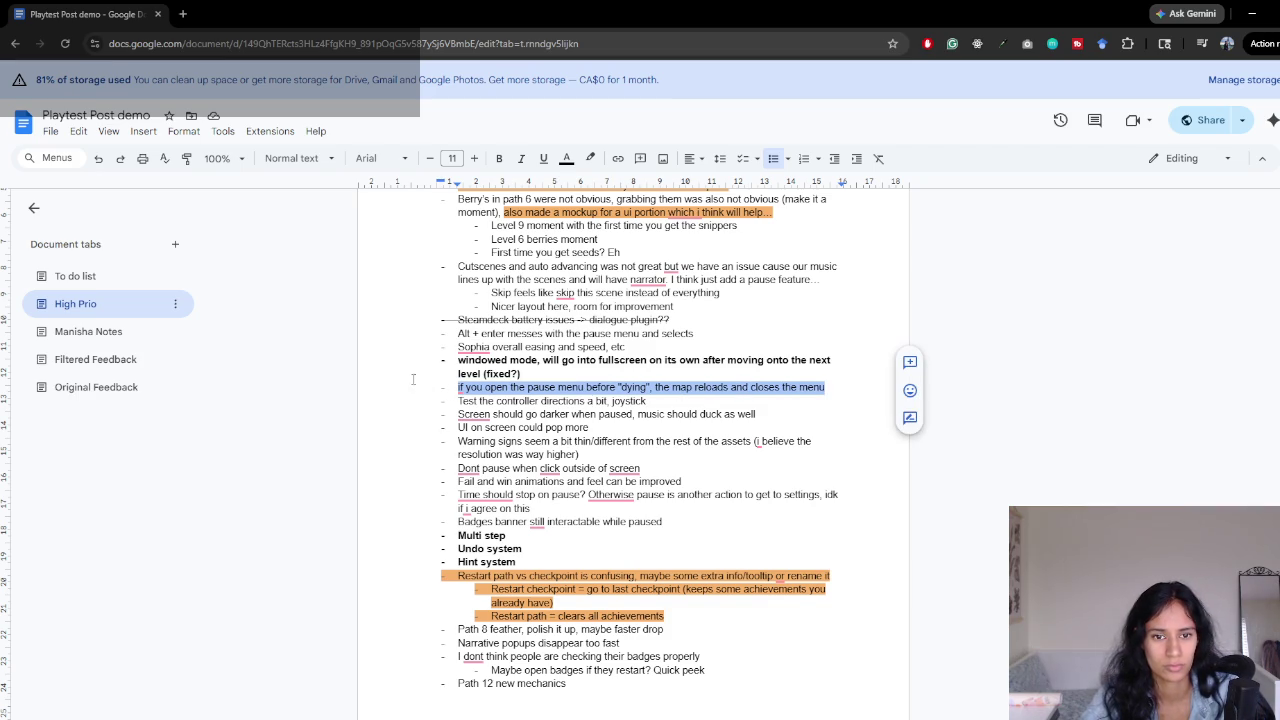
left_click(590, 158)
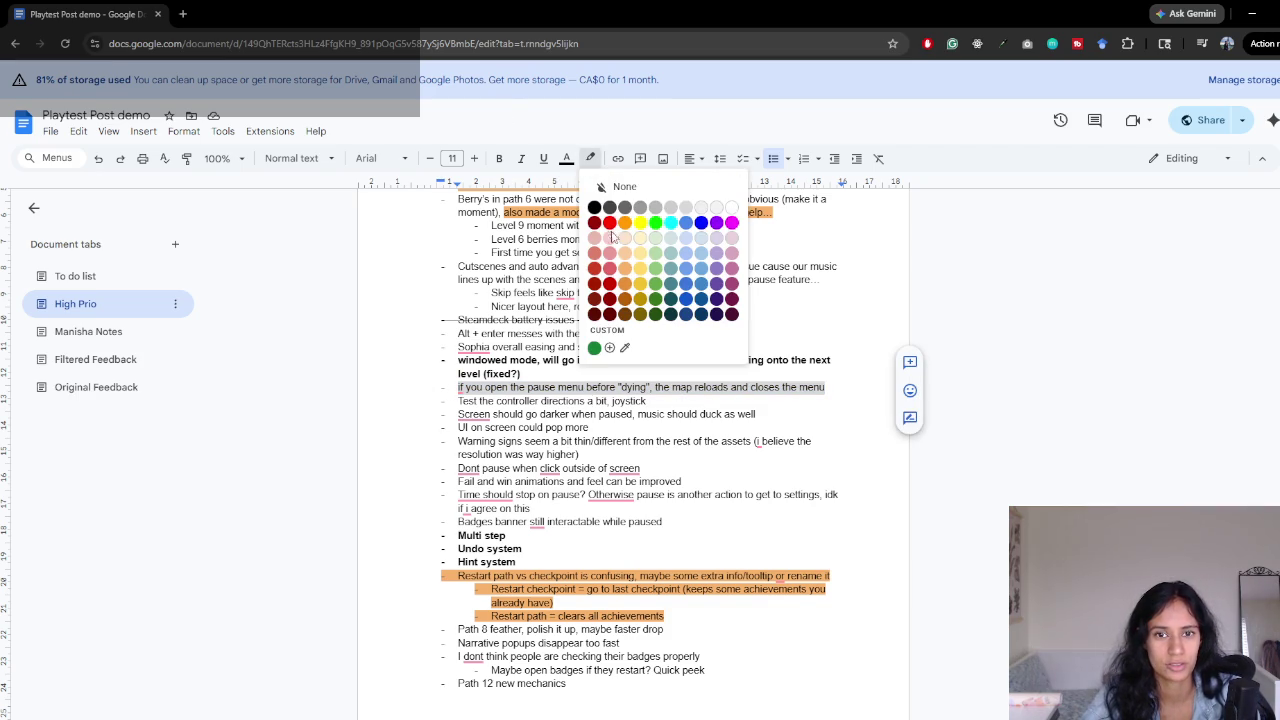
left_click(609, 268)
left_click(727, 458)
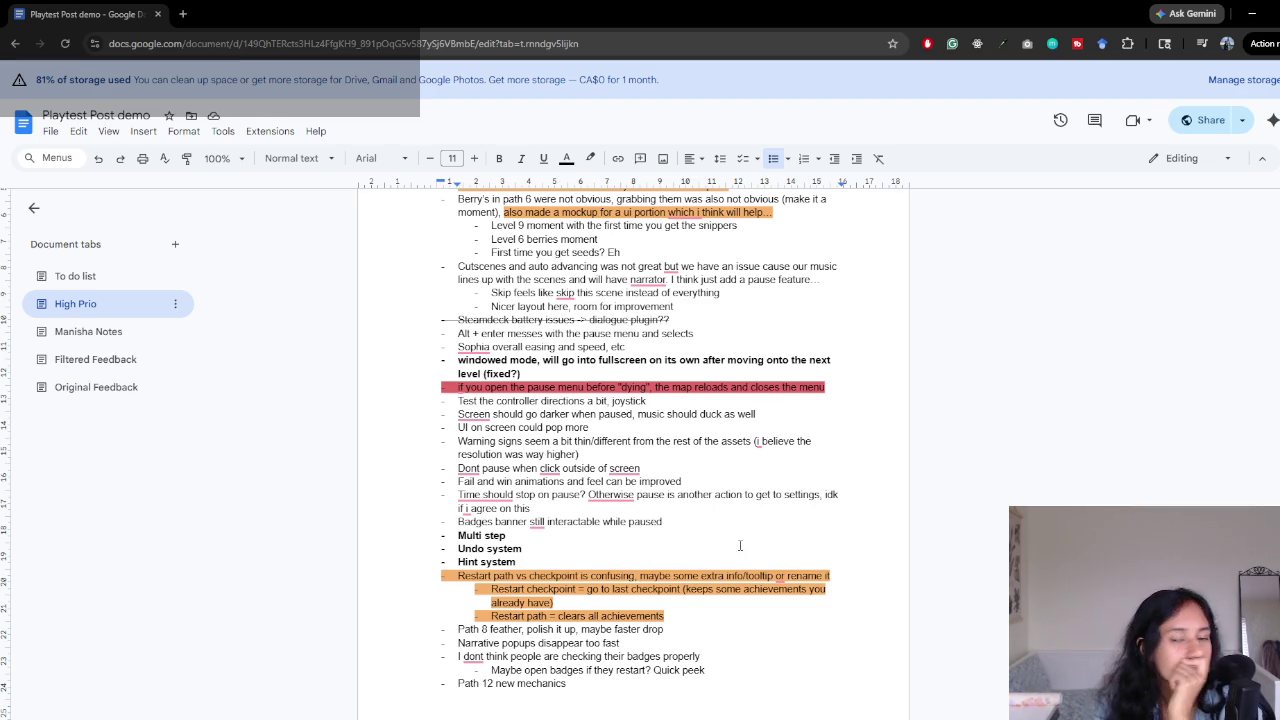
- Select the note about making the screen darker, then switch to Unity
mouse_move(640, 400)
left_mouse_down()
mouse_move(472, 400)
mouse_move(745, 413)
left_mouse_up()
left_click(527, 400)
left_click(766, 413)
left_click_drag(570, 413, 795, 412)
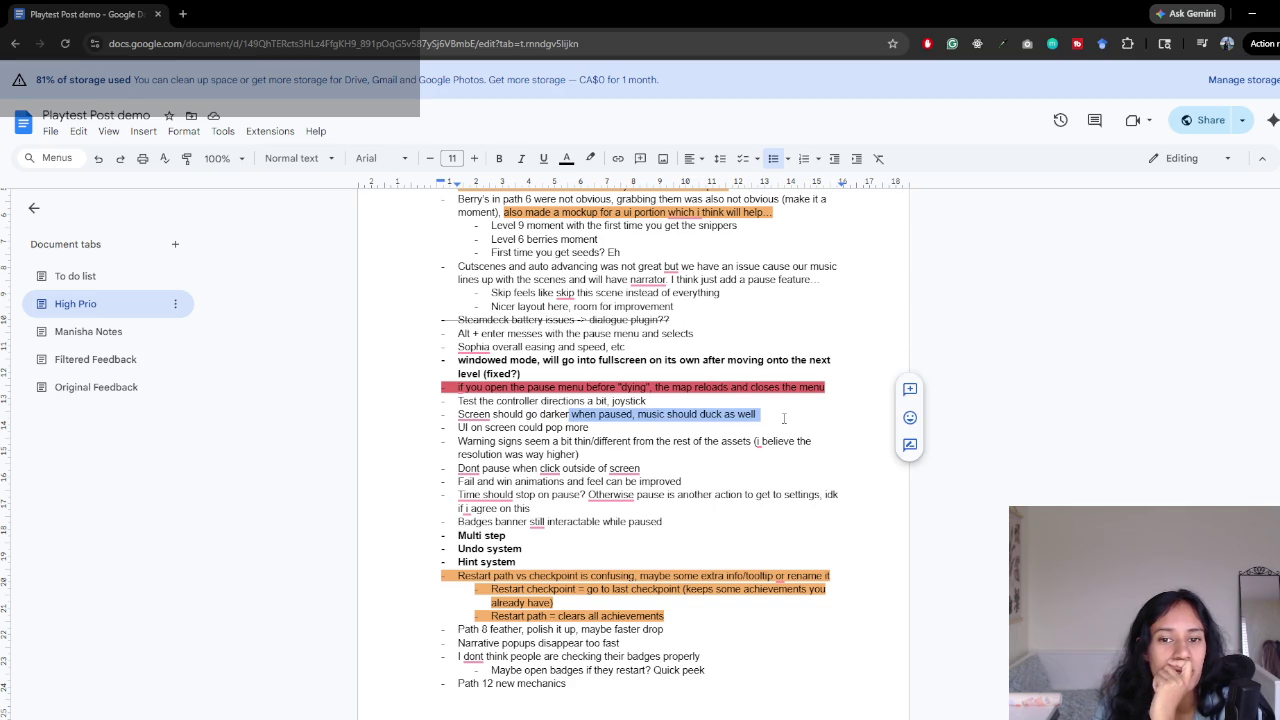
key("alt+Tab")
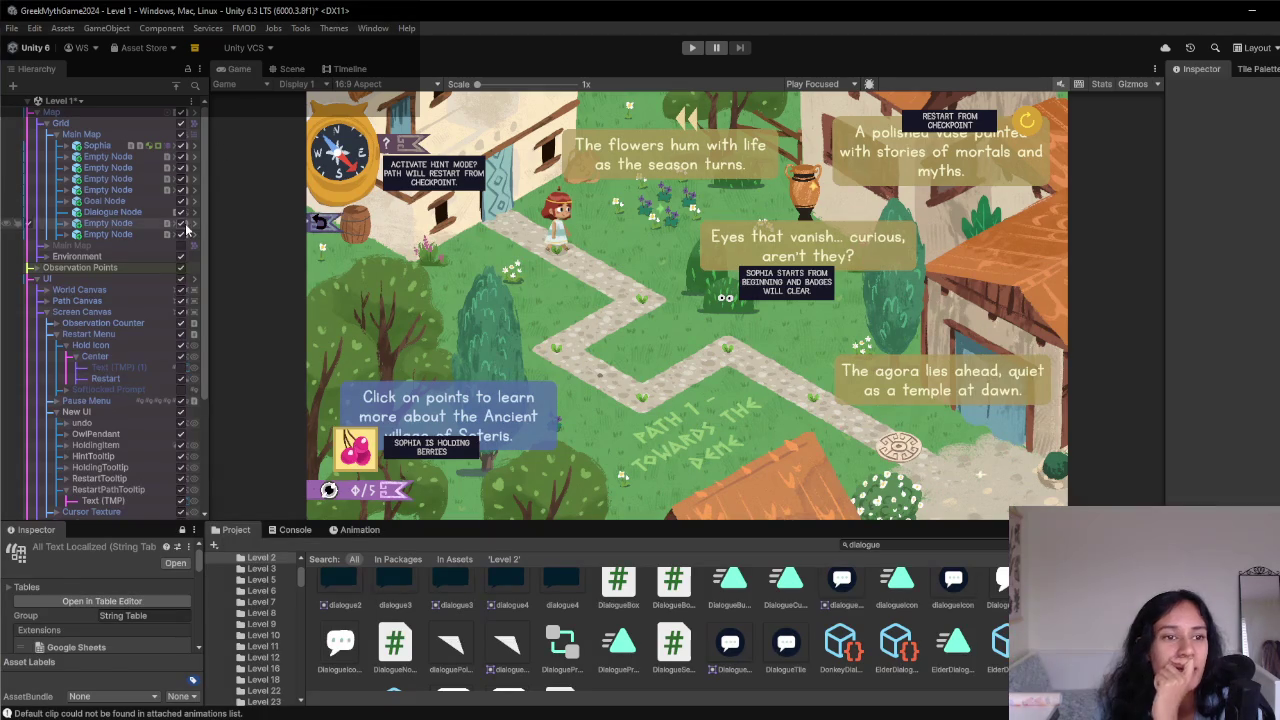
- Expand Path Canvas and Pause Menu in the Hierarchy and enable Pause Background
left_click(45, 301)
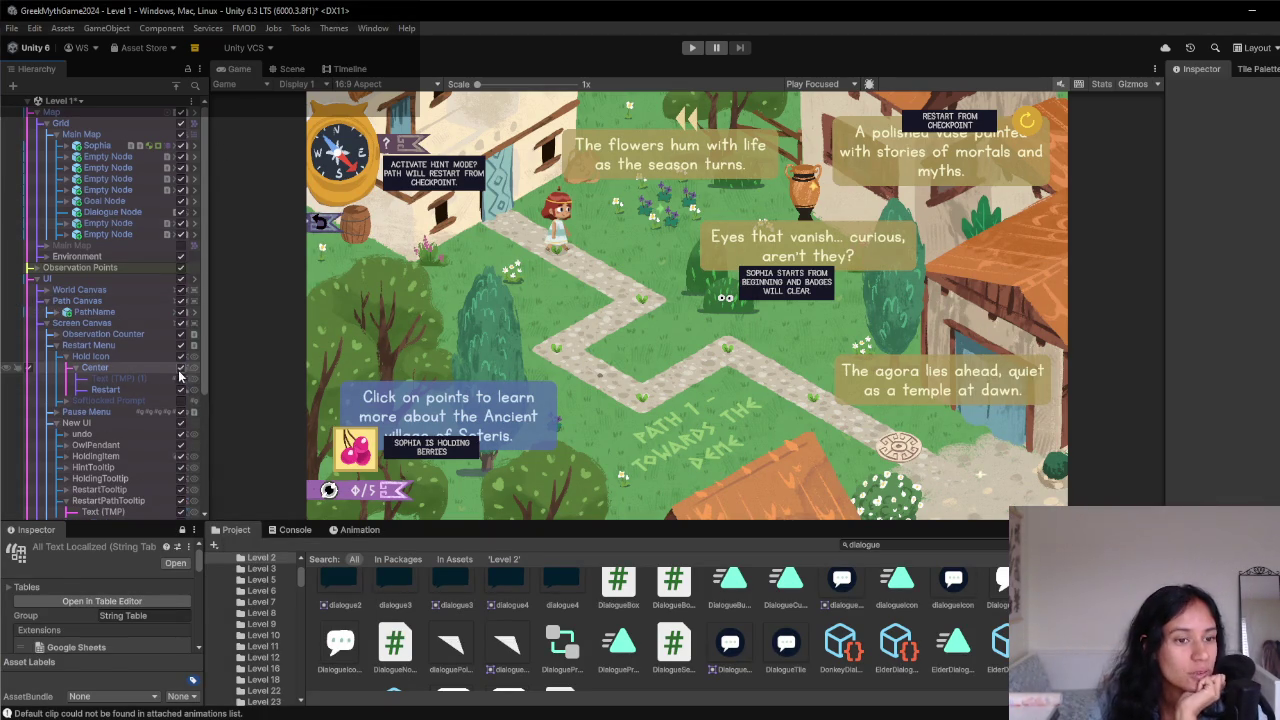
left_click(105, 389)
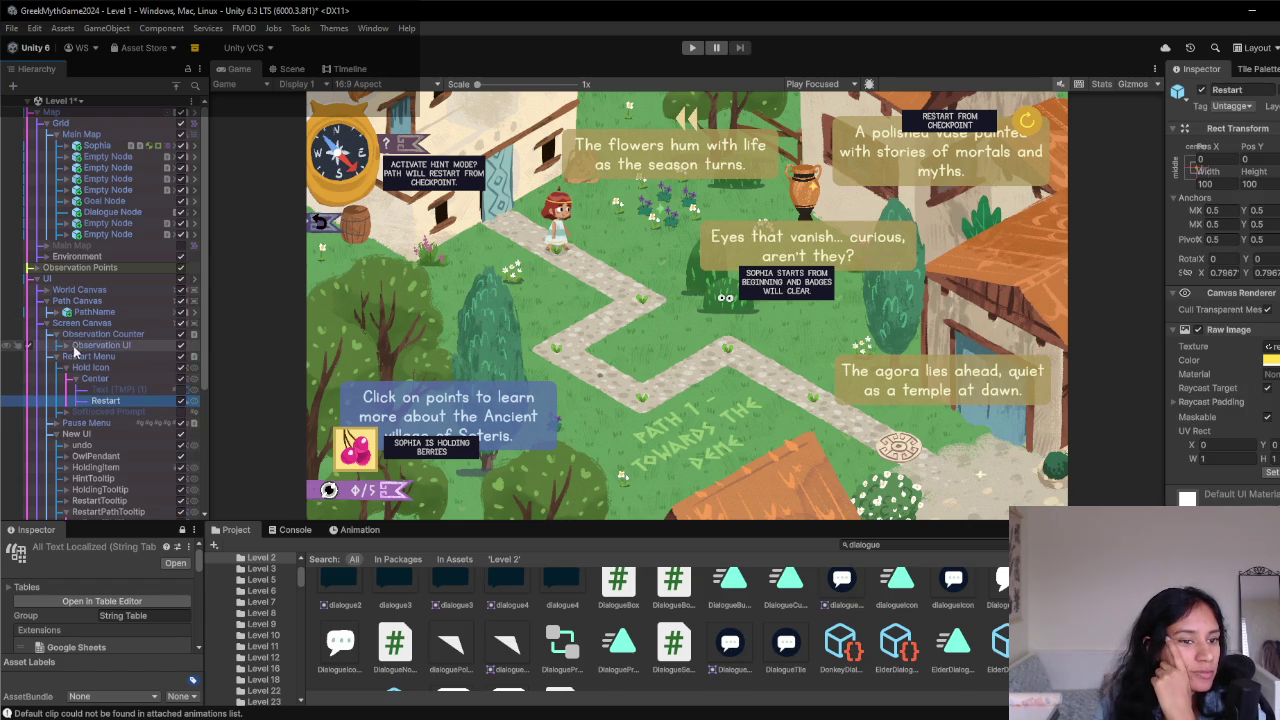
scroll(66, 398, "down", 1)
left_click(57, 381)
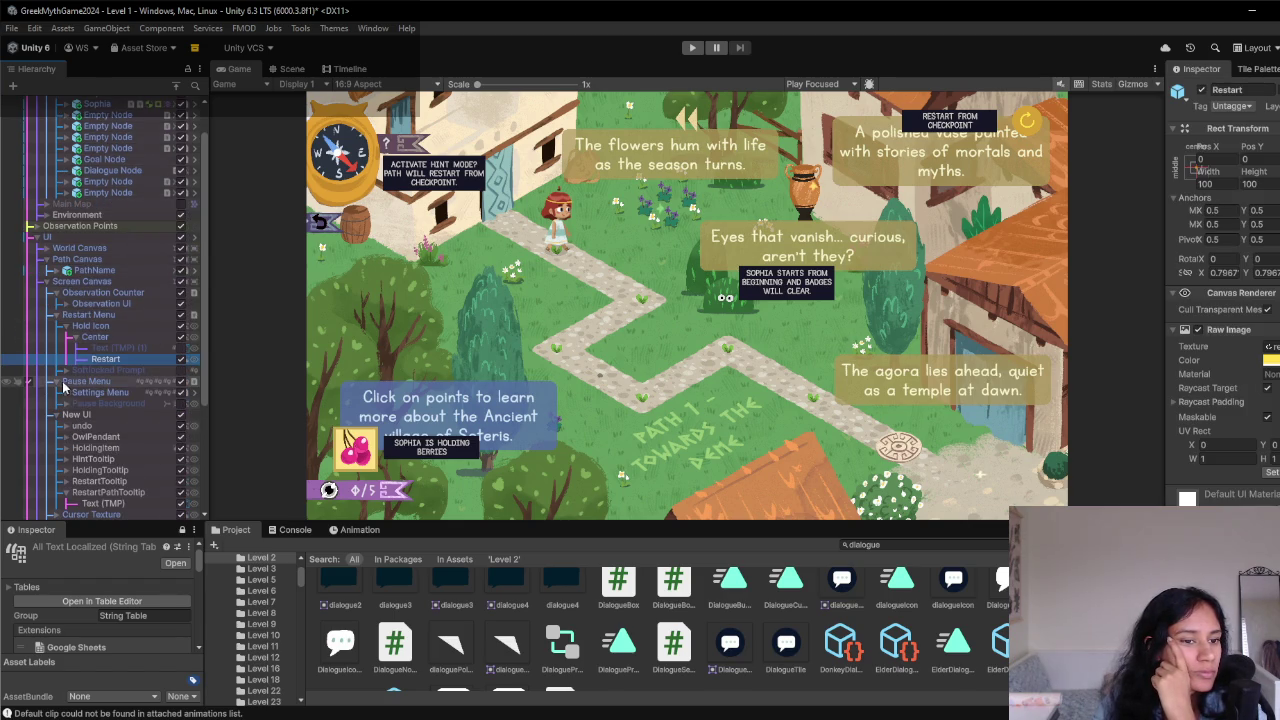
left_click(68, 393)
left_click(65, 404)
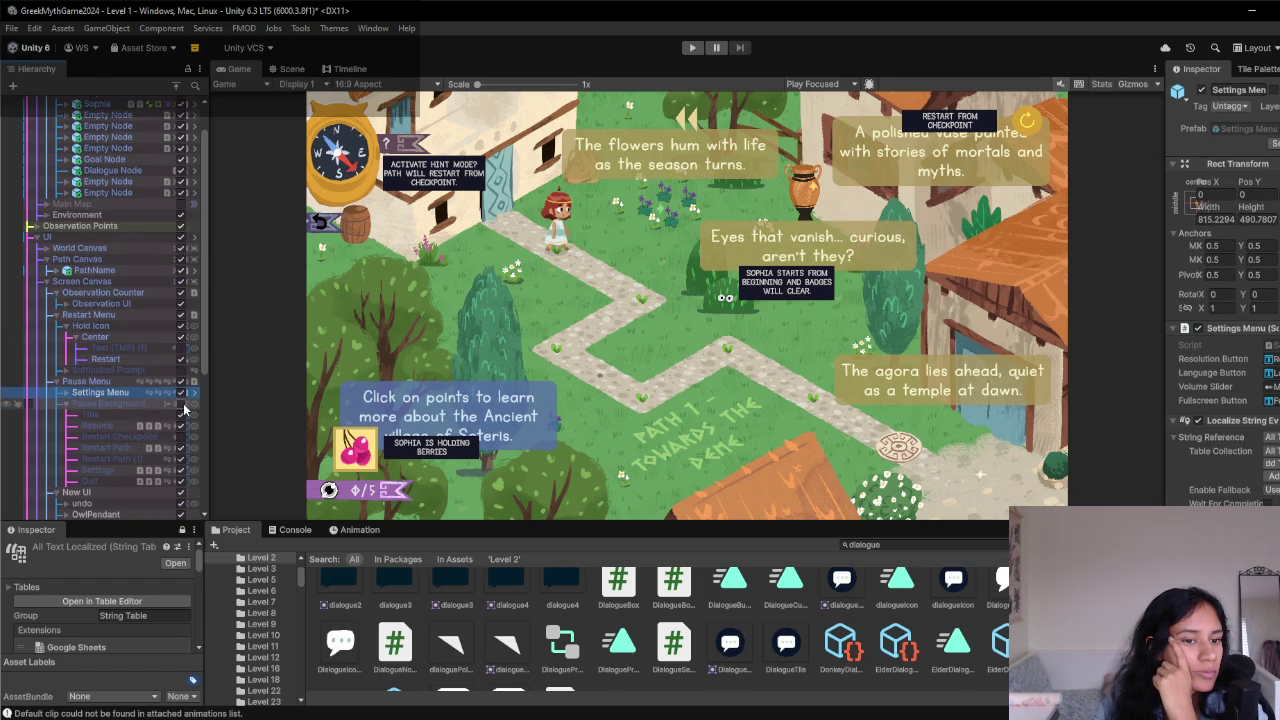
left_click(181, 403)
left_click(88, 404)
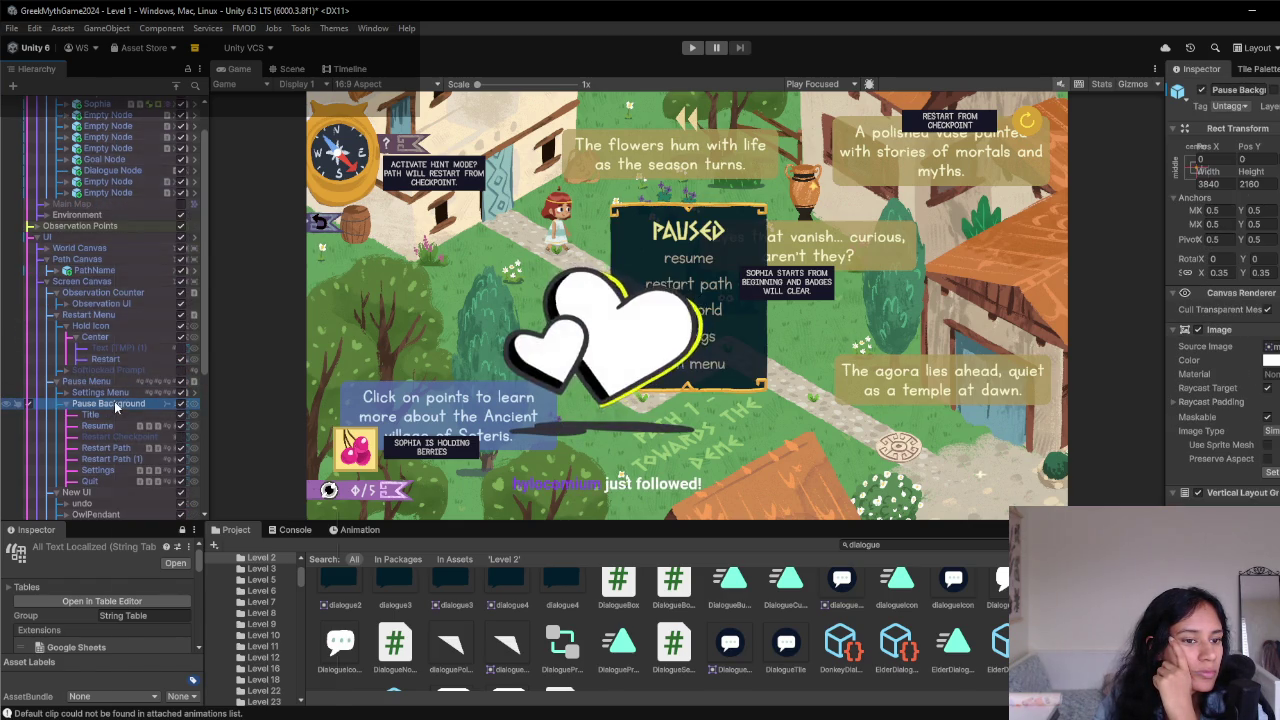
- Add a UI Image and move it under Pause Menu, above Settings Menu
right_click(112, 404)
mouse_move(160, 508)
left_click(380, 512)
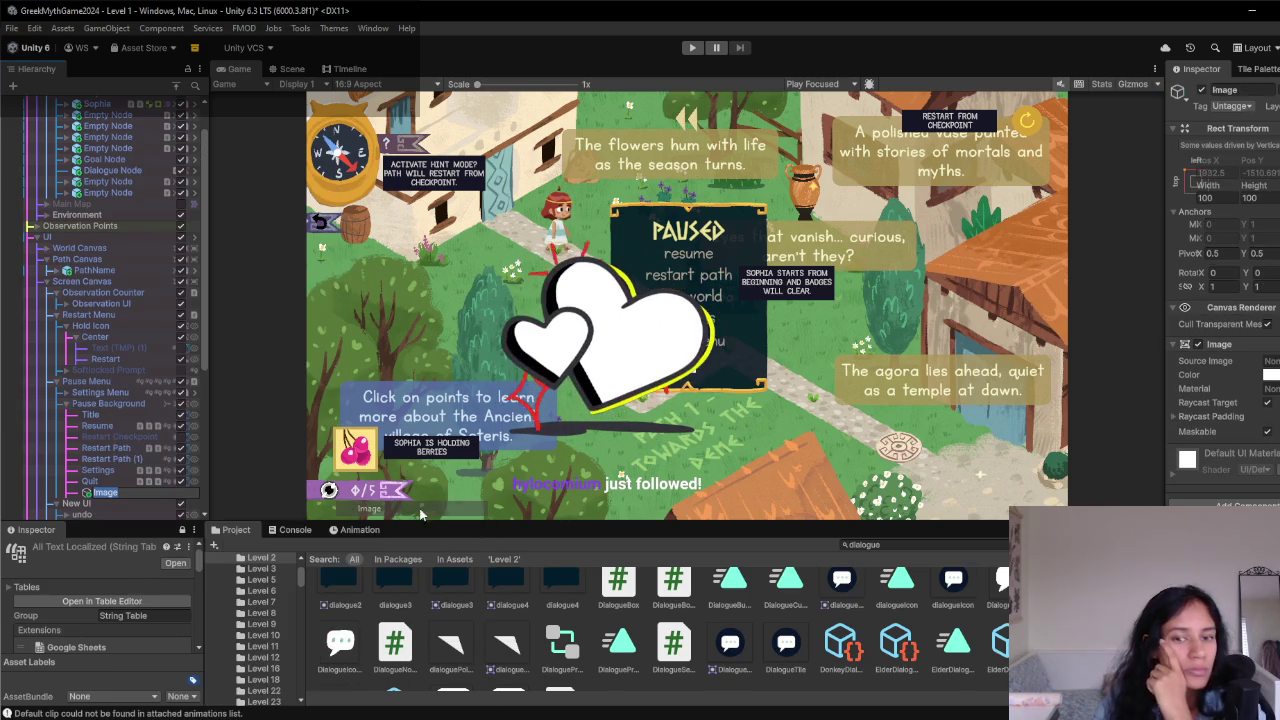
left_click(89, 481)
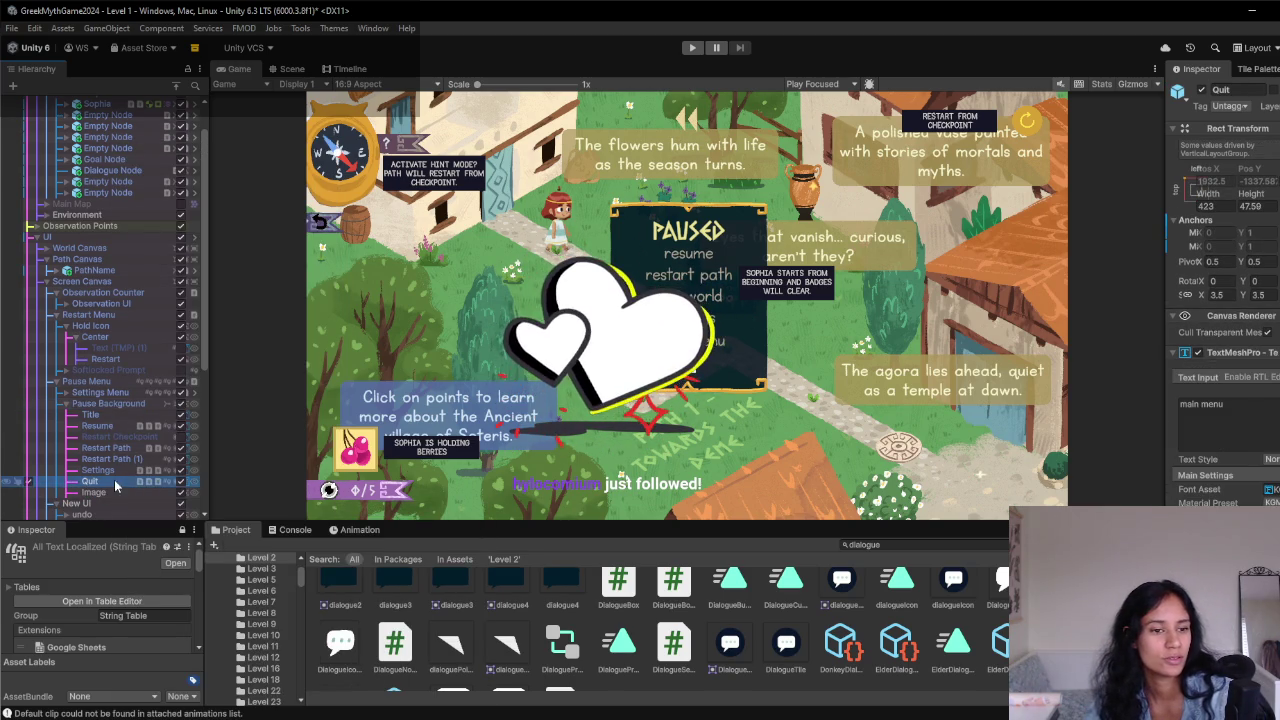
left_click_drag(118, 410, 117, 392)
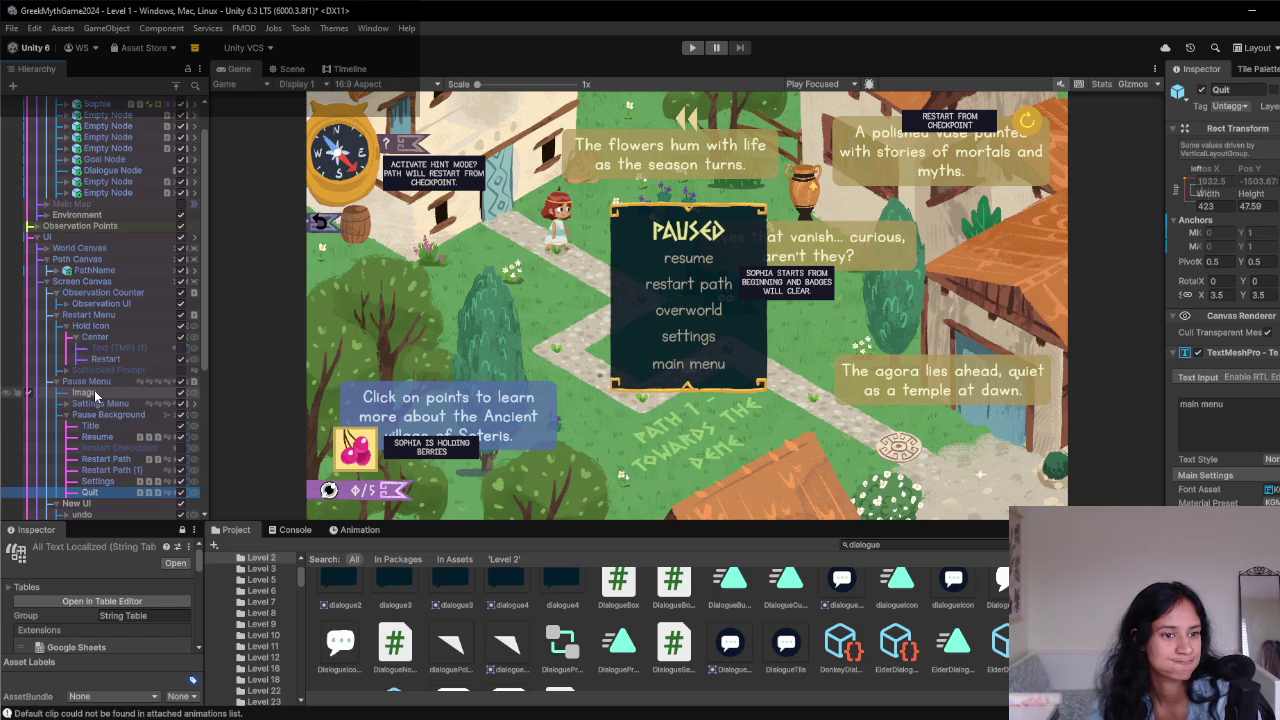
left_click(96, 394)
left_click(294, 70)
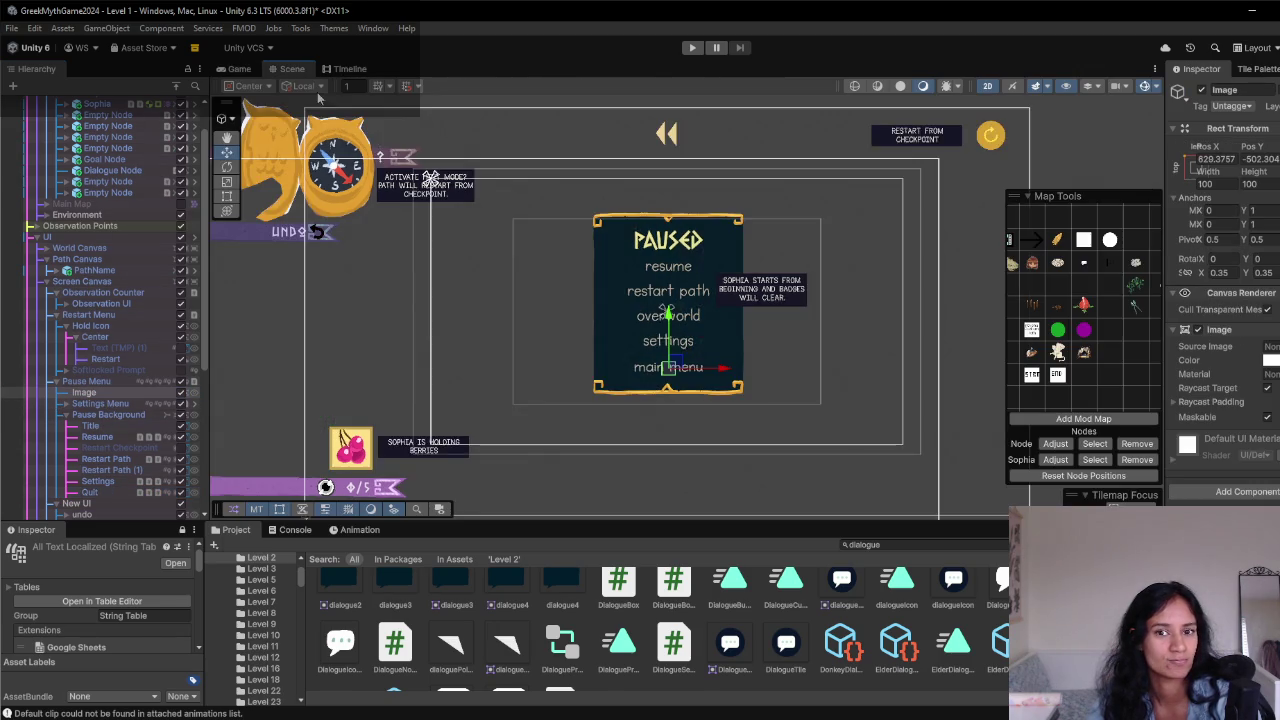
- Stretch the Image into a large black rectangle and check it in the Game view
left_click(1266, 361)
mouse_move(590, 333)
left_mouse_down()
mouse_move(410, 462)
mouse_move(583, 405)
mouse_move(508, 405)
left_mouse_up()
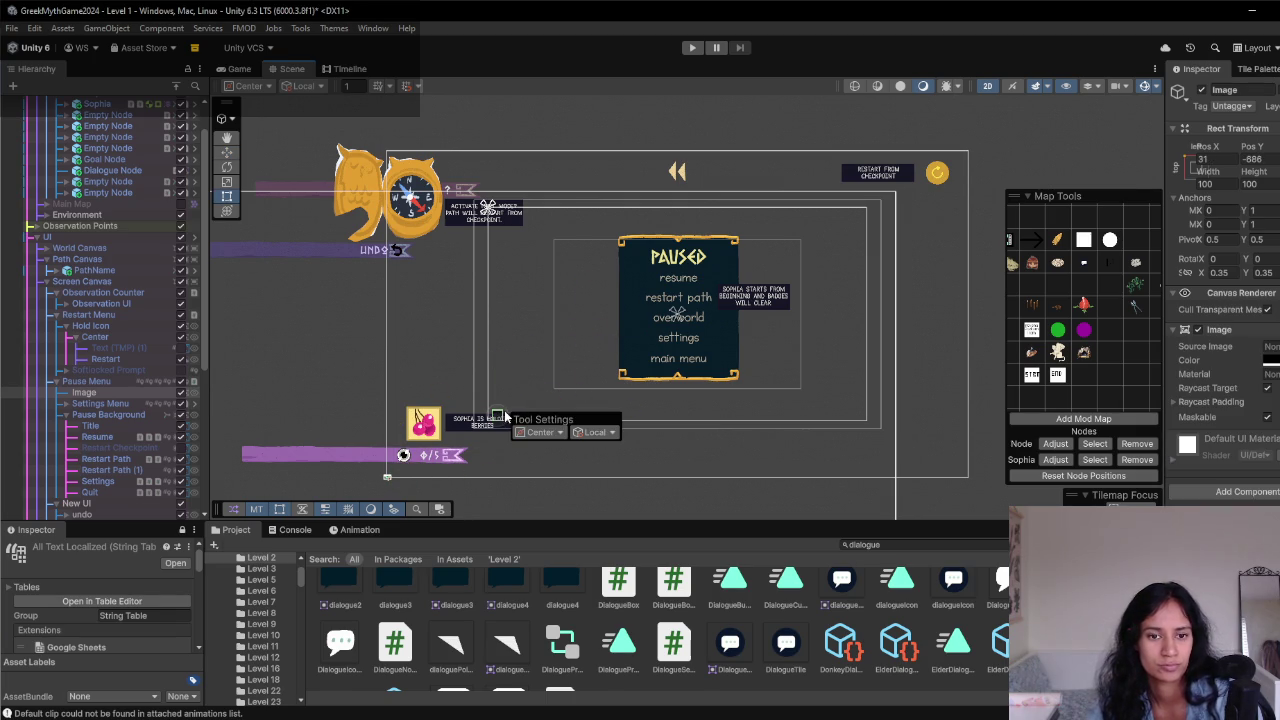
left_click(505, 420)
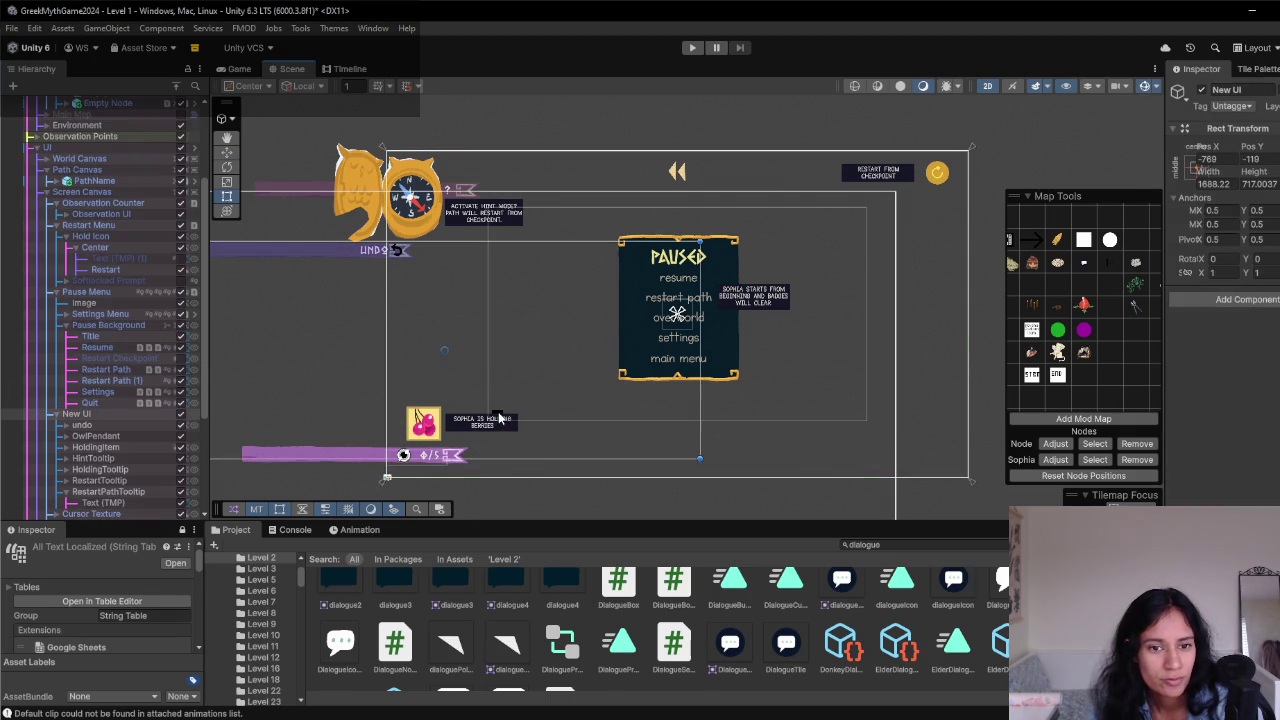
left_click(499, 420)
left_click(499, 420)
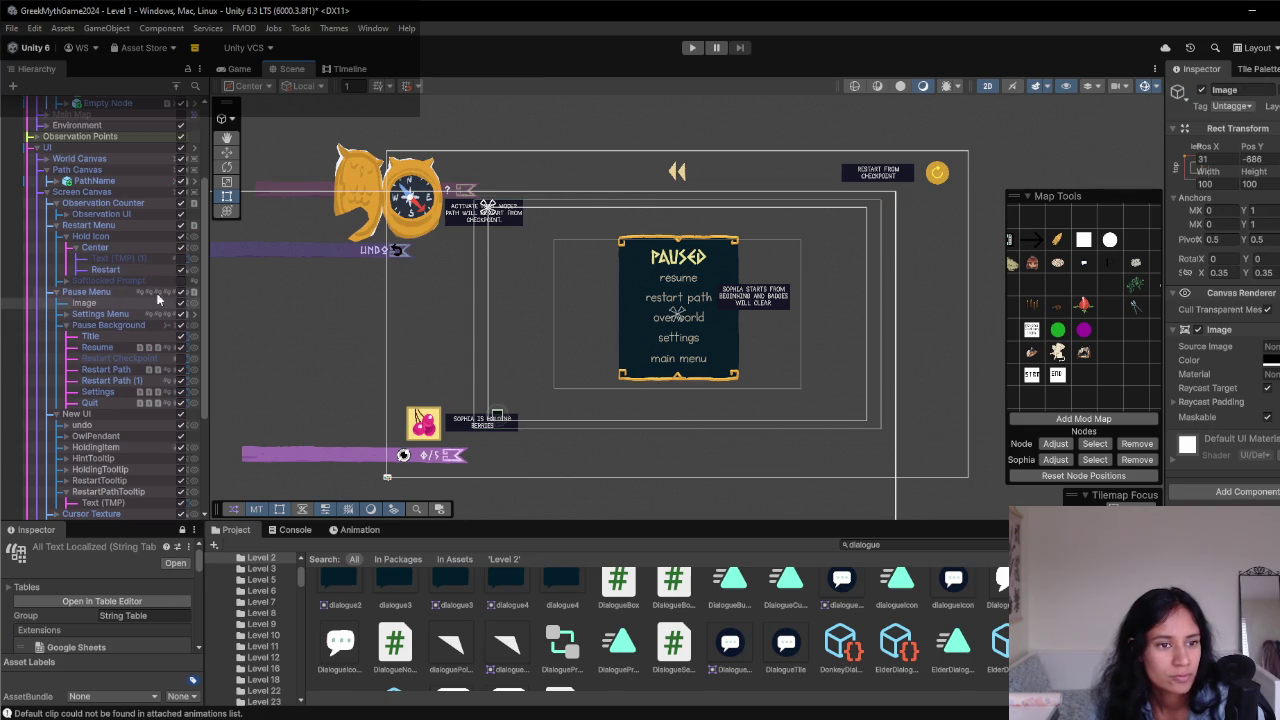
scroll(513, 437, "up", 4)
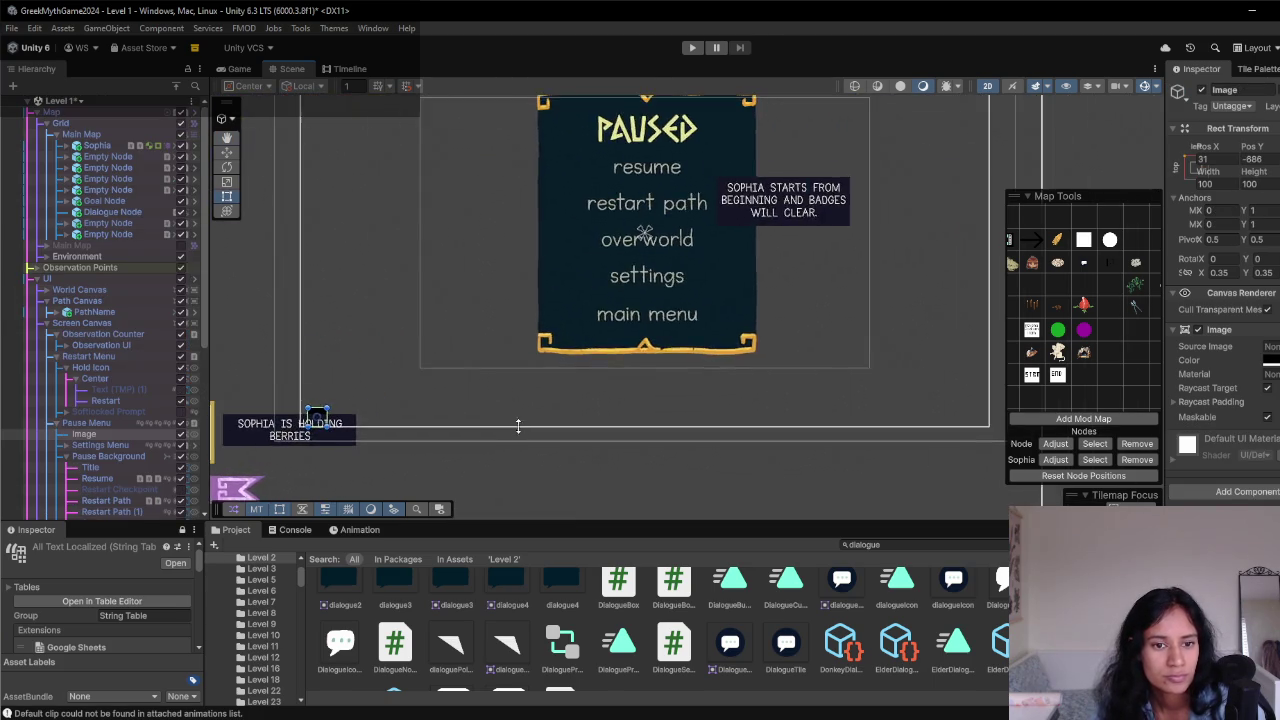
scroll(519, 432, "down", 2)
mouse_move(362, 410)
left_mouse_down()
mouse_move(432, 394)
mouse_move(910, 108)
left_mouse_up()
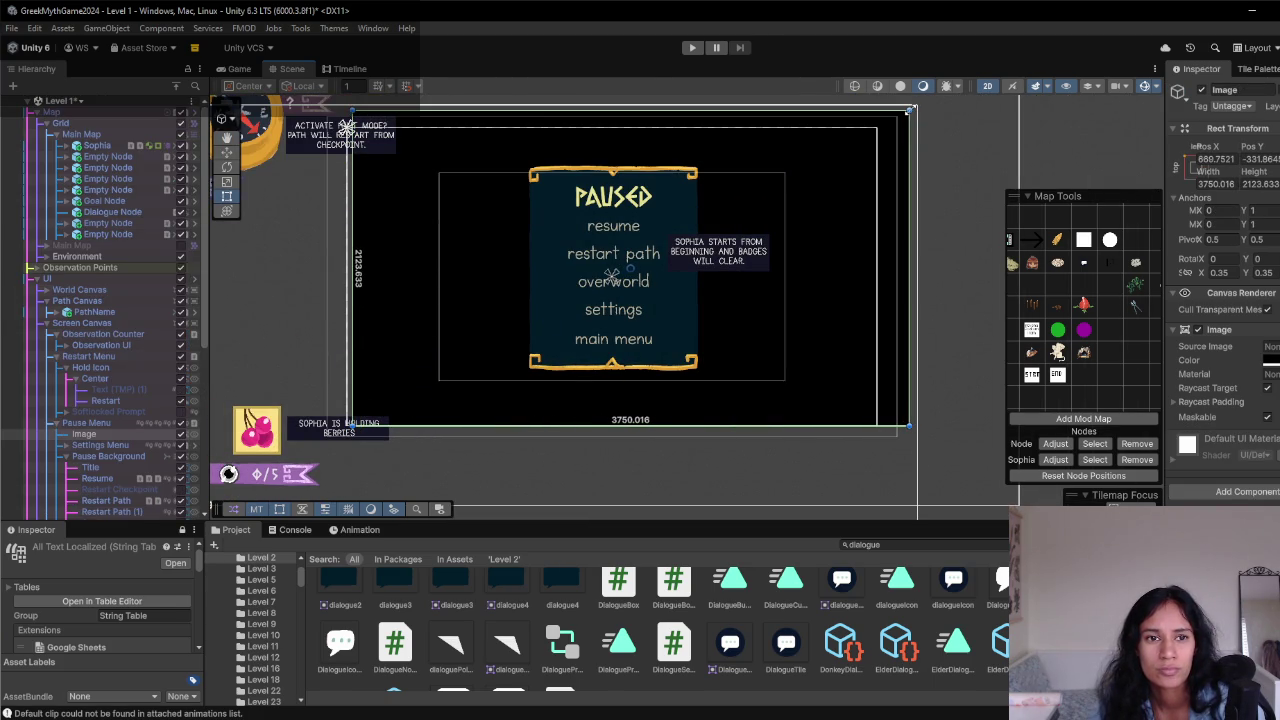
left_click(240, 69)
left_click(268, 70)
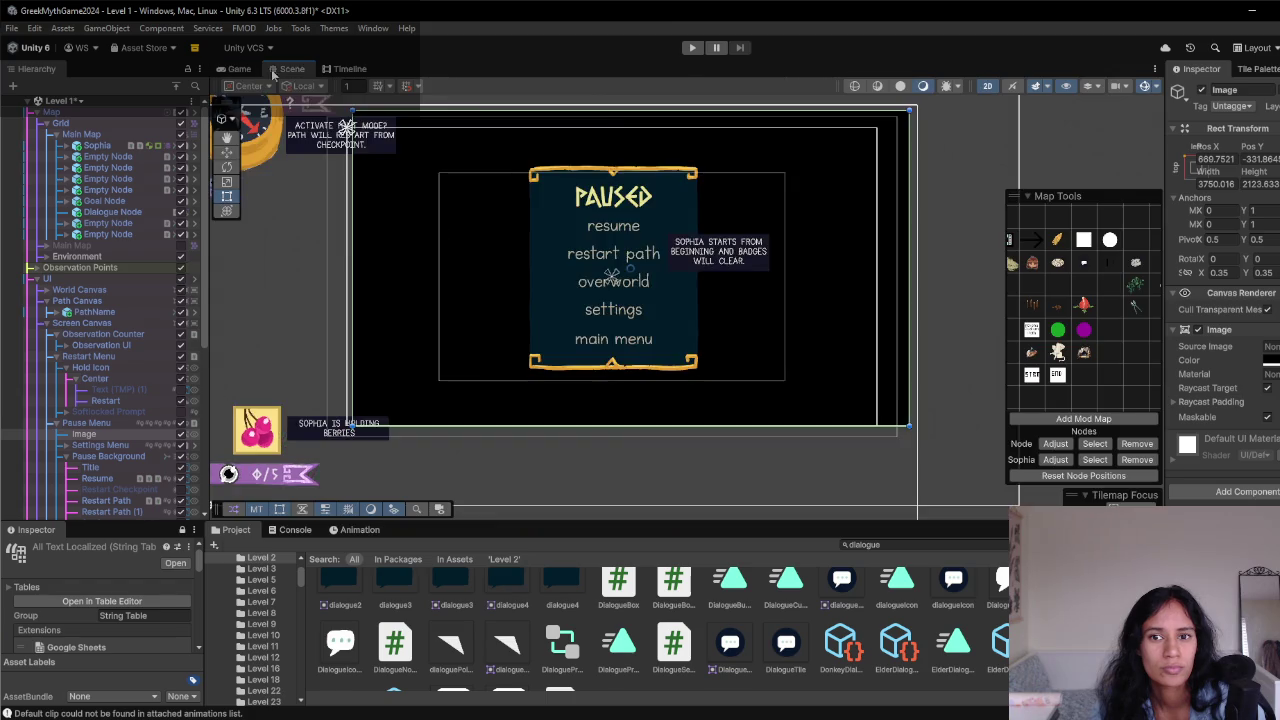
- Frame the Image and enlarge it to 5487 × 3087 so it covers the canvas
key("f")
left_click_drag(805, 257, 865, 220)
mouse_move(450, 458)
left_mouse_down()
mouse_move(352, 508)
mouse_move(386, 445)
mouse_move(395, 376)
left_mouse_up()
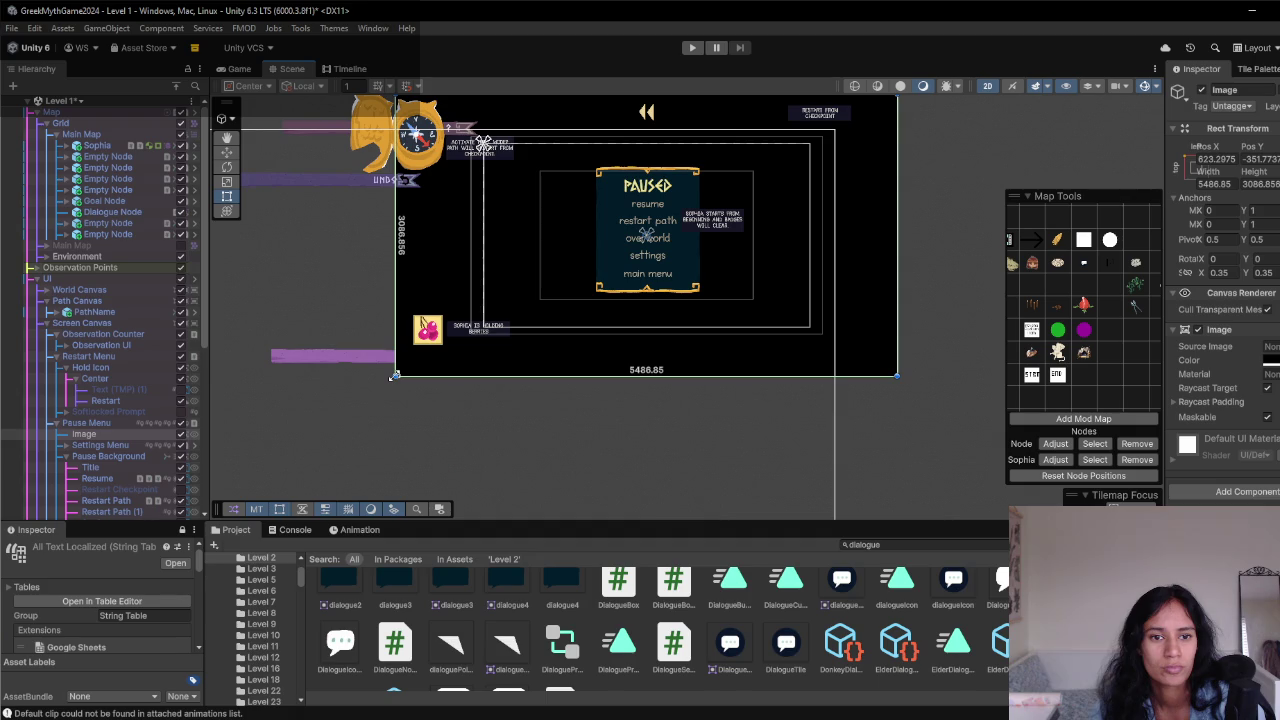
left_click(1214, 184)
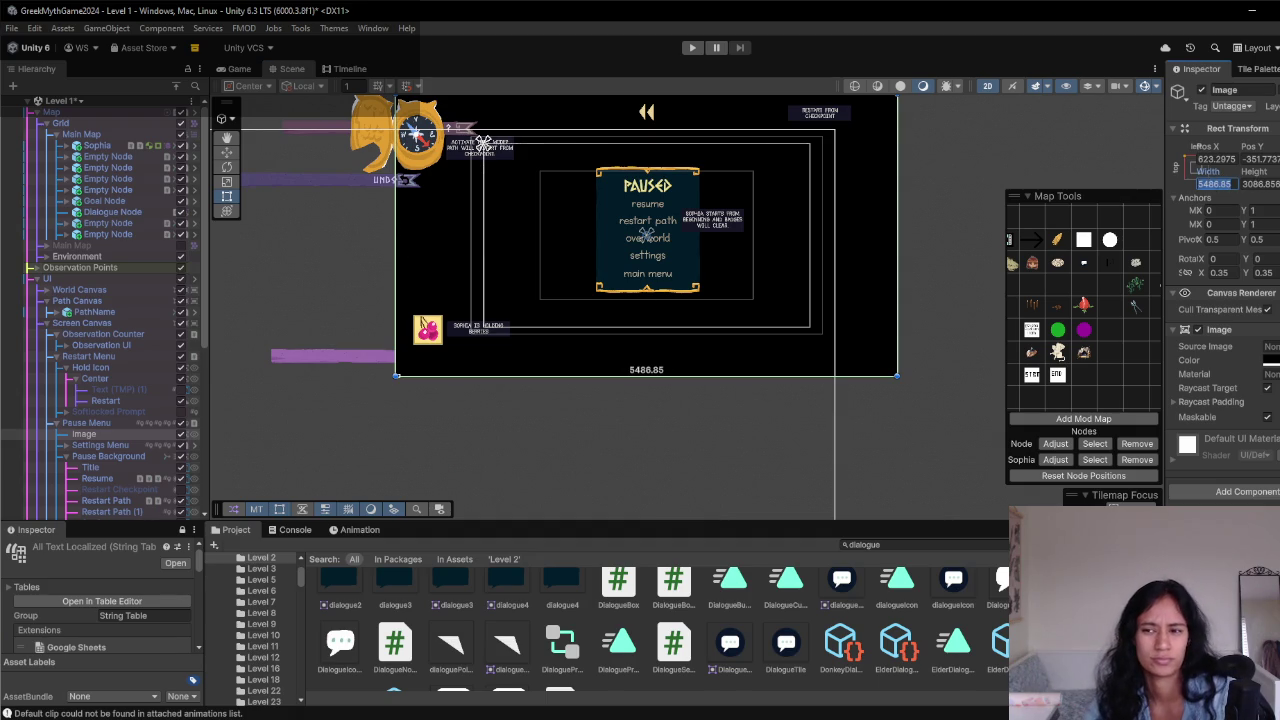
left_click(1268, 360)
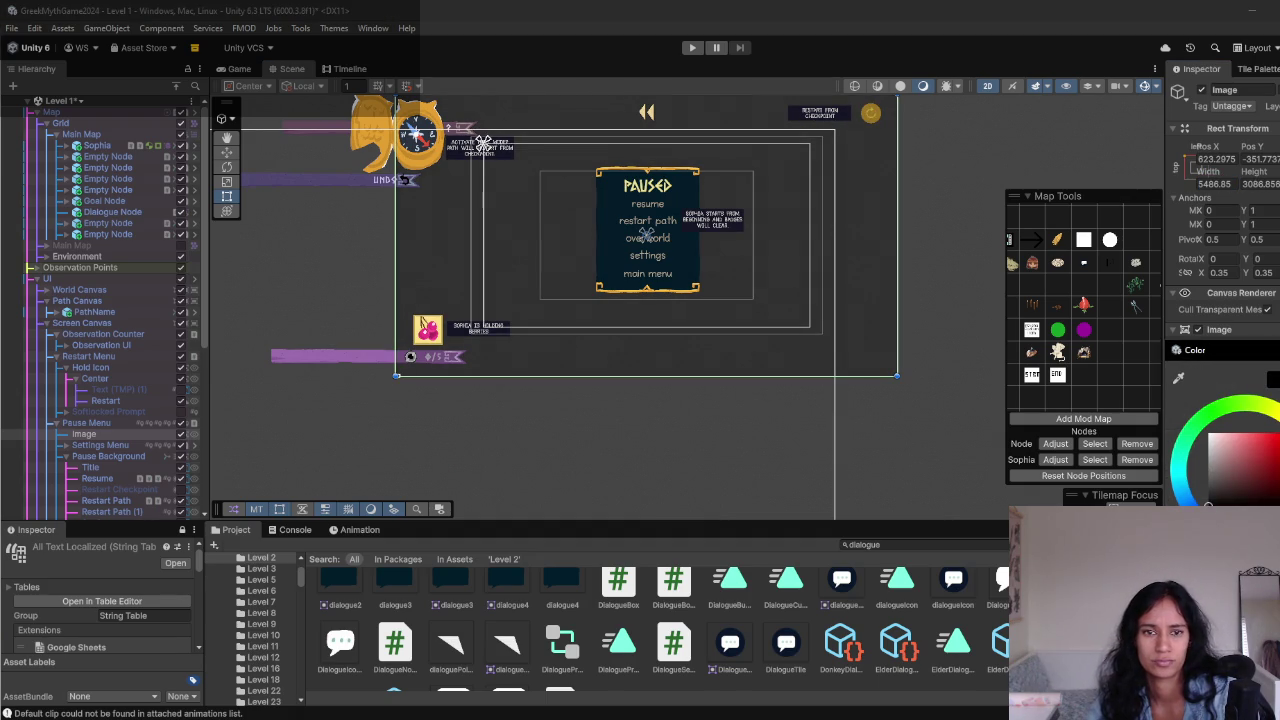
left_click(238, 69)
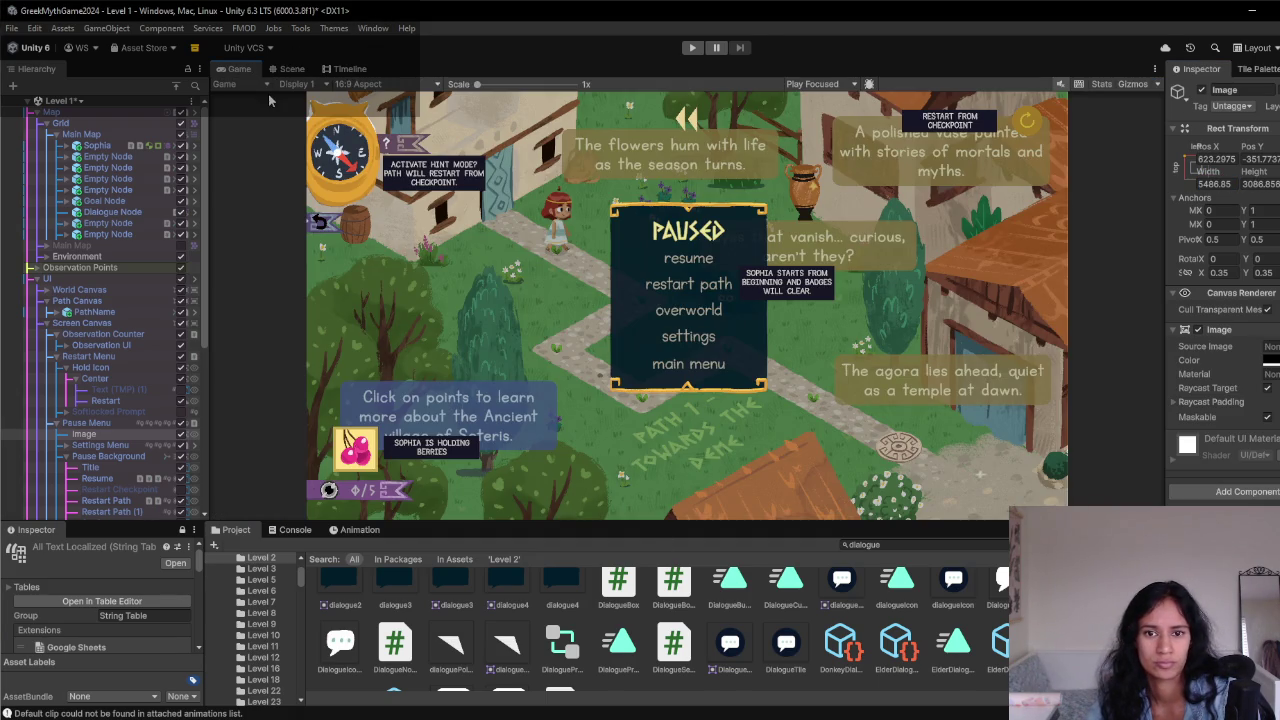
- Toggle the dark backdrop off and on repeatedly to compare the paused view
left_click(181, 437)
left_click(181, 437)
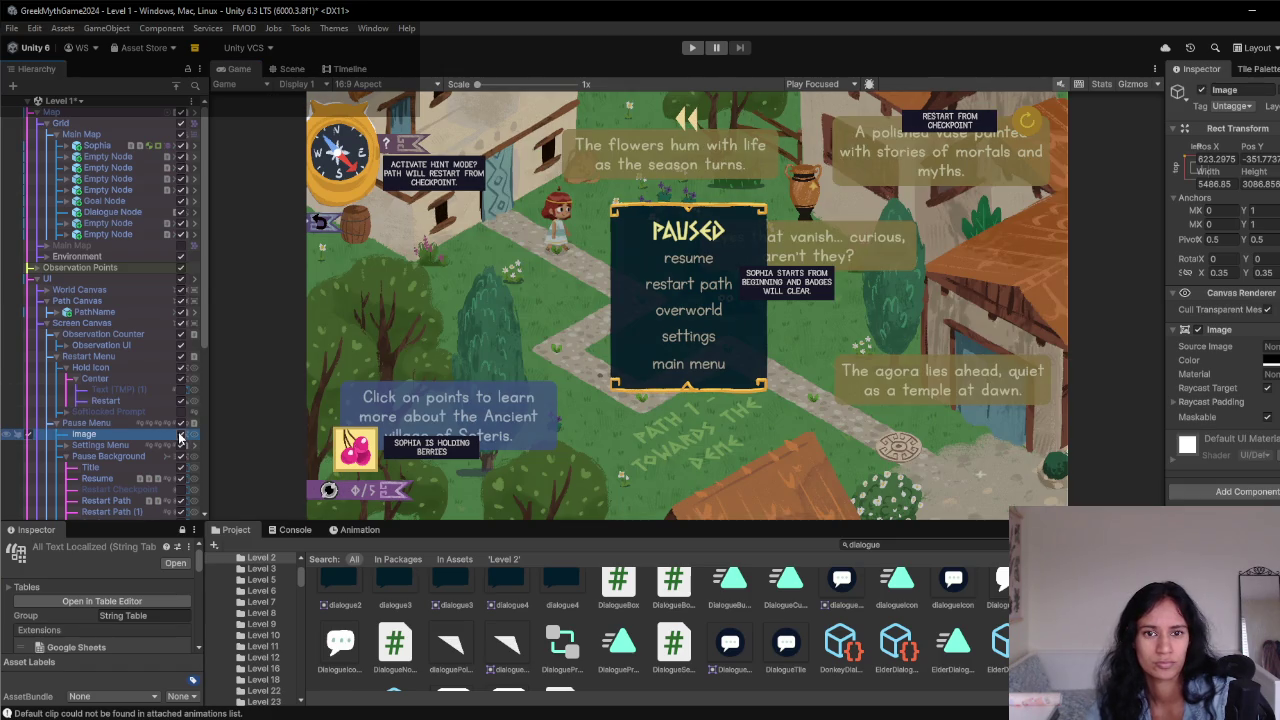
left_click(181, 437)
left_click(181, 437)
left_click(181, 437)
left_click(181, 437)
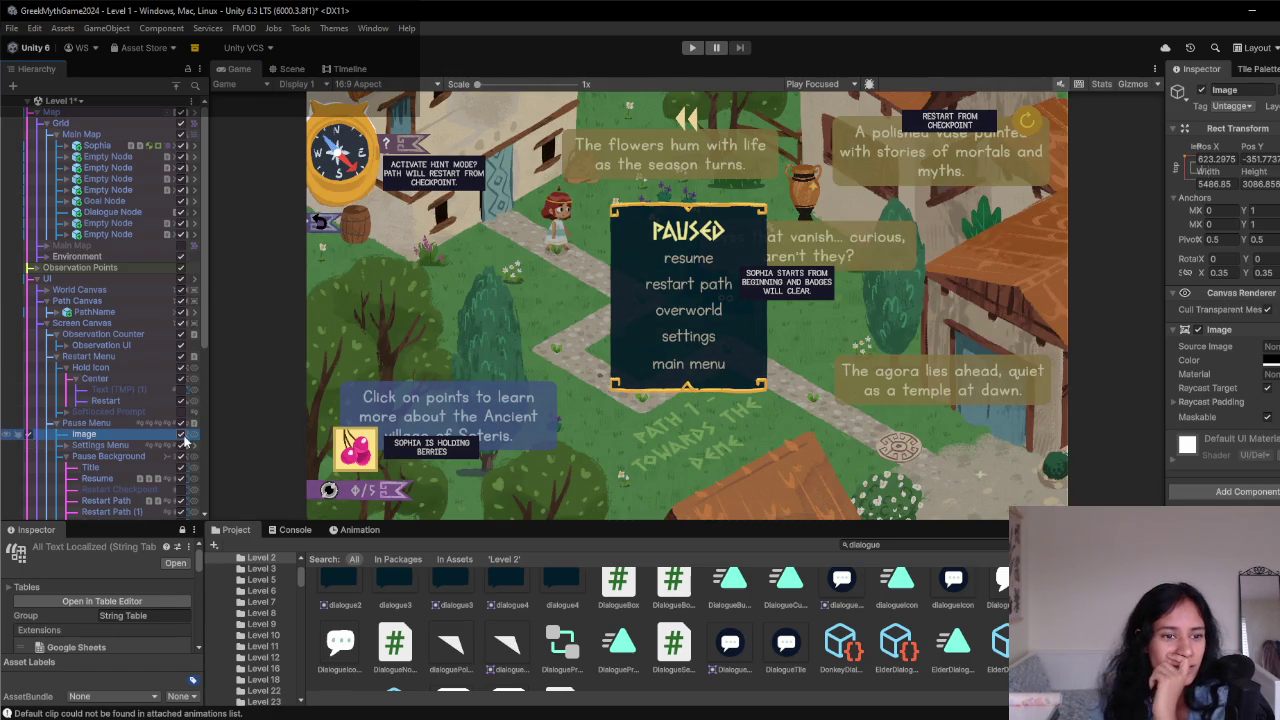
left_click(181, 437)
left_click(181, 437)
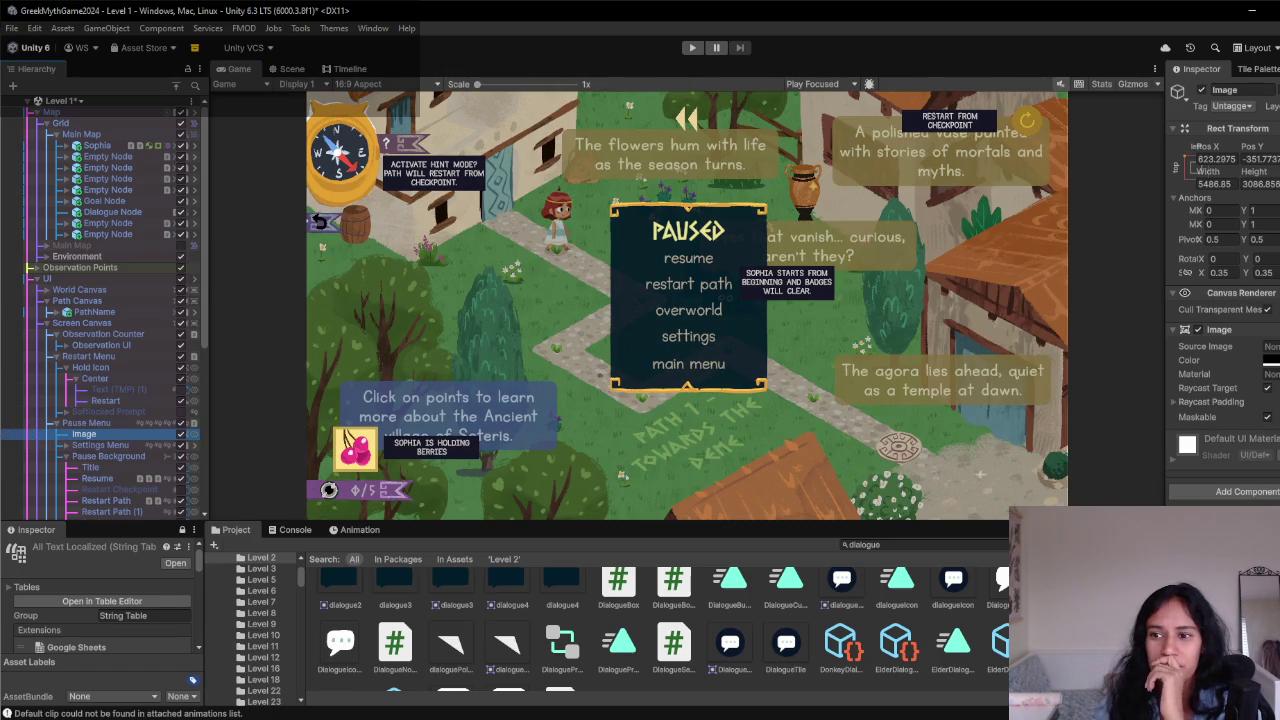
- Darken the backdrop Image's colour to a grey tint in the colour picker
left_click(1270, 360)
mouse_move(1208, 505)
left_mouse_down()
mouse_move(1255, 456)
mouse_move(1255, 500)
mouse_move(1216, 493)
mouse_move(1208, 505)
left_mouse_up()
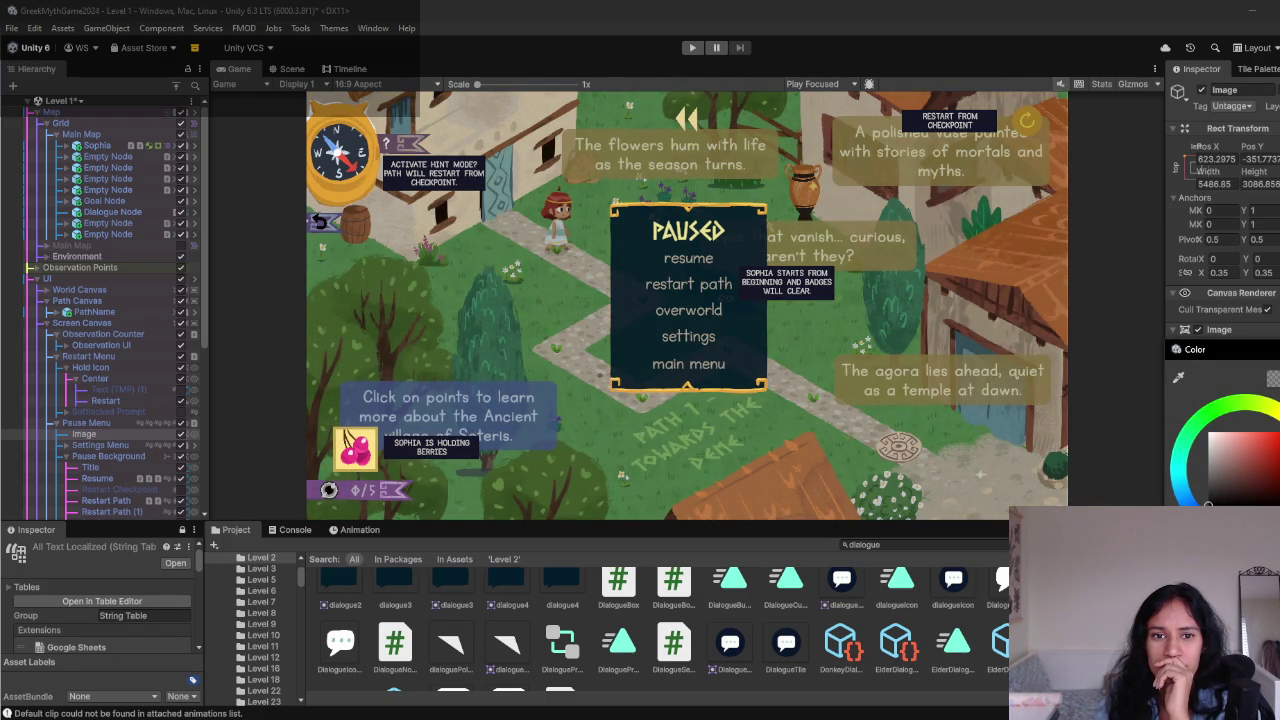
left_click_drag(1277, 450, 1277, 436)
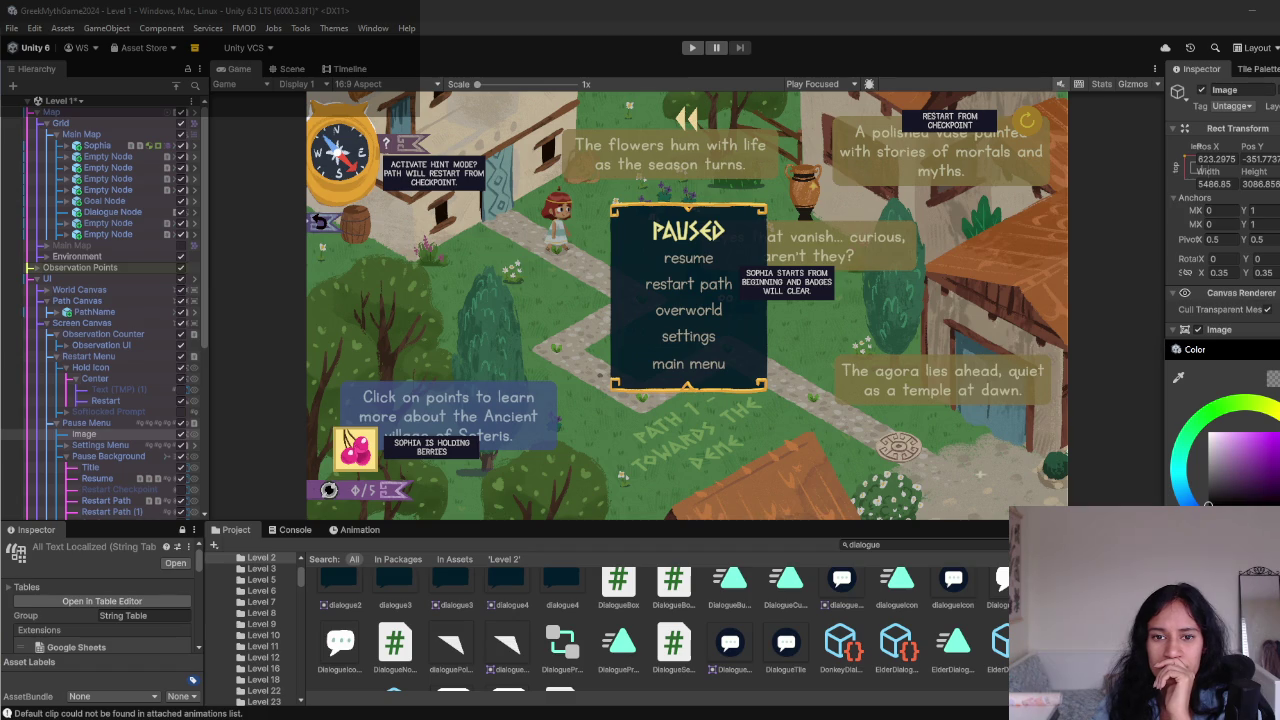
left_click(1248, 468)
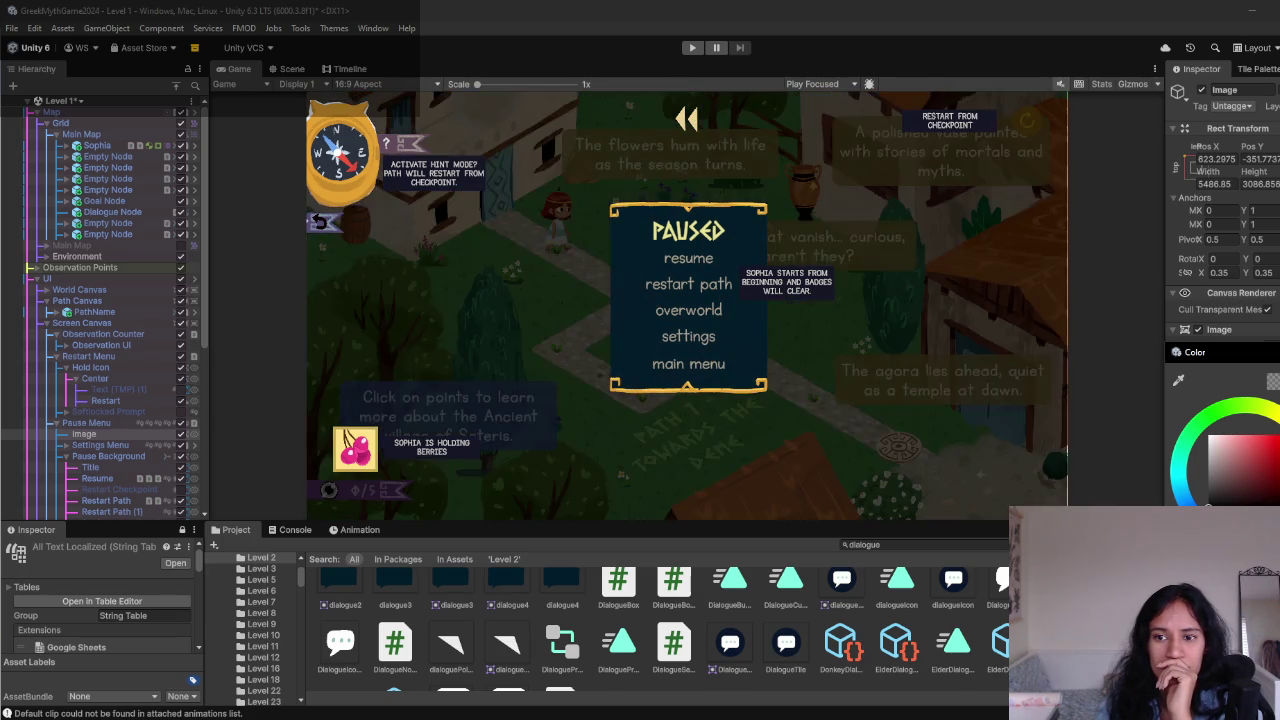
left_click(292, 68)
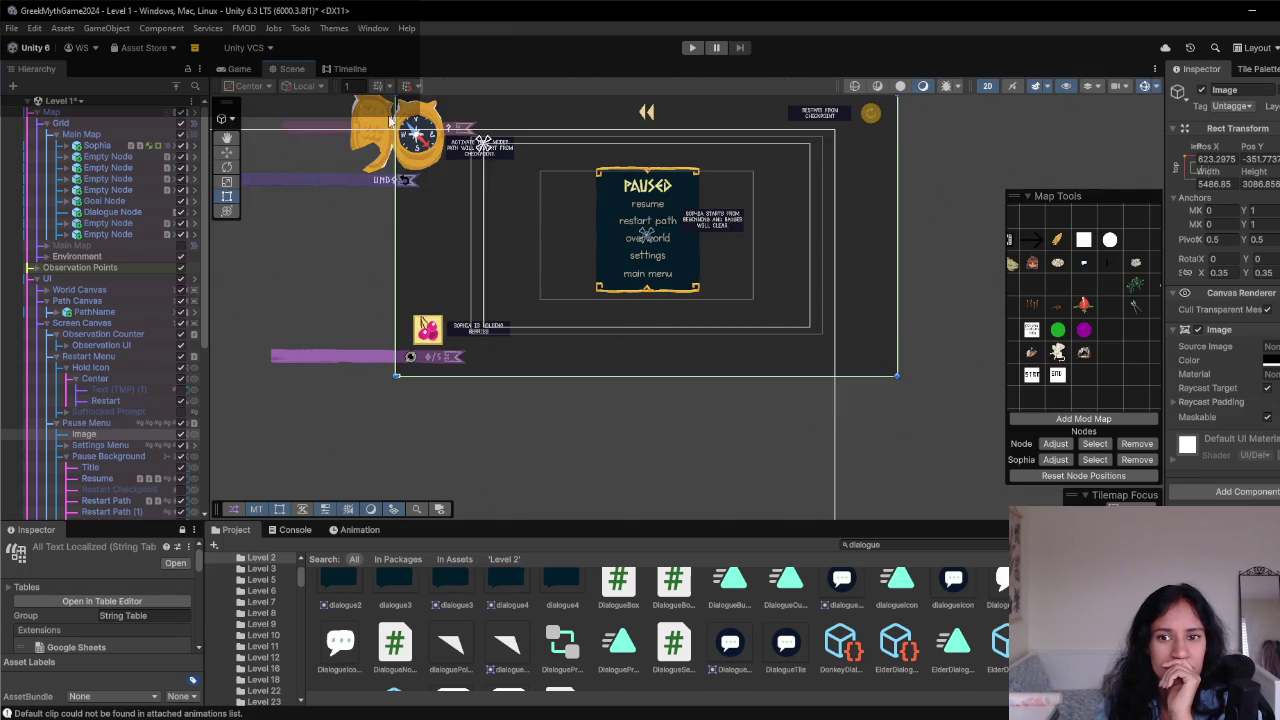
- Rename the backdrop Image object to 'Fade', then bring the playtest notes back to the front
left_click_drag(814, 262, 808, 340)
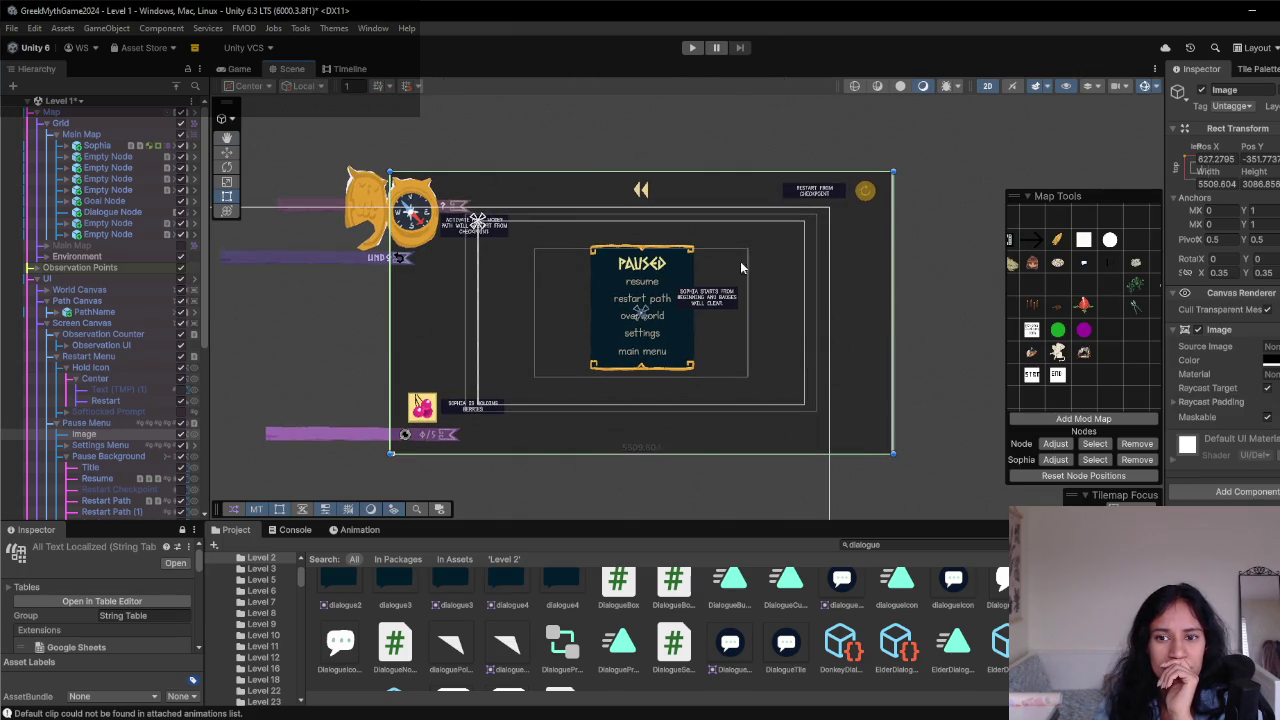
key("ctrl+2")
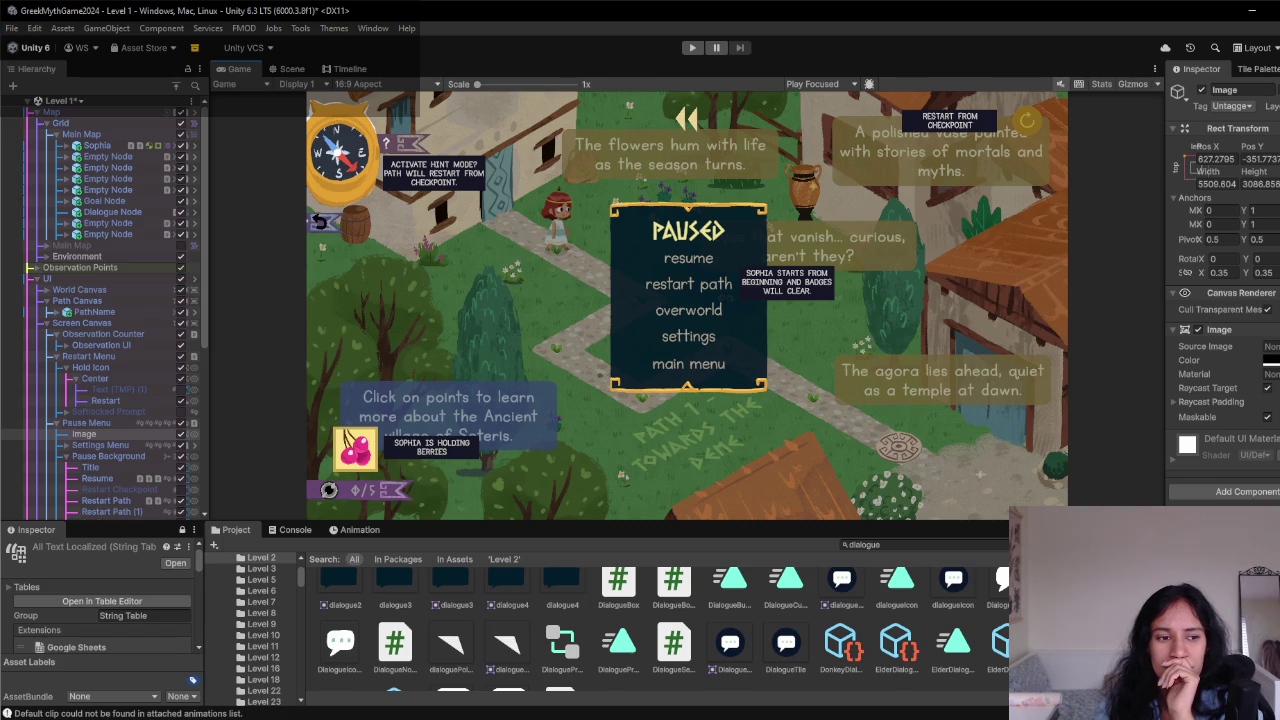
left_click(98, 436)
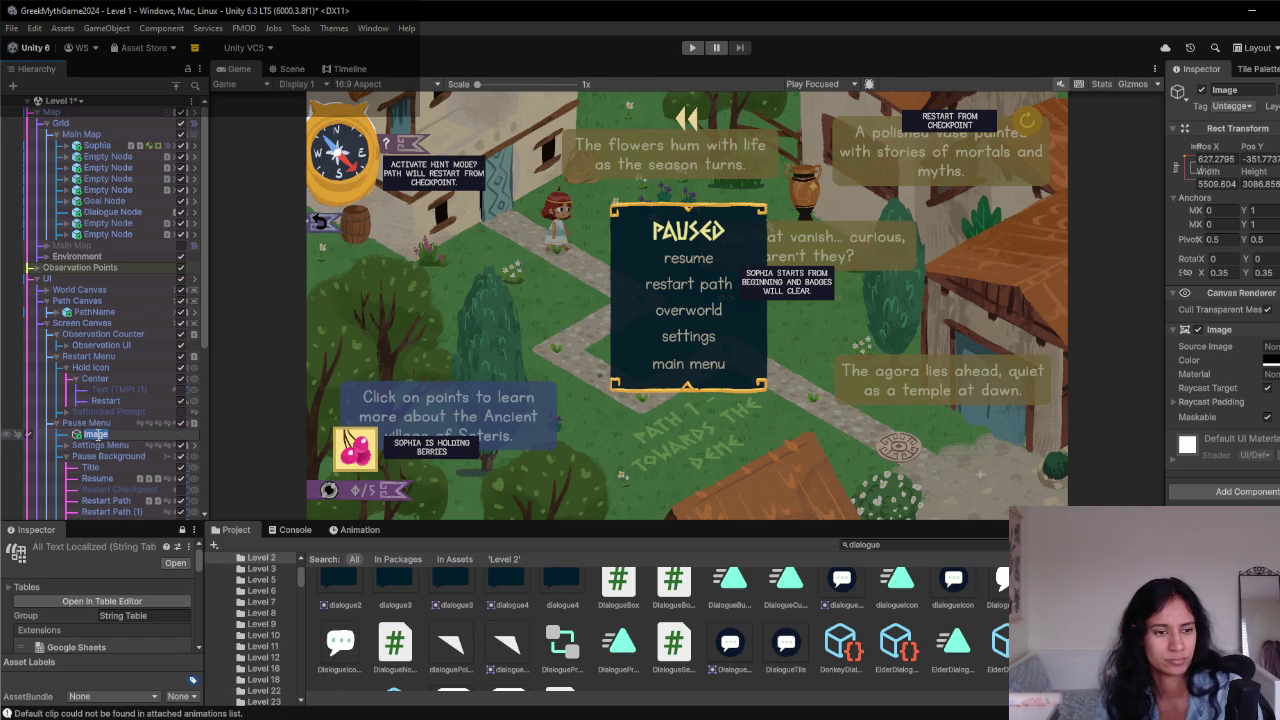
type("Fade")
key("Return")
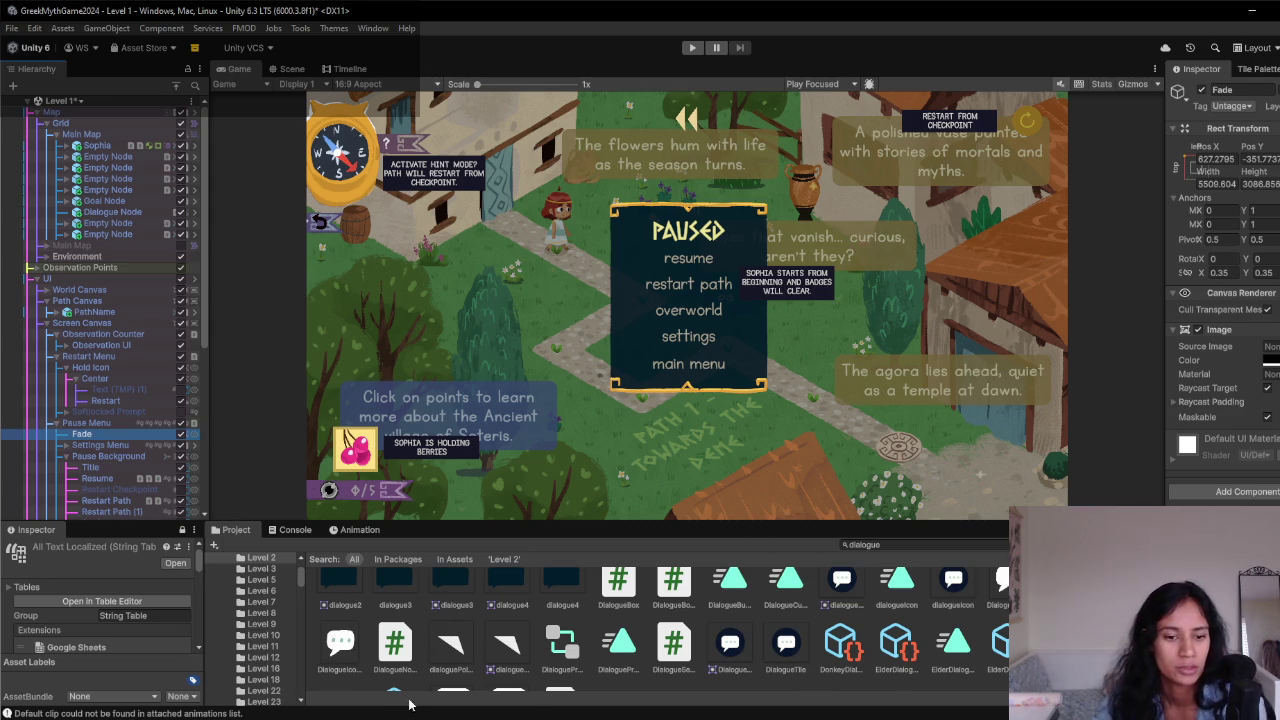
left_click(507, 671)
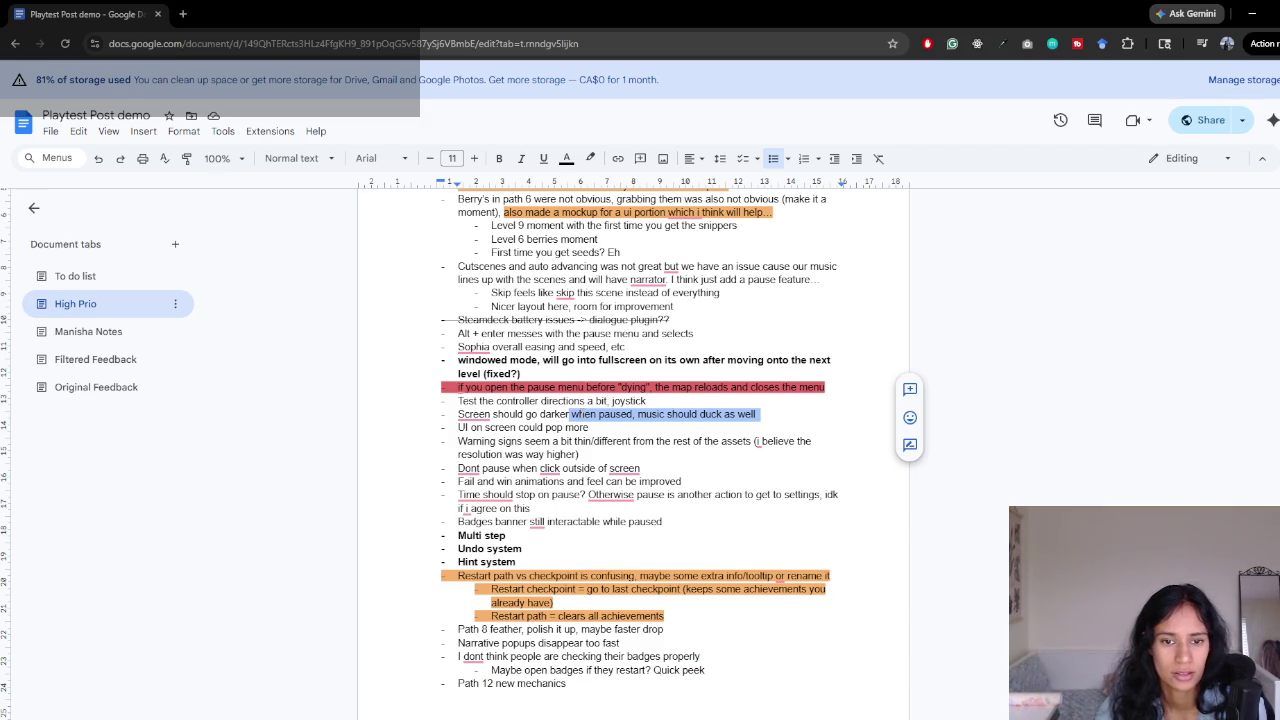
- Highlight 'Screen should go darker when paused' in orange
left_click(578, 414)
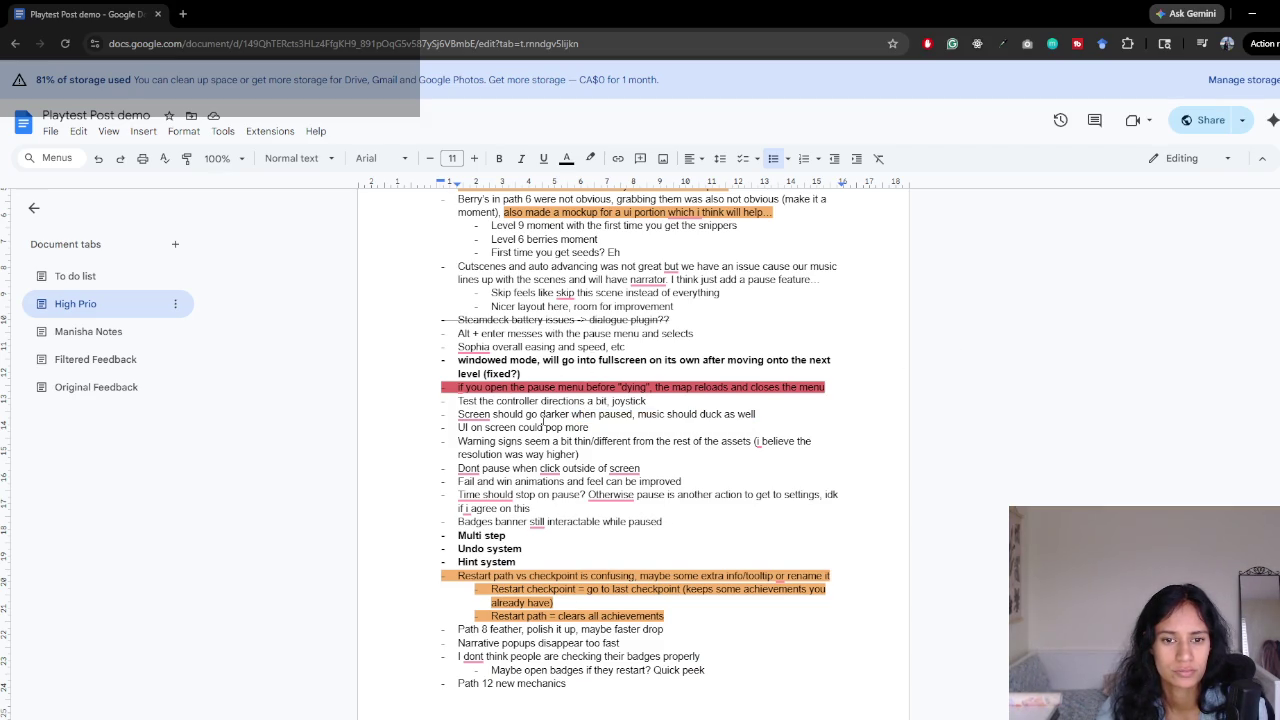
left_click_drag(827, 416, 445, 413)
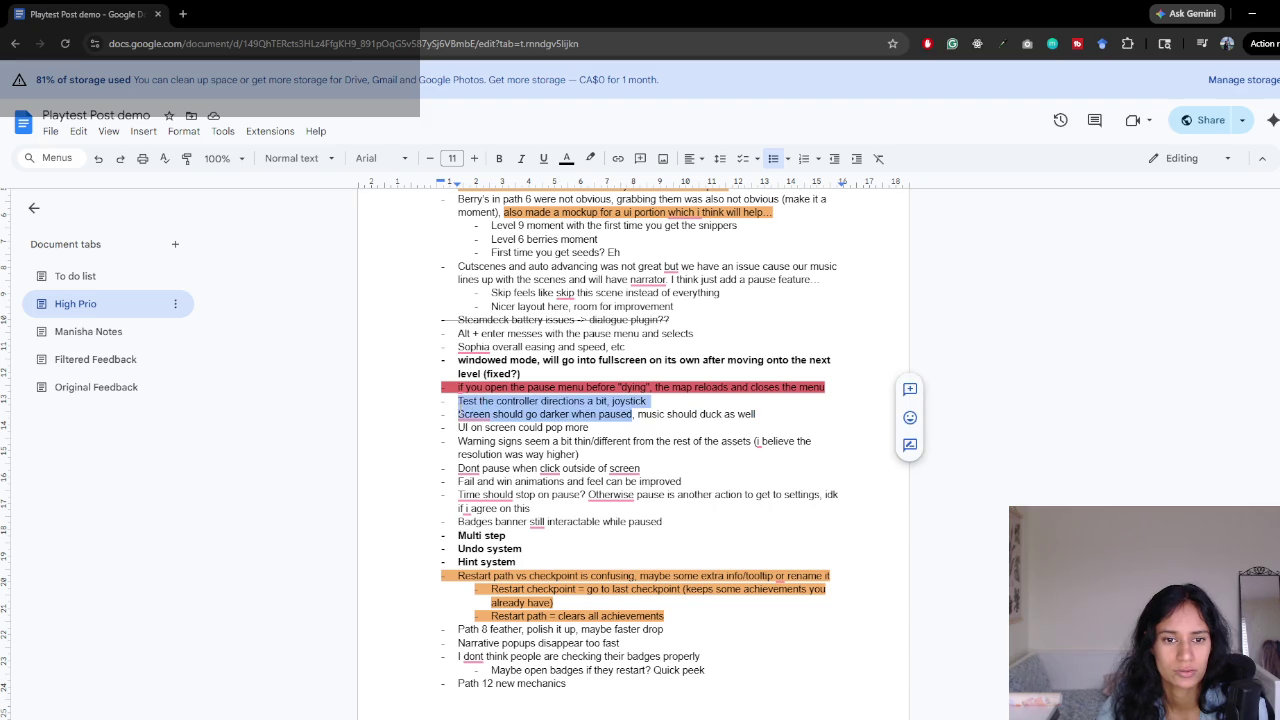
left_click(458, 414)
mouse_move(458, 414)
left_mouse_down()
mouse_move(664, 414)
mouse_move(635, 414)
left_mouse_up()
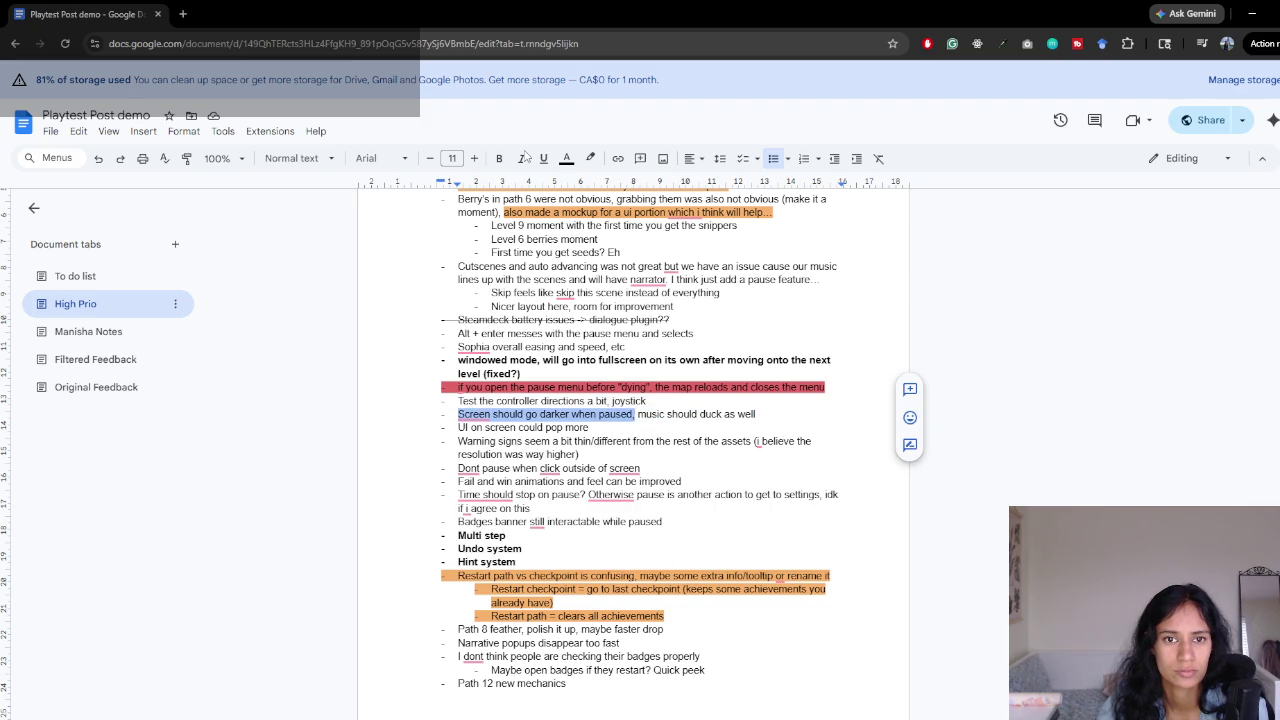
left_click(590, 158)
left_click(624, 270)
left_click(674, 468)
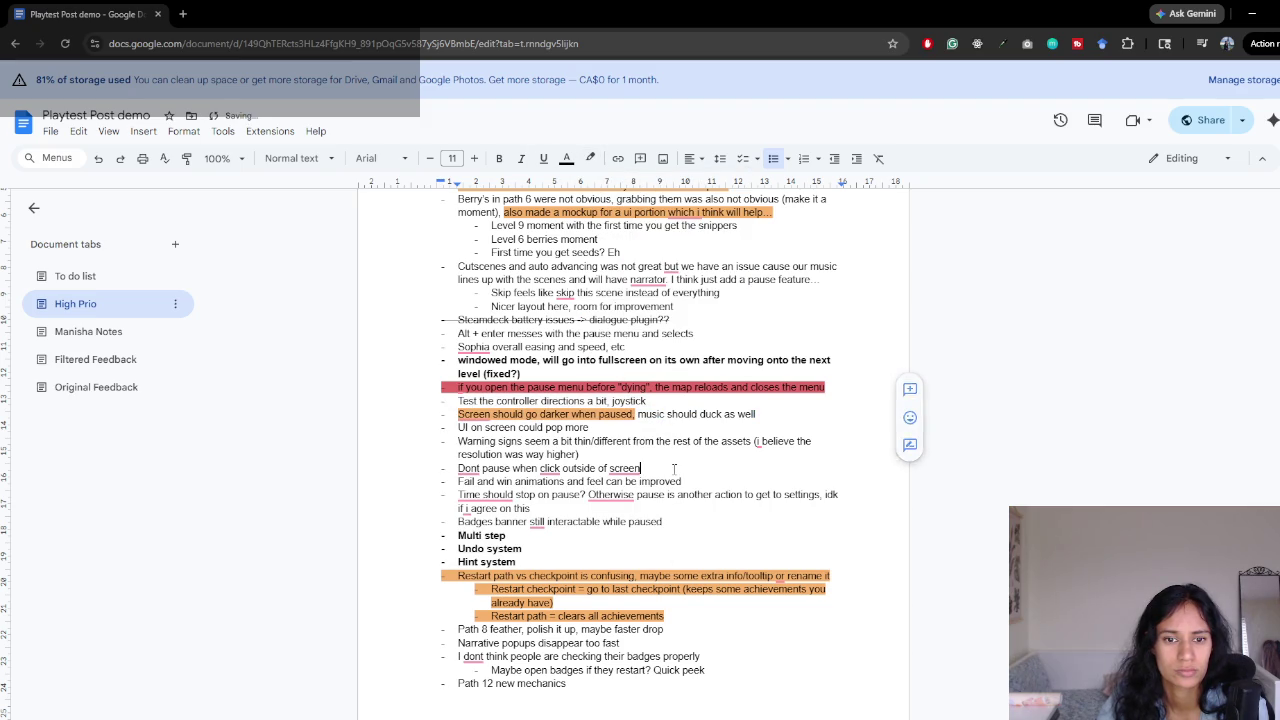
- Review the 'UI on screen could pop more' note and glance back at the Unity editor
left_click_drag(462, 427, 595, 428)
left_click(600, 429)
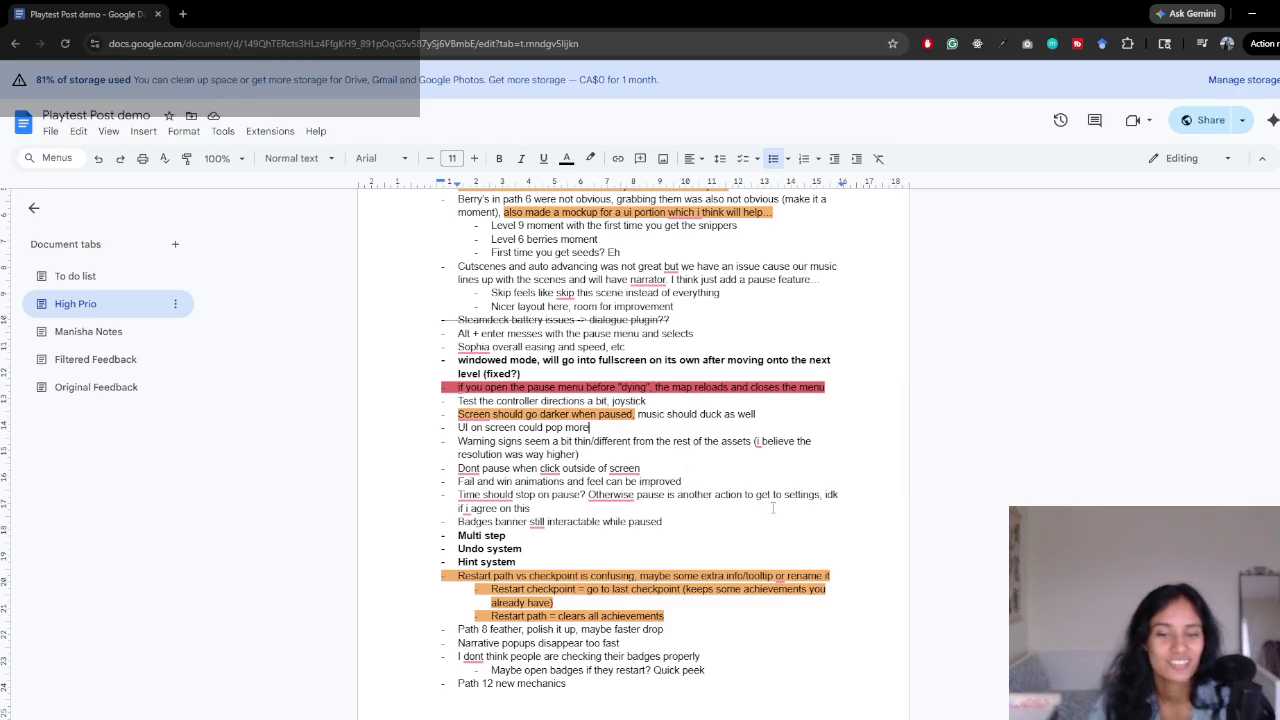
key("alt+Tab")
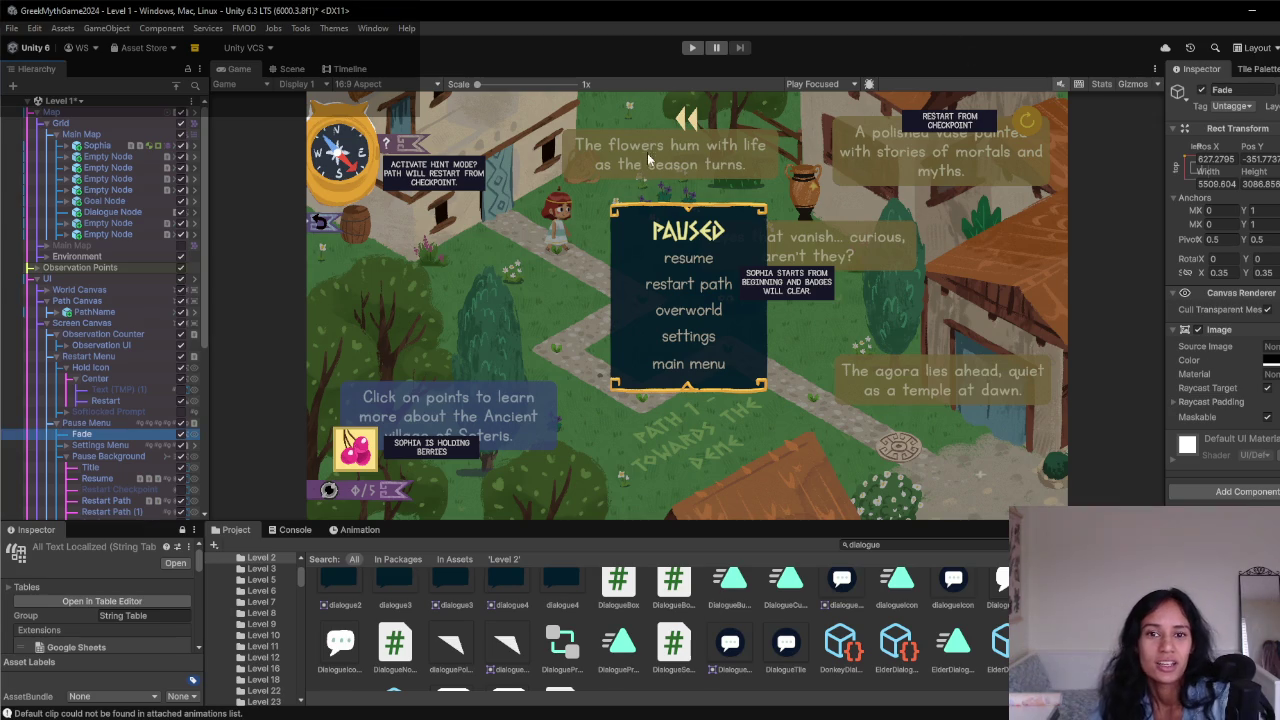
key("alt+Tab")
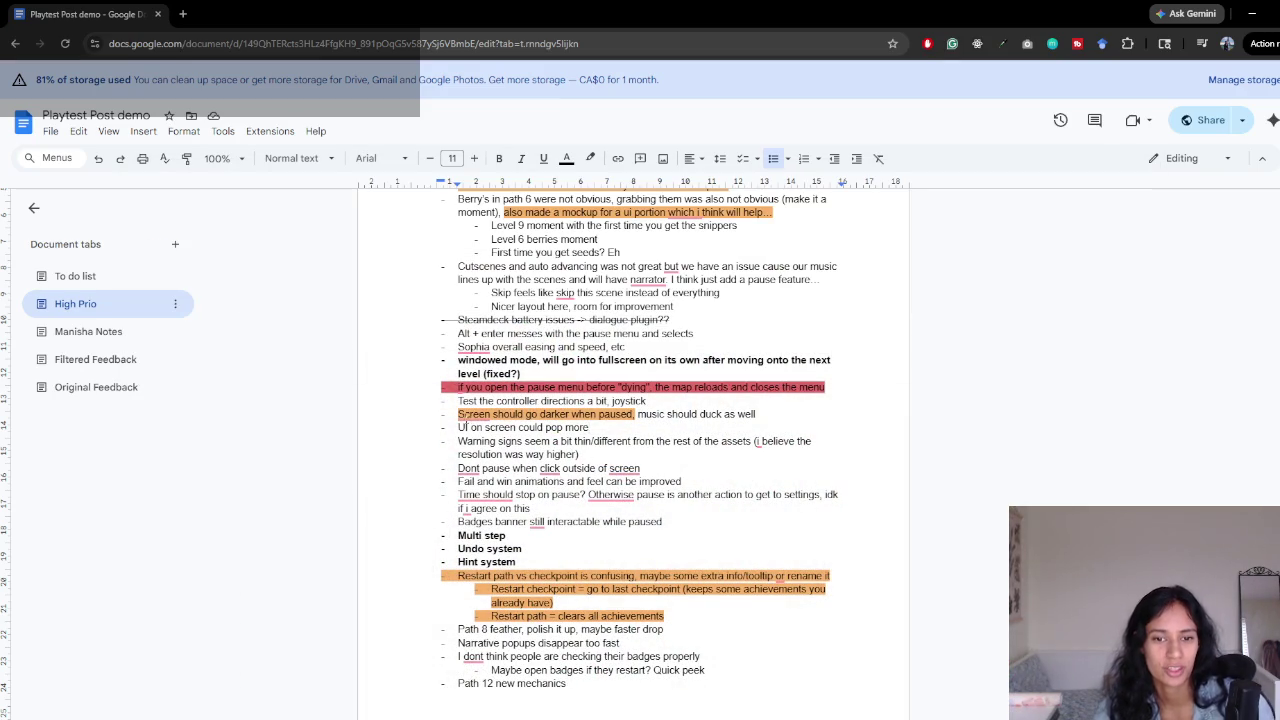
- Read the Warning signs, click-outside pause, win/fail animation and time-stop bullets, then return to Unity
mouse_move(455, 441)
left_mouse_down()
mouse_move(816, 443)
mouse_move(562, 456)
mouse_move(600, 455)
left_mouse_up()
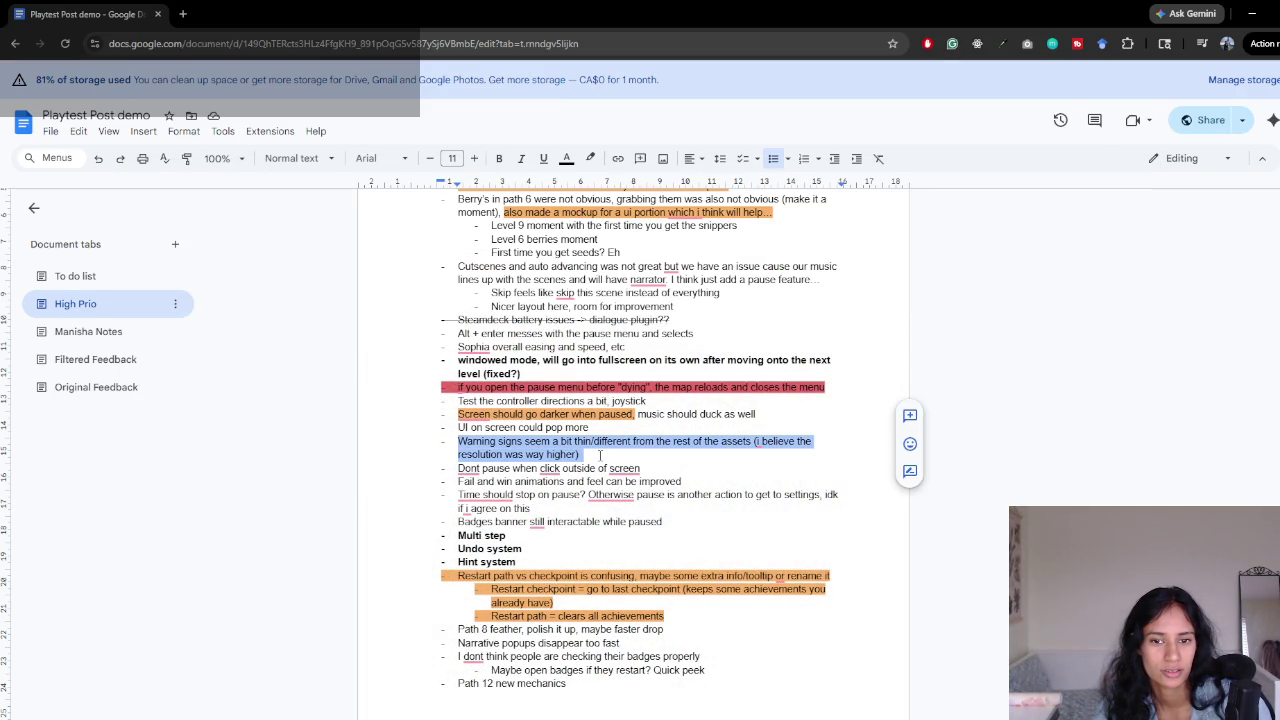
left_click(600, 455)
scroll(565, 455, "down", 1)
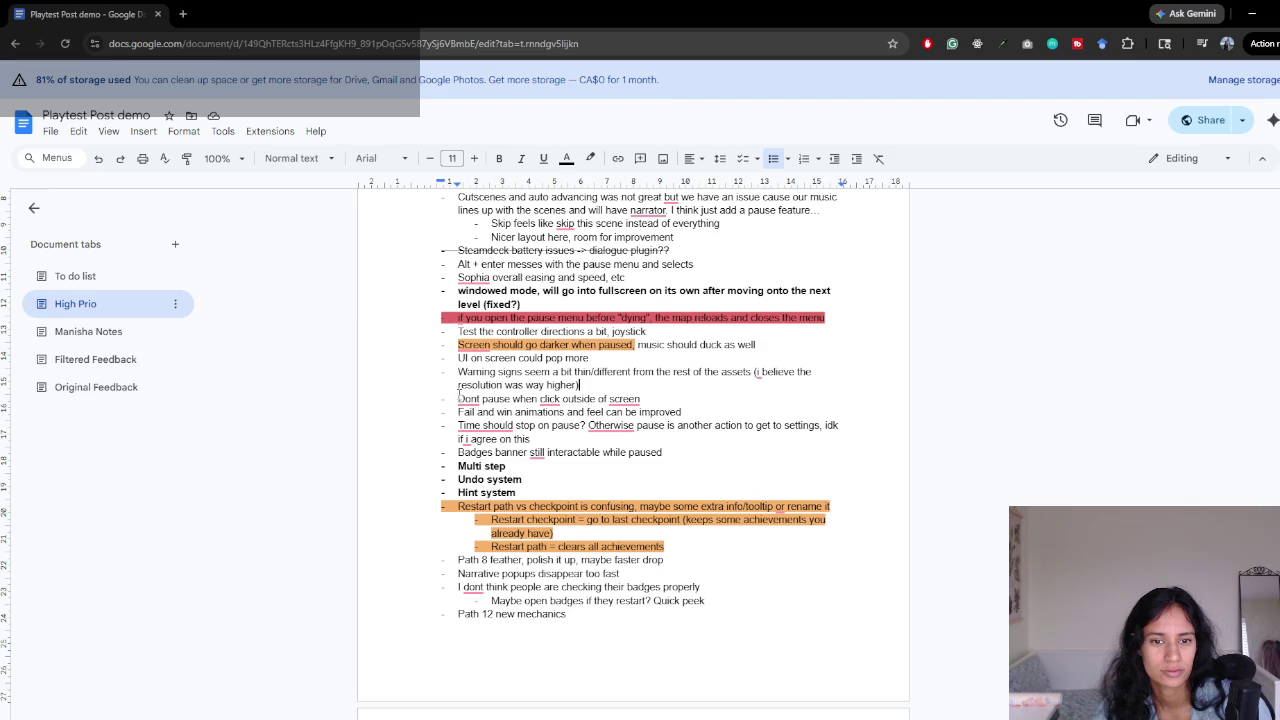
left_click_drag(458, 395, 646, 398)
triple_click(565, 411)
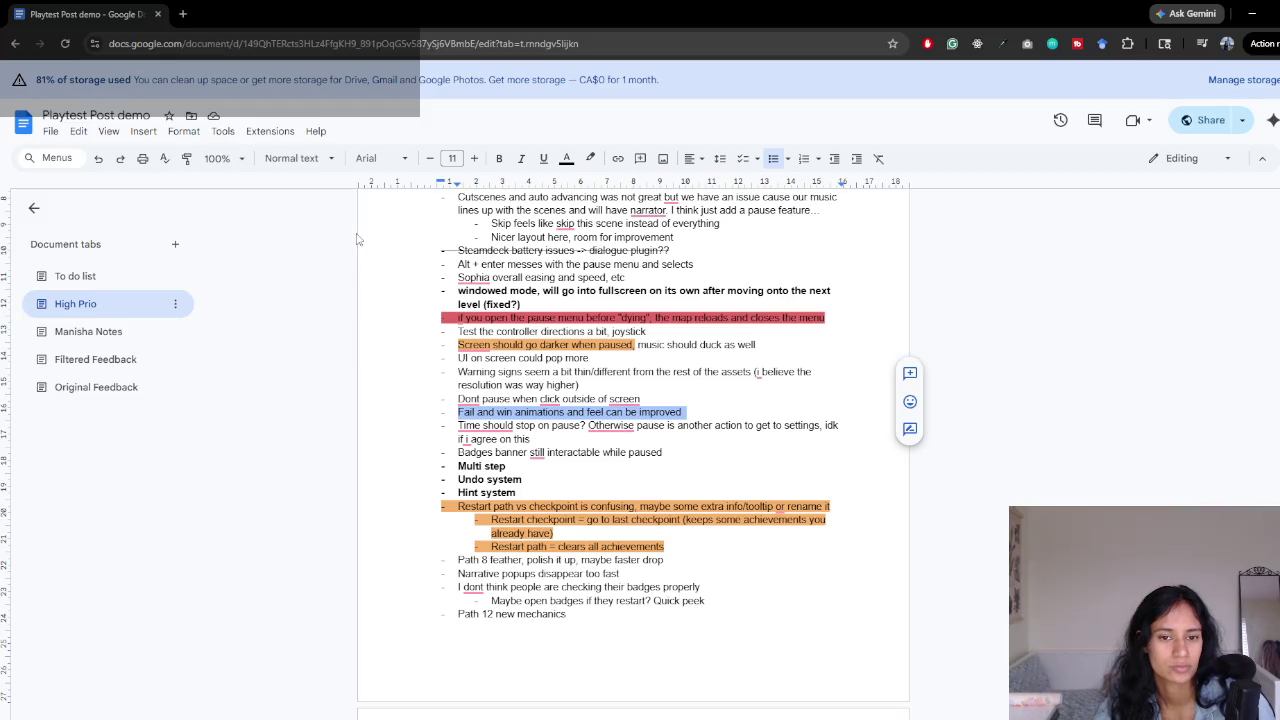
left_click(595, 411)
left_click_drag(448, 425, 844, 434)
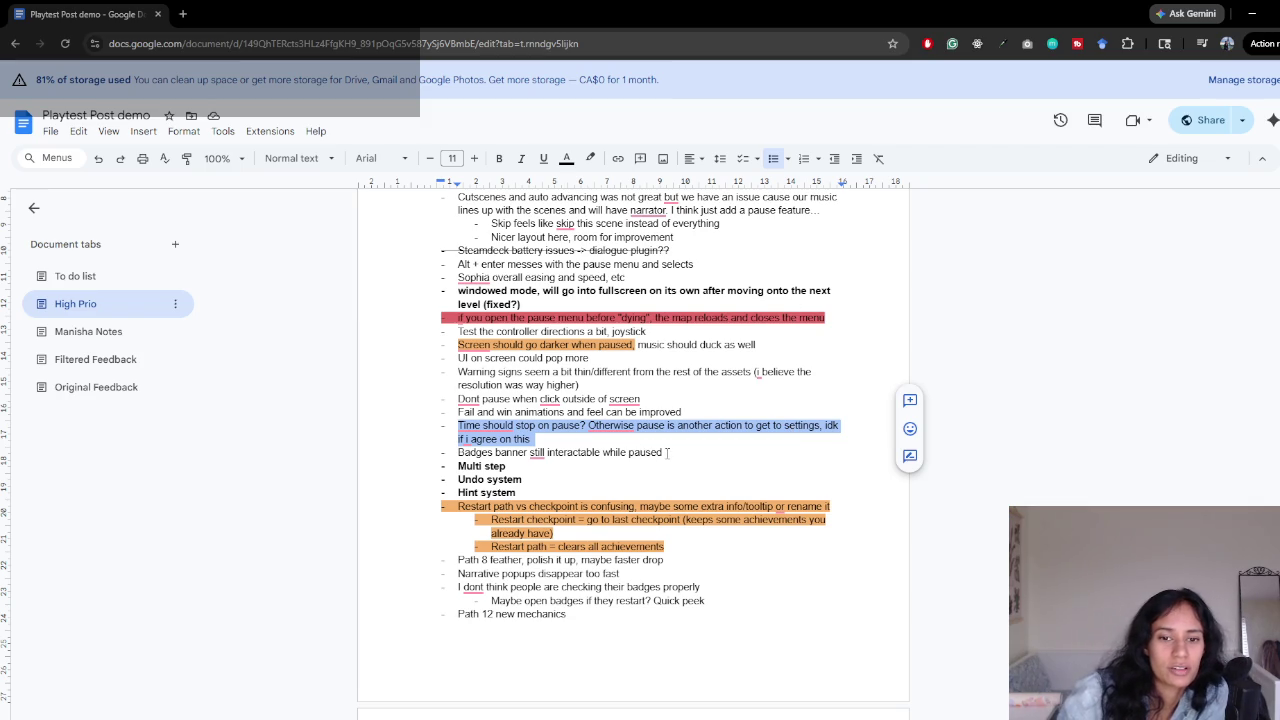
key("alt+Tab")
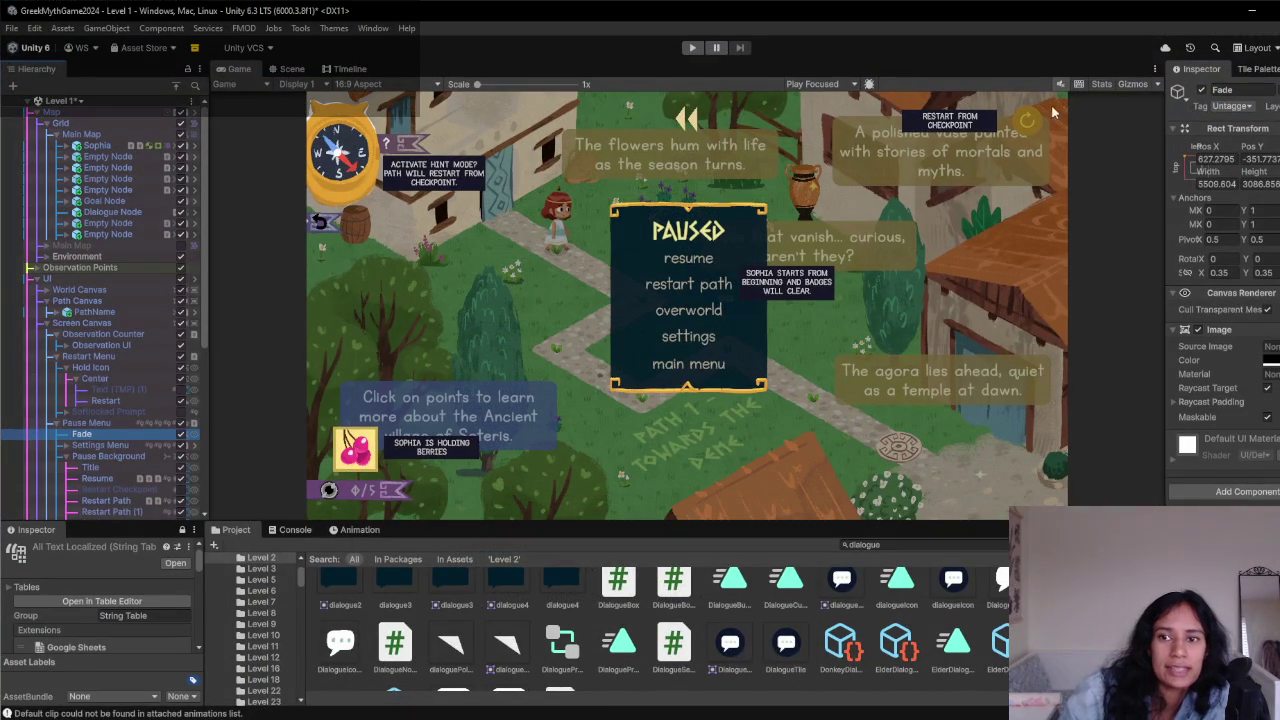
- Stop the game, toggle the pause menu panel, and turn off the Fade darkening overlay
left_click(691, 50)
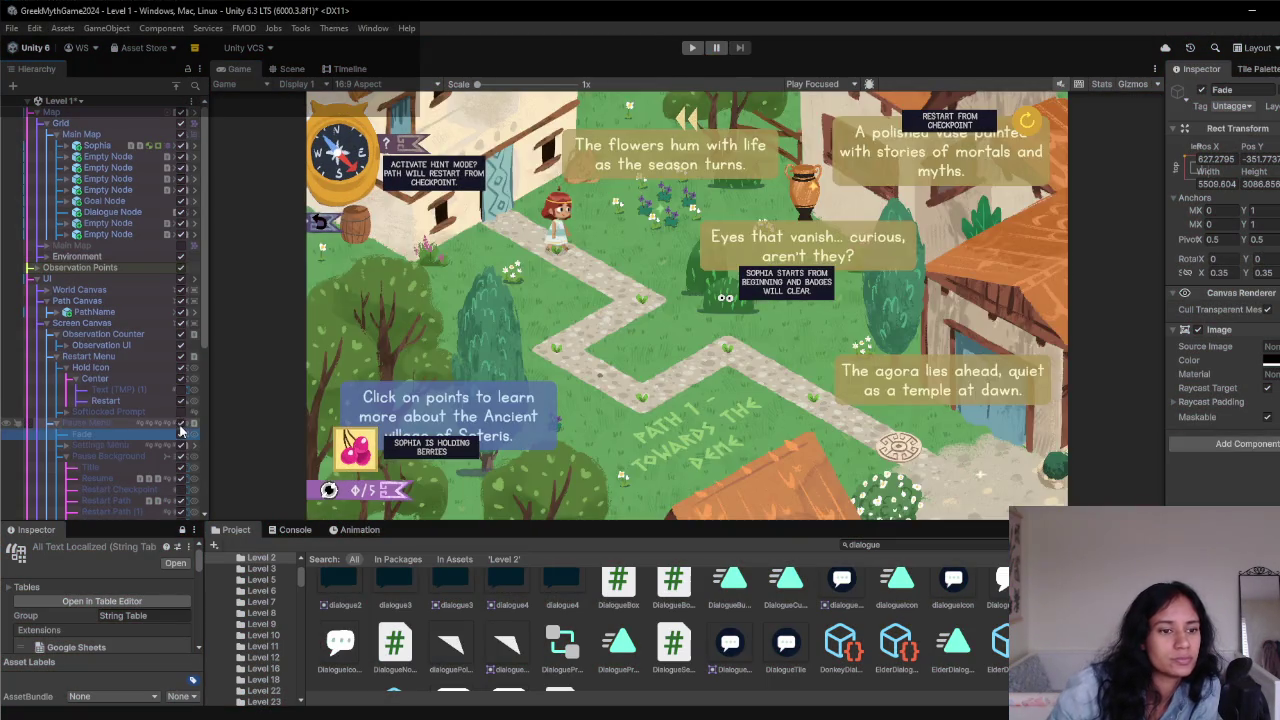
left_click(188, 466)
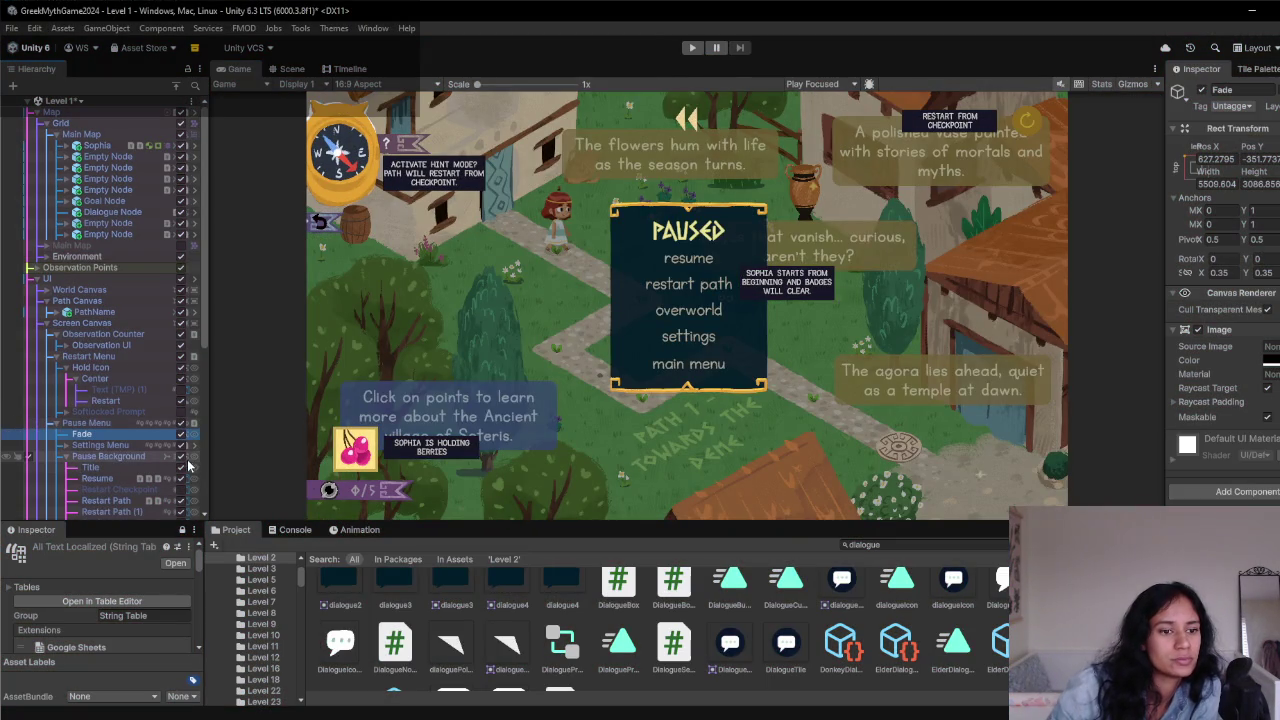
left_click(182, 457)
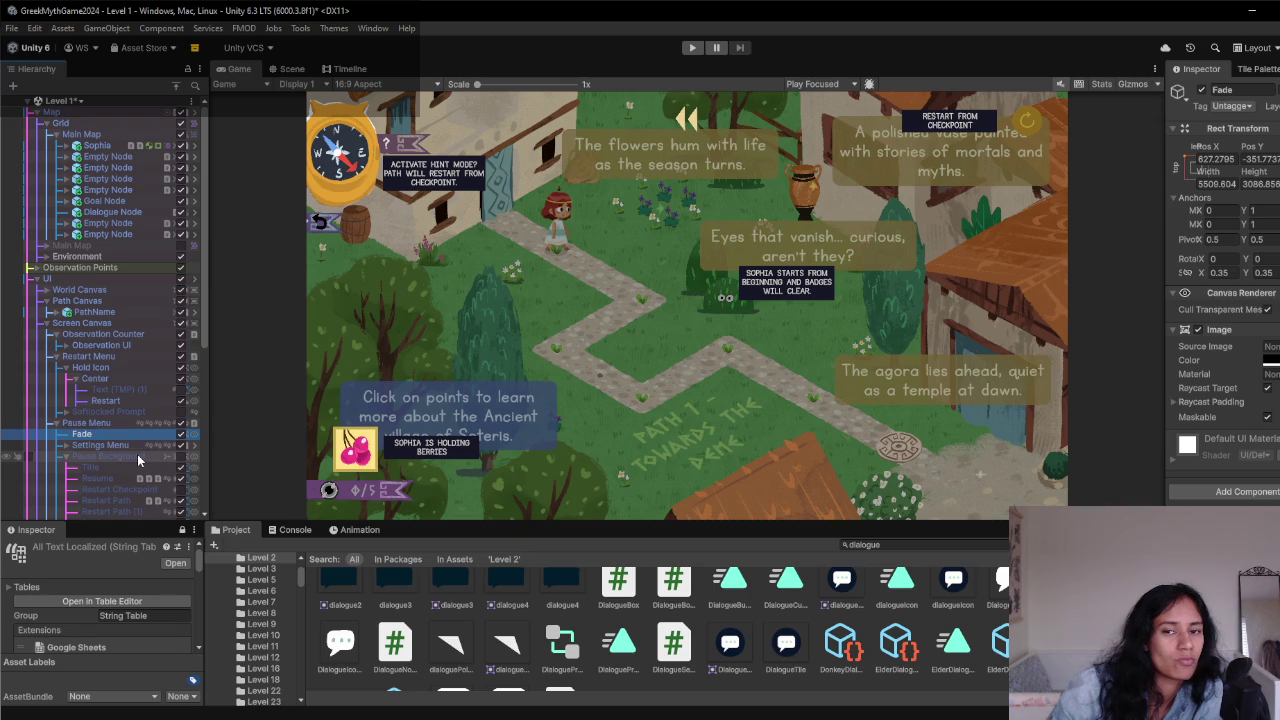
left_click(178, 458)
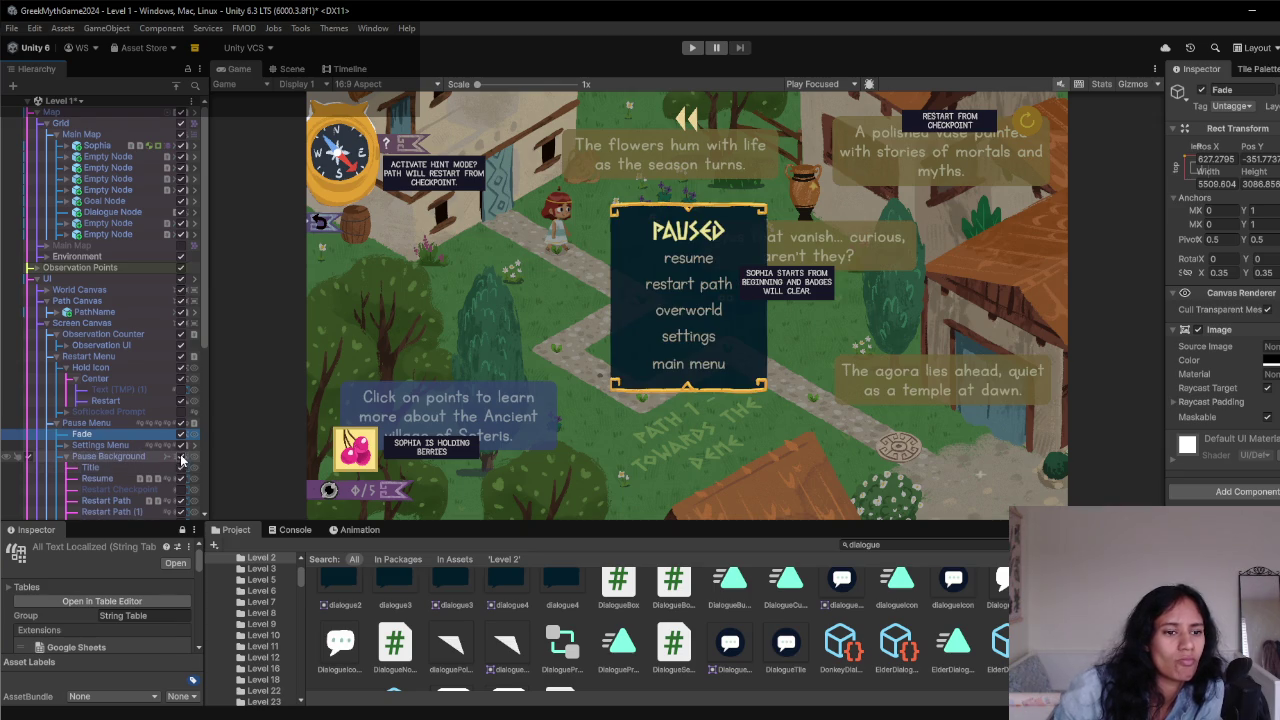
left_click(180, 460)
left_click(181, 434)
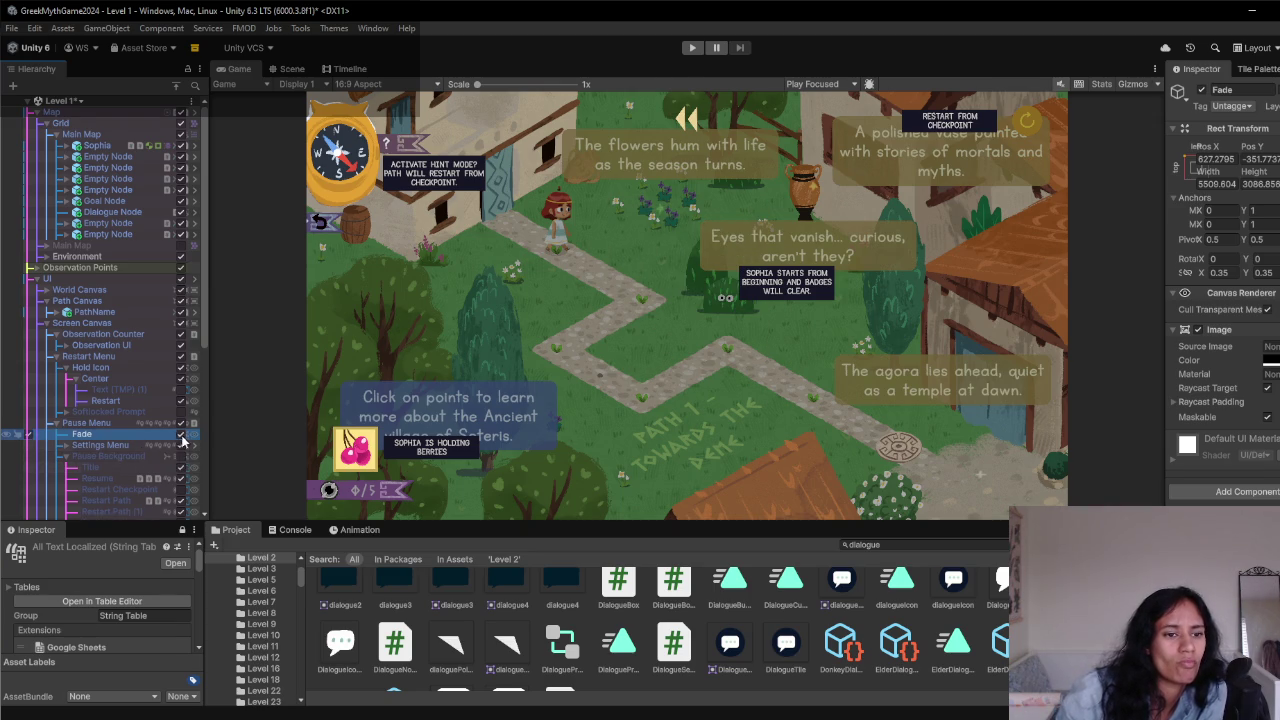
- Playtest pausing with Esc, resume, stop play mode, and switch to the notes
left_click(691, 48)
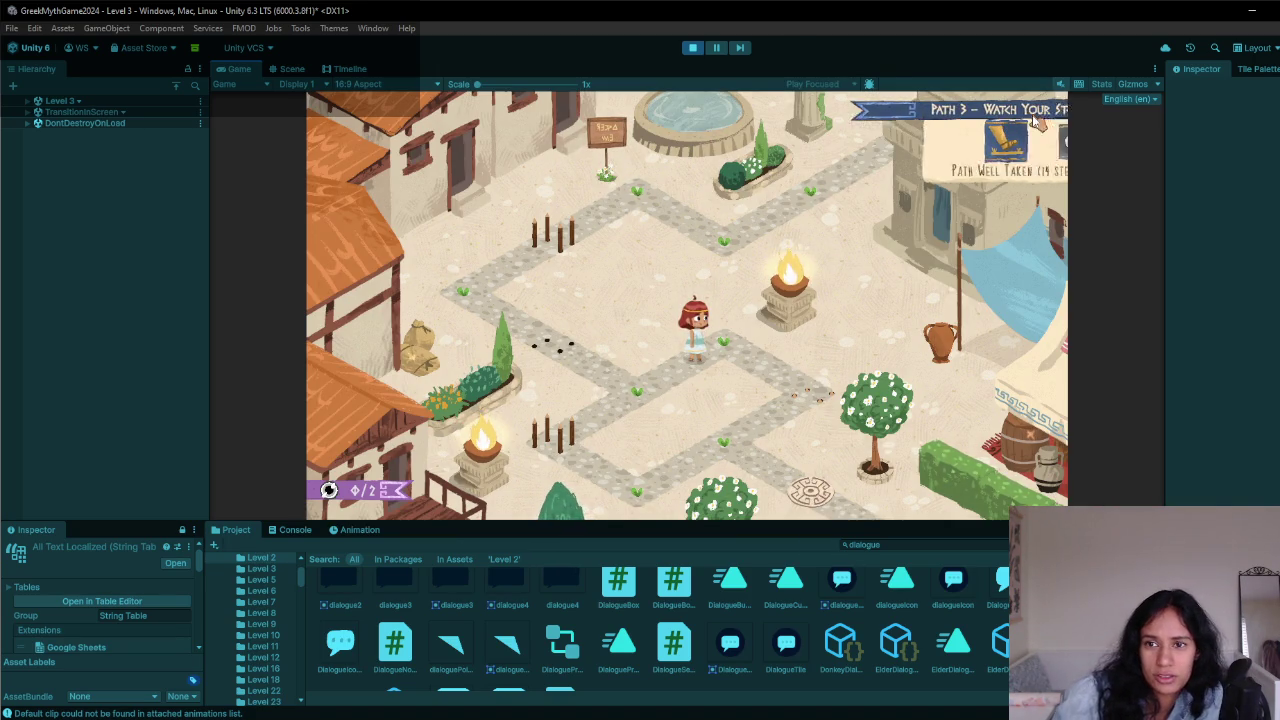
key("Escape")
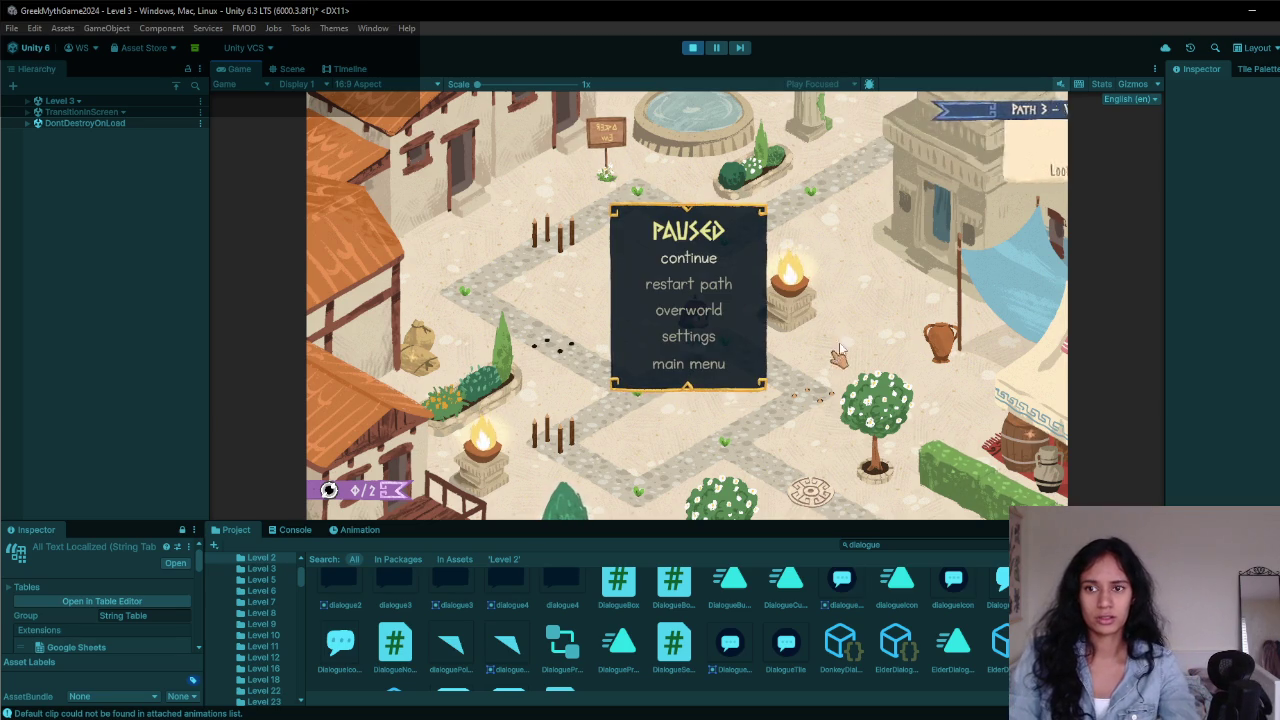
key("Escape")
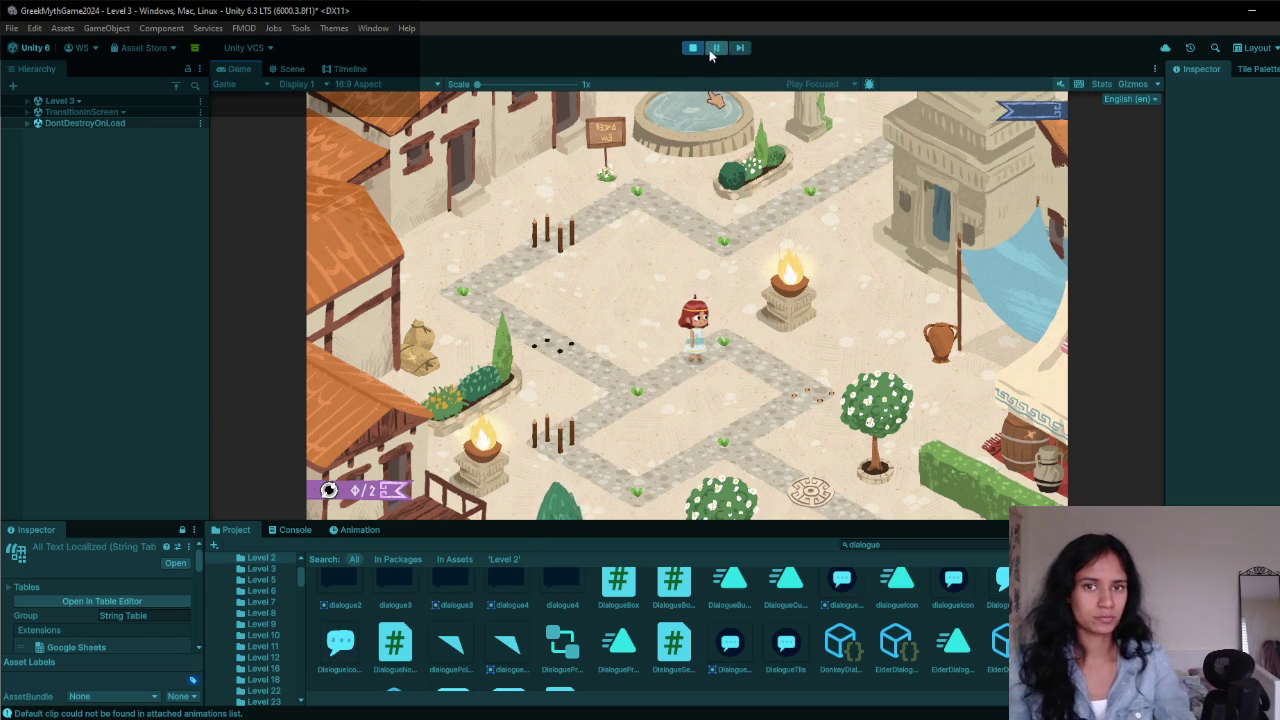
left_click(692, 47)
key("alt+Tab")
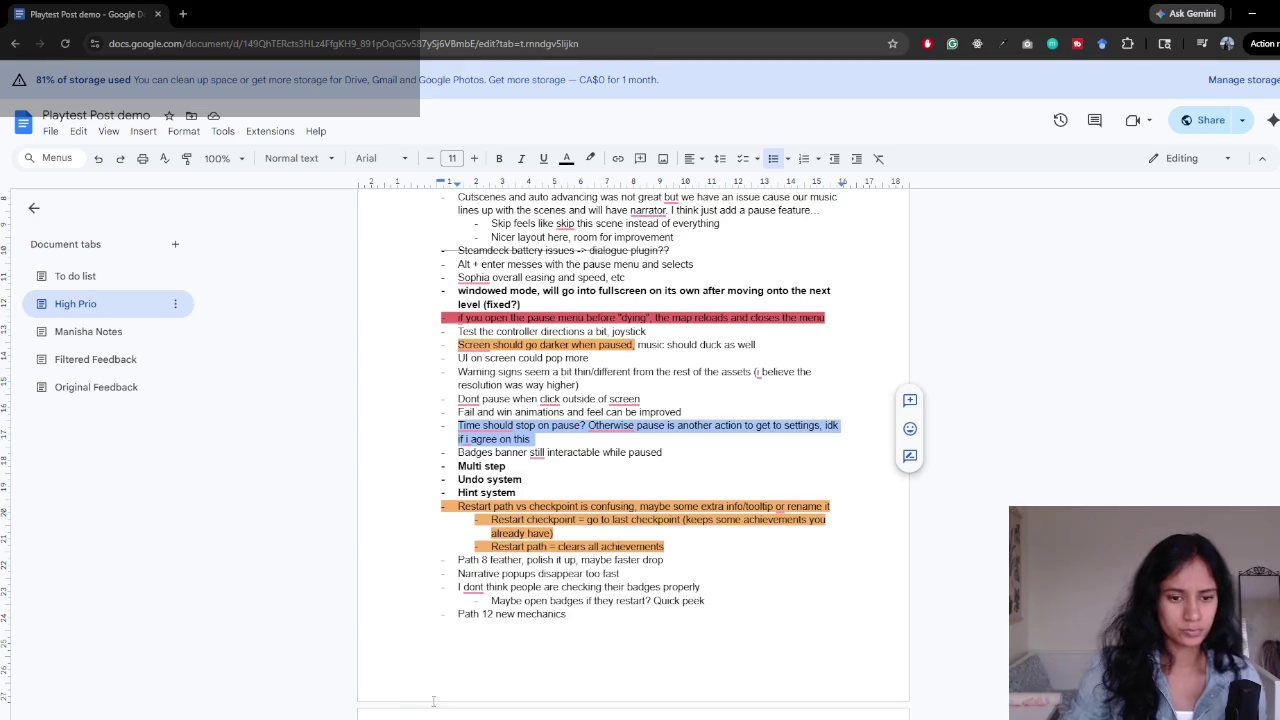
- Highlight the 'Badges banner still interactable' line in red
scroll(533, 505, "down", 2)
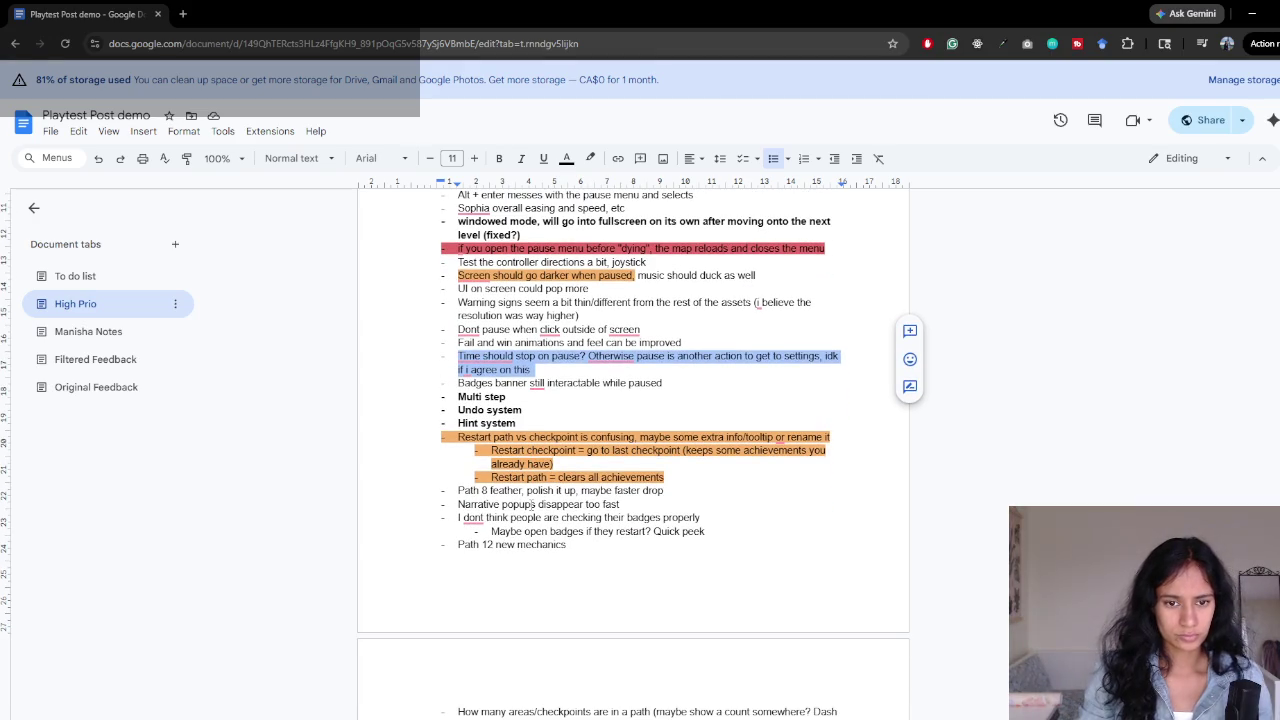
left_click(664, 383)
left_click_drag(664, 383, 457, 384)
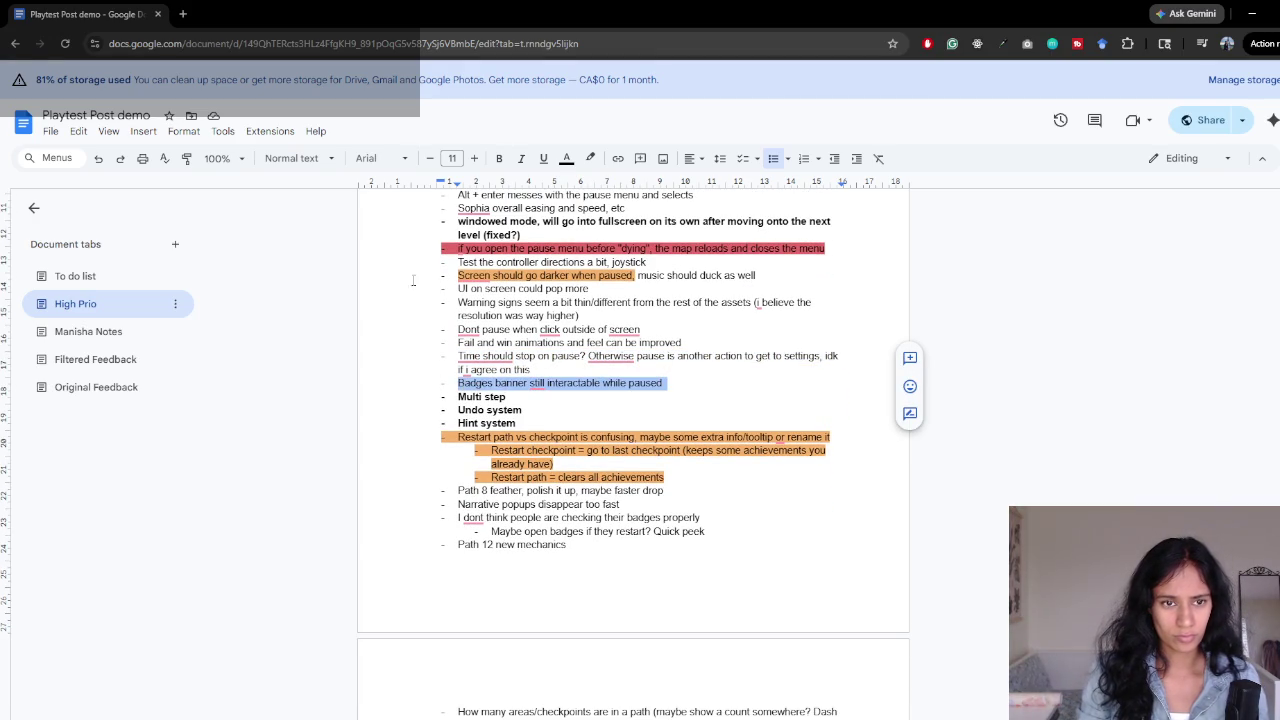
left_click(590, 158)
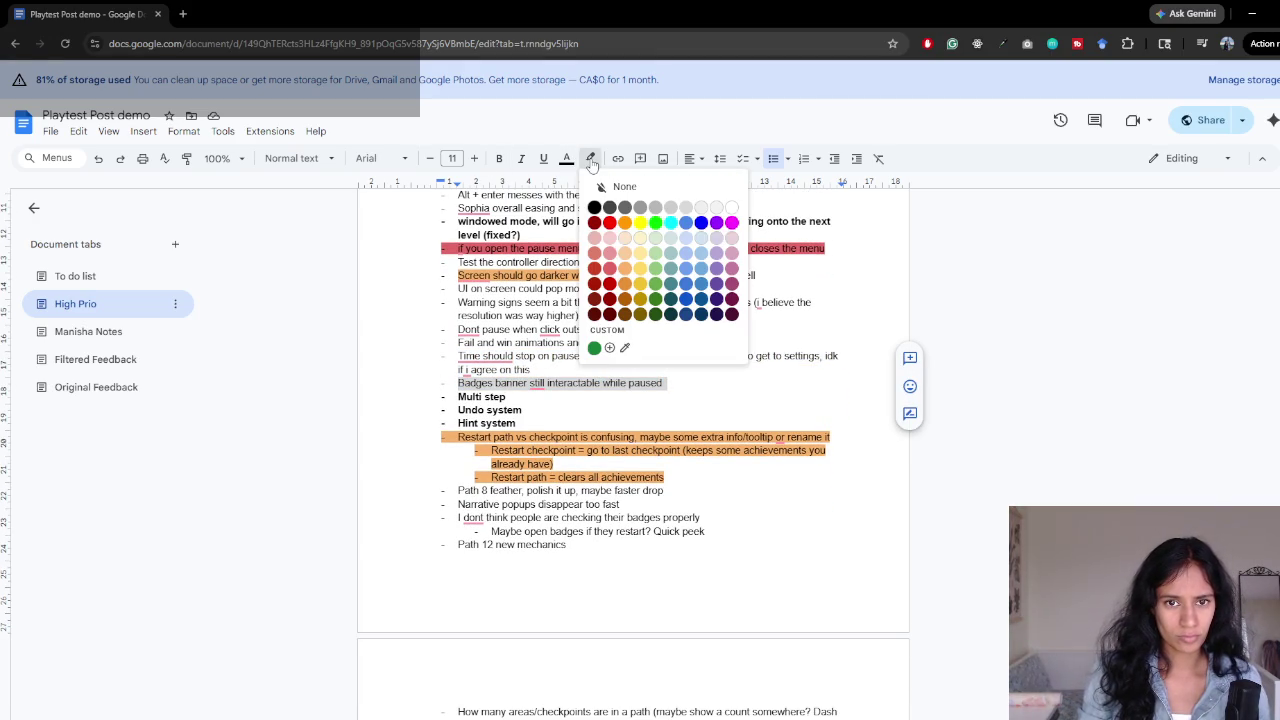
left_click(612, 270)
left_click(664, 386)
- Highlight the Path 8 feather line in red
scroll(660, 392, "down", 3)
key("Up")
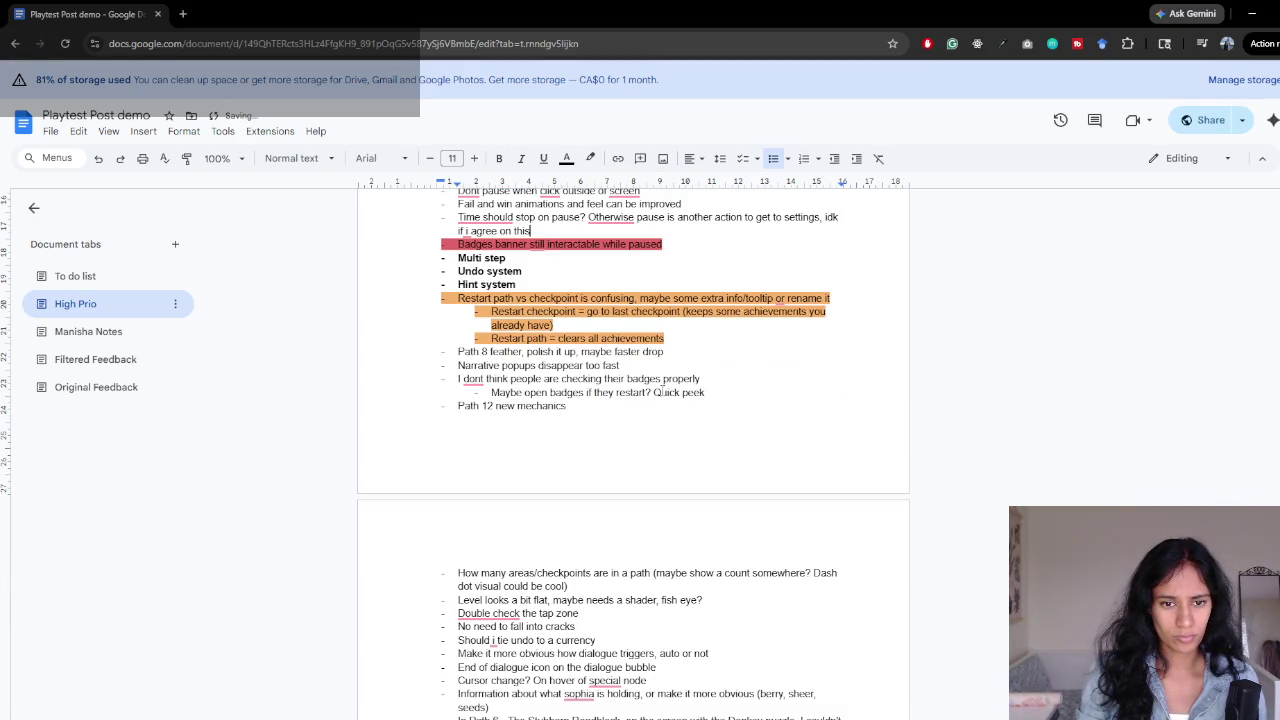
left_click_drag(672, 352, 512, 352)
left_click(672, 352)
mouse_move(672, 352)
left_mouse_down()
mouse_move(490, 340)
mouse_move(456, 352)
left_mouse_up()
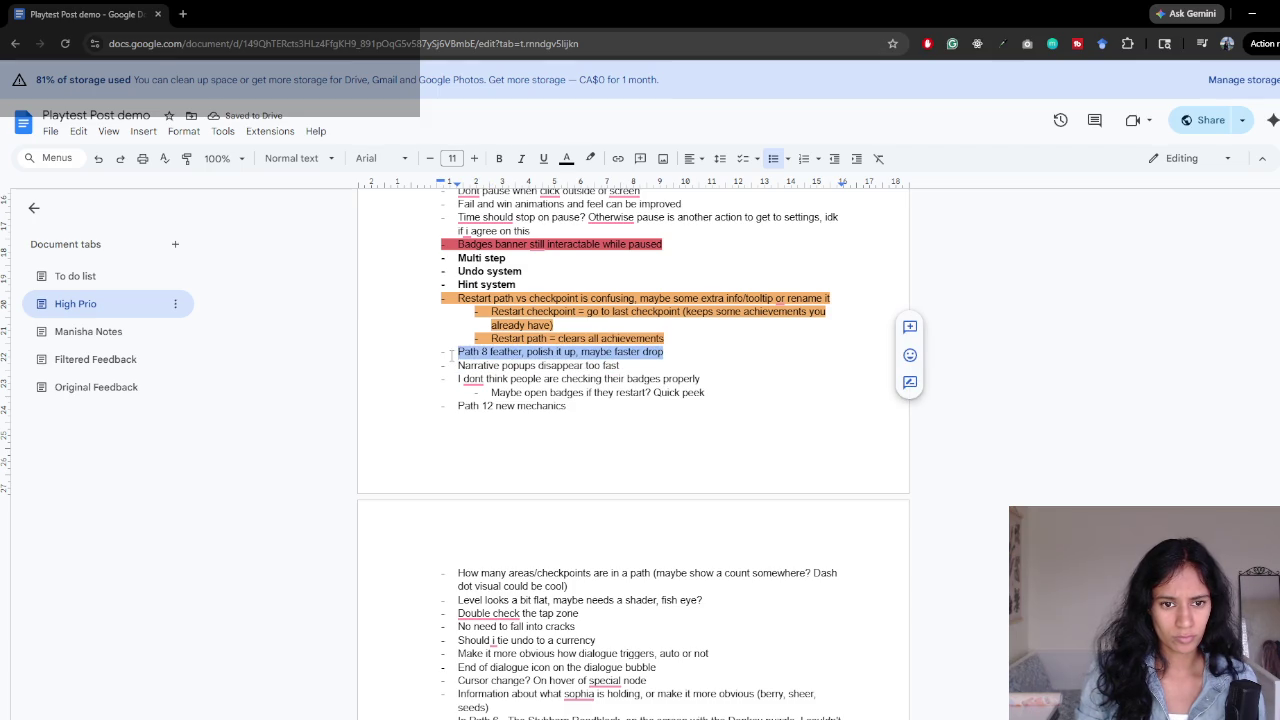
left_click(590, 158)
left_click(612, 270)
type(", hide on next action")
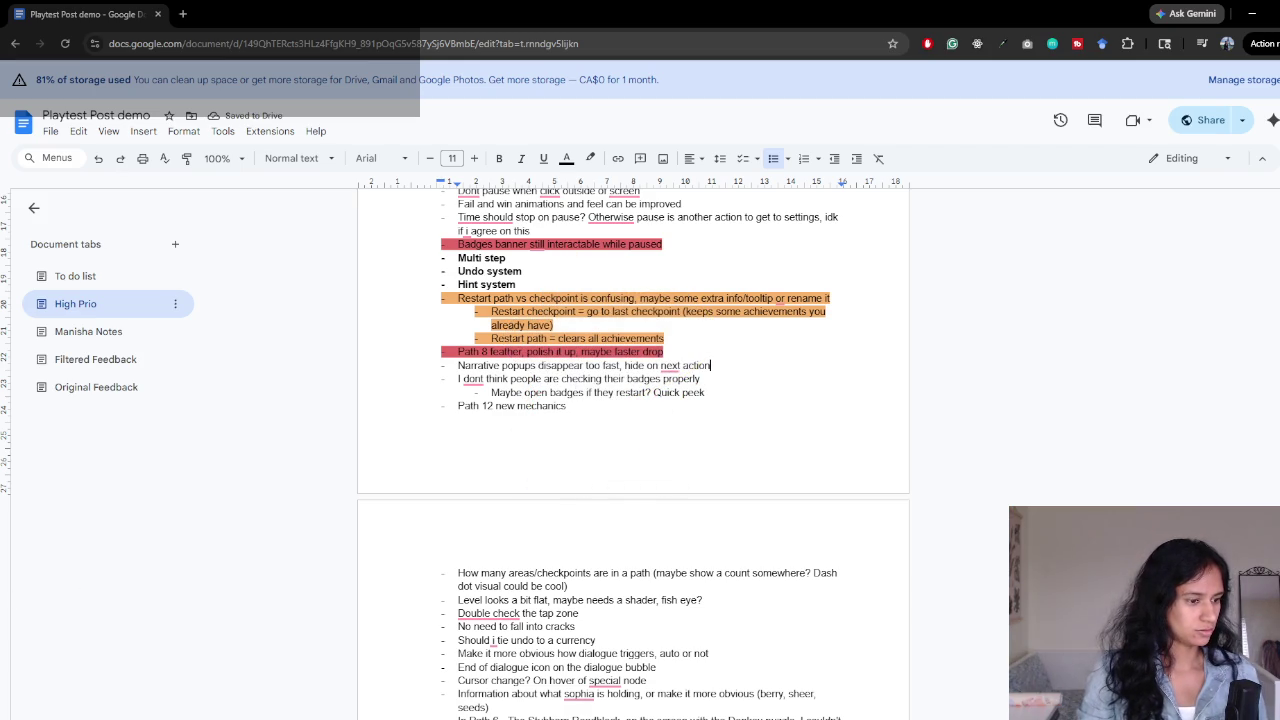
left_click(706, 349)
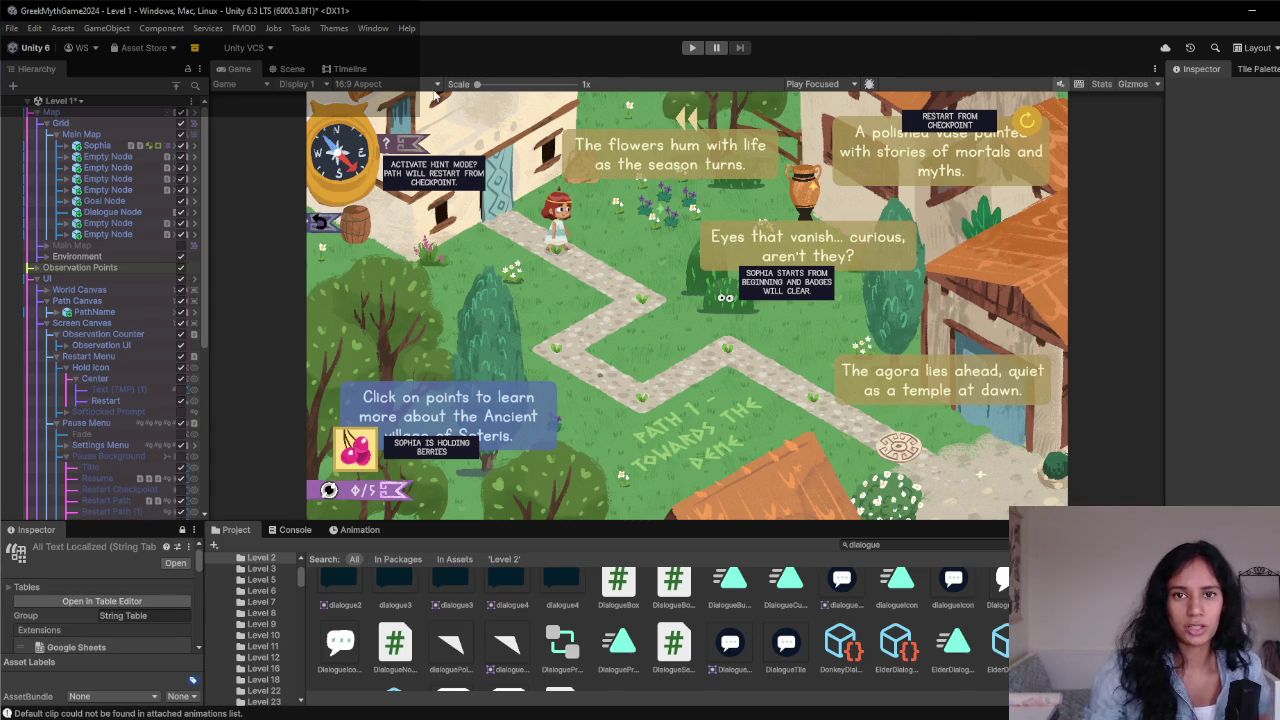
- Load the Level 3 scene in Unity, saving the modified scene
left_click(66, 102)
double_click(98, 257)
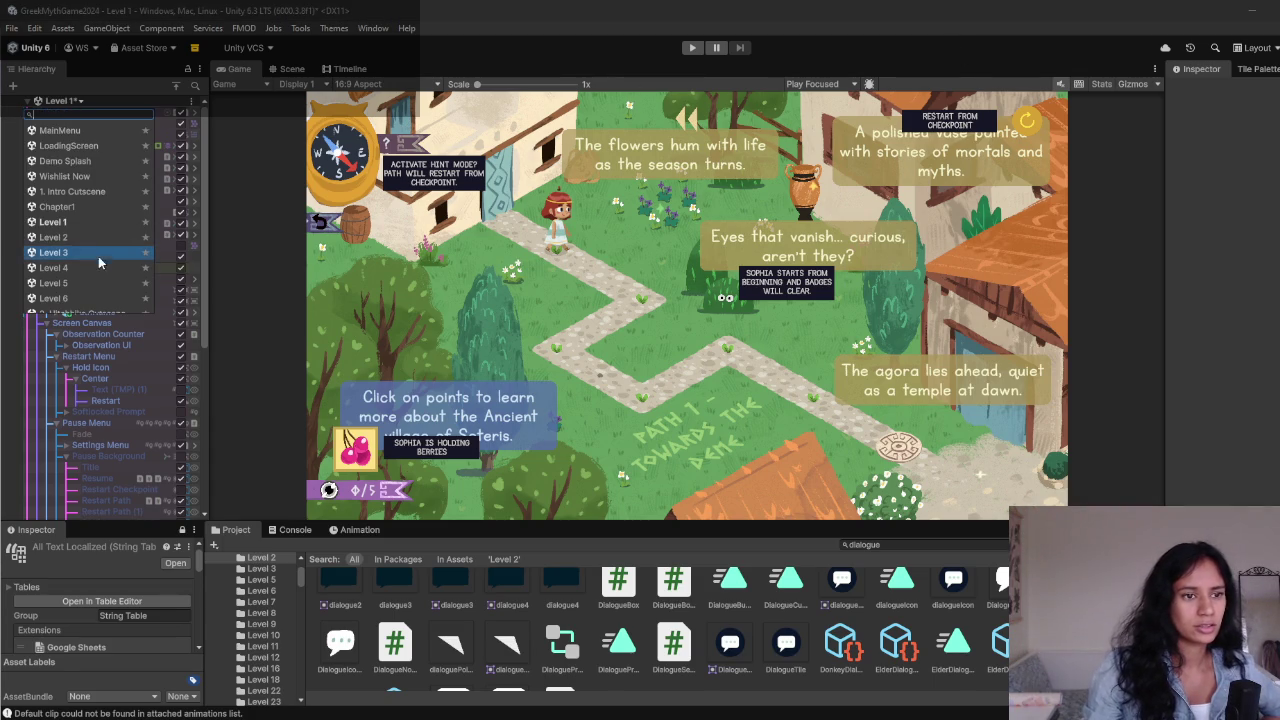
left_click(630, 400)
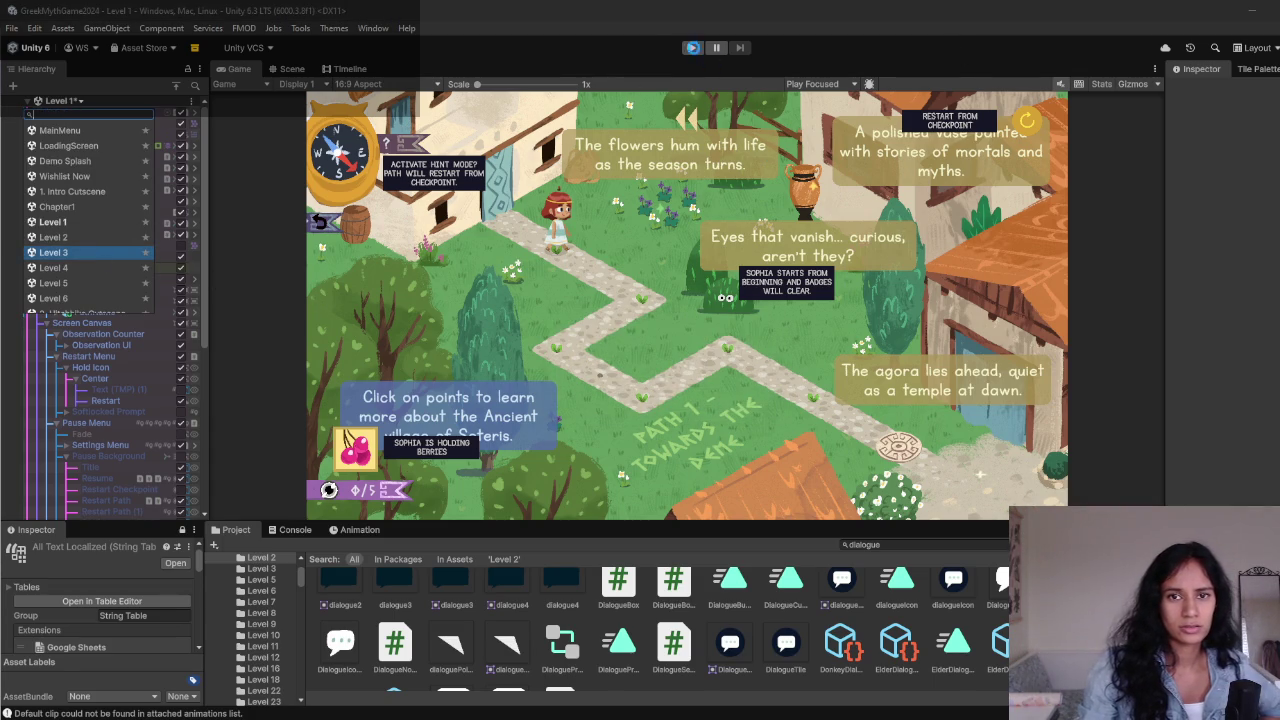
- Play Level 3, expand the Path 3 quest banner, walk to the sign, and close the welcome dialog
left_click(692, 47)
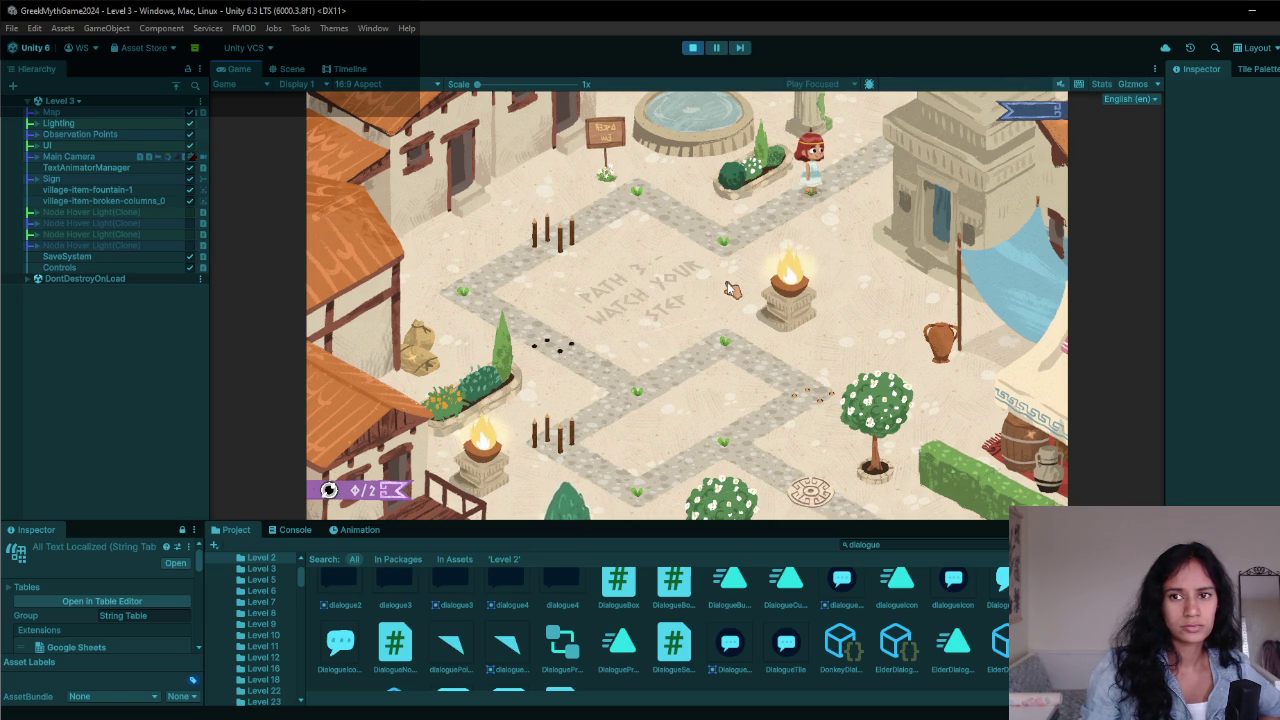
left_click(1028, 114)
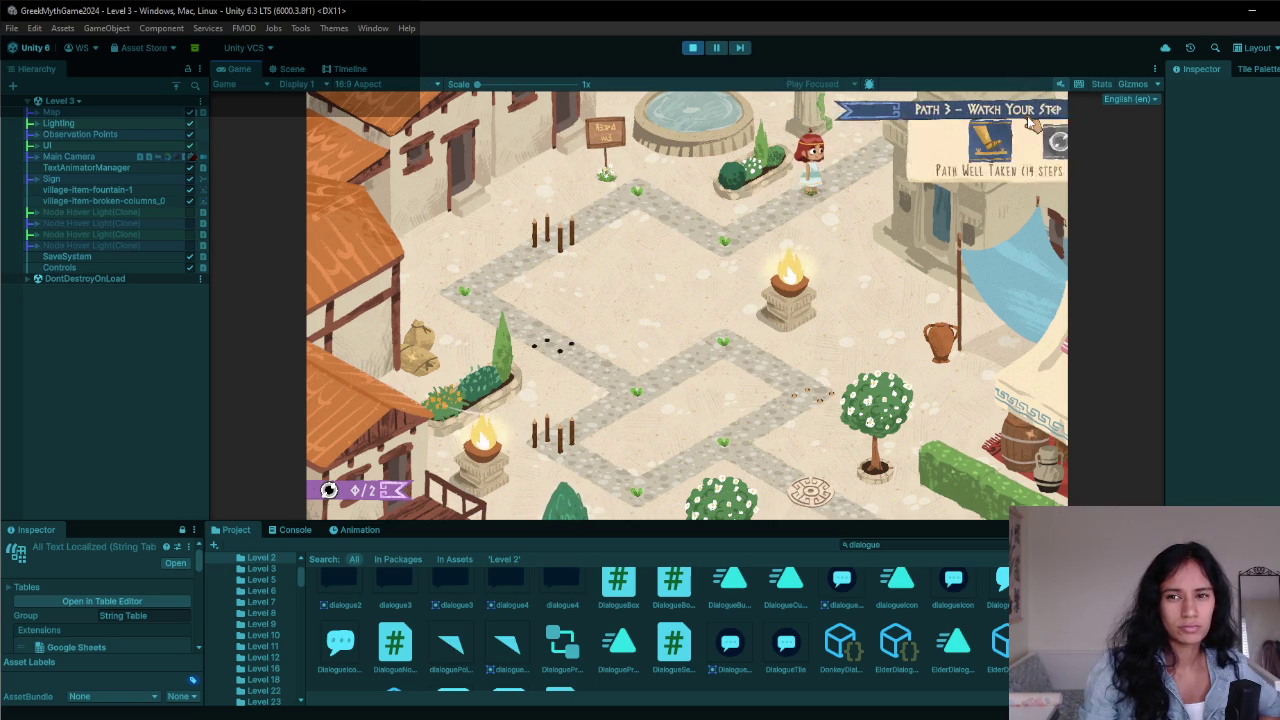
left_click(724, 240)
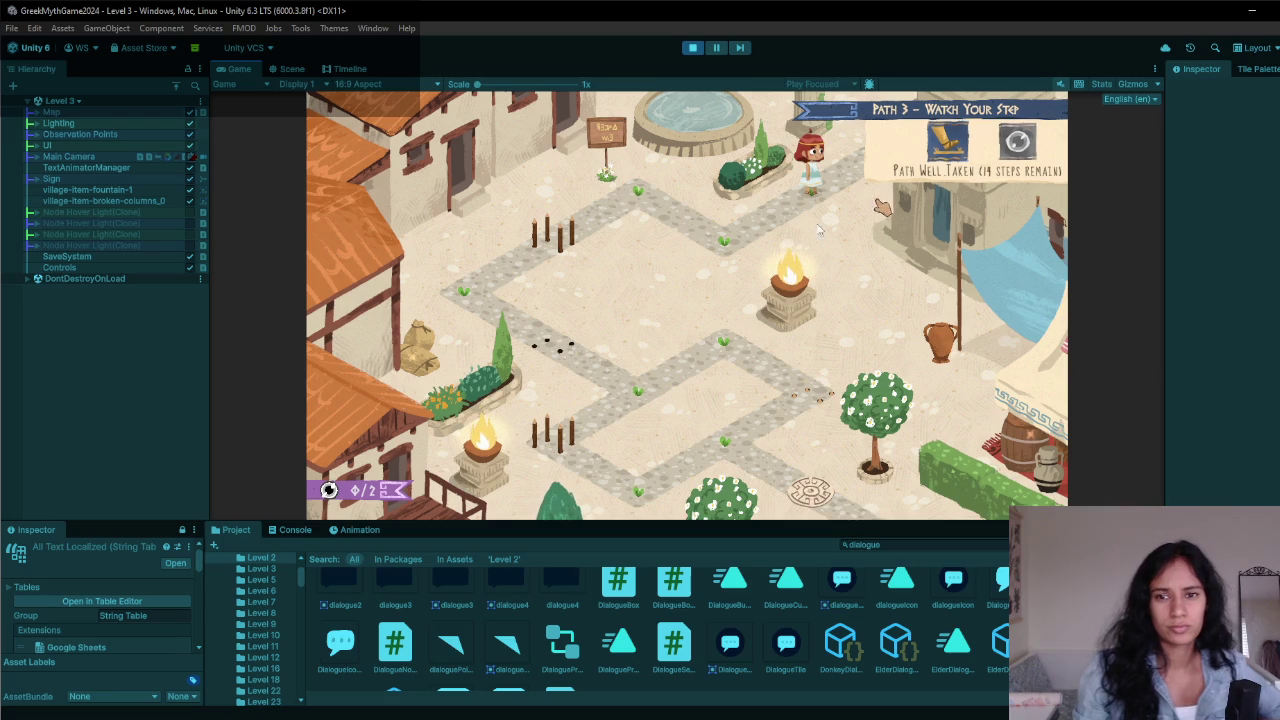
left_click(664, 199)
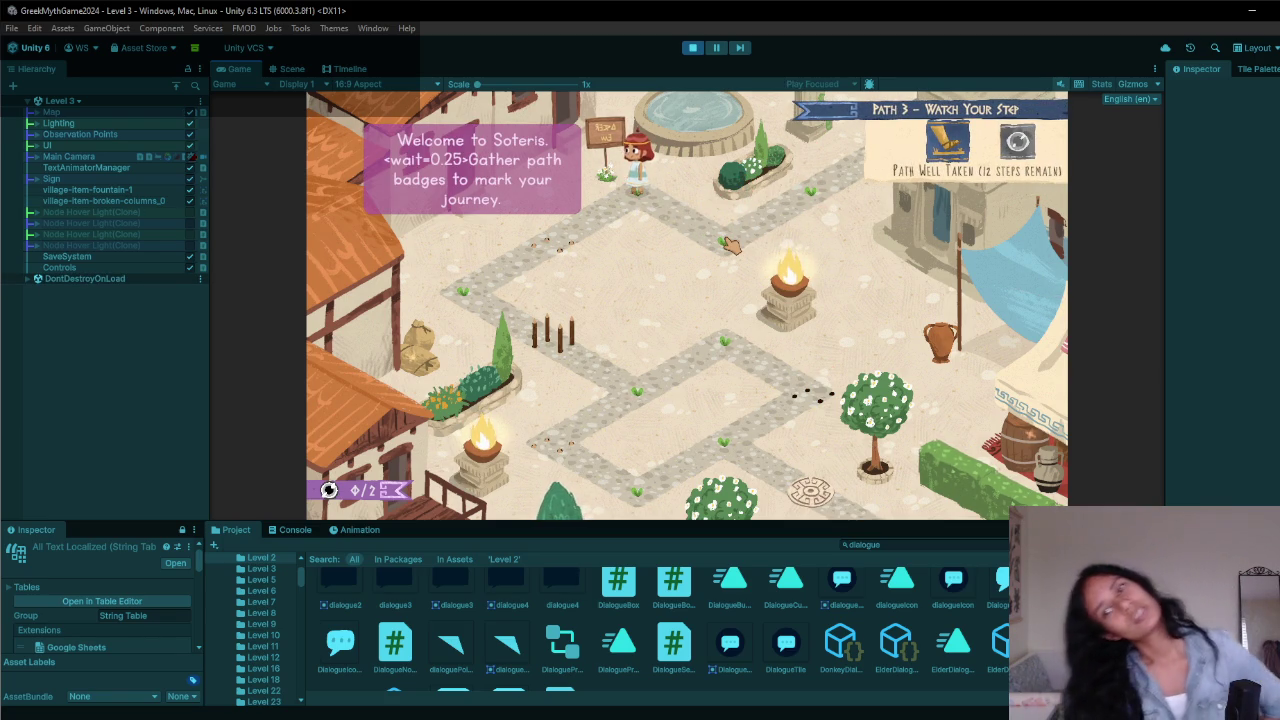
left_click(731, 245)
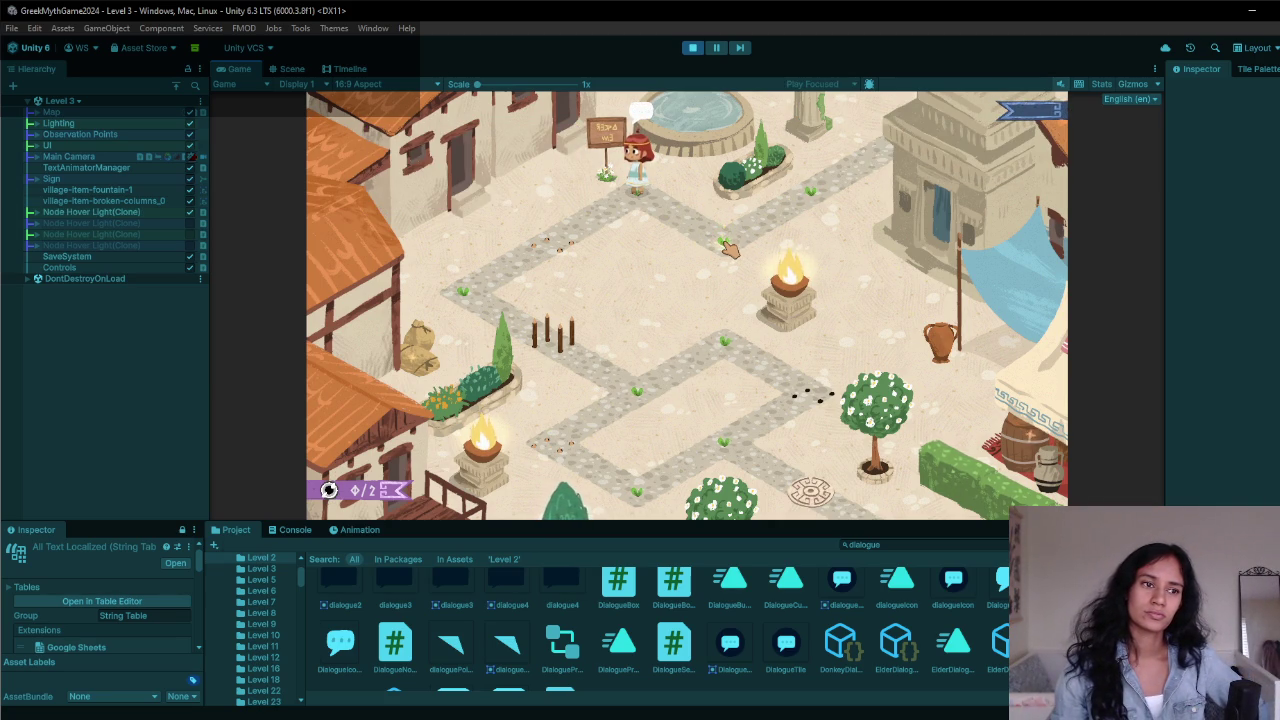
- Add the sub-bullet 'Or maybe three dots on the name' under the Quick peek note
mouse_move(388, 712)
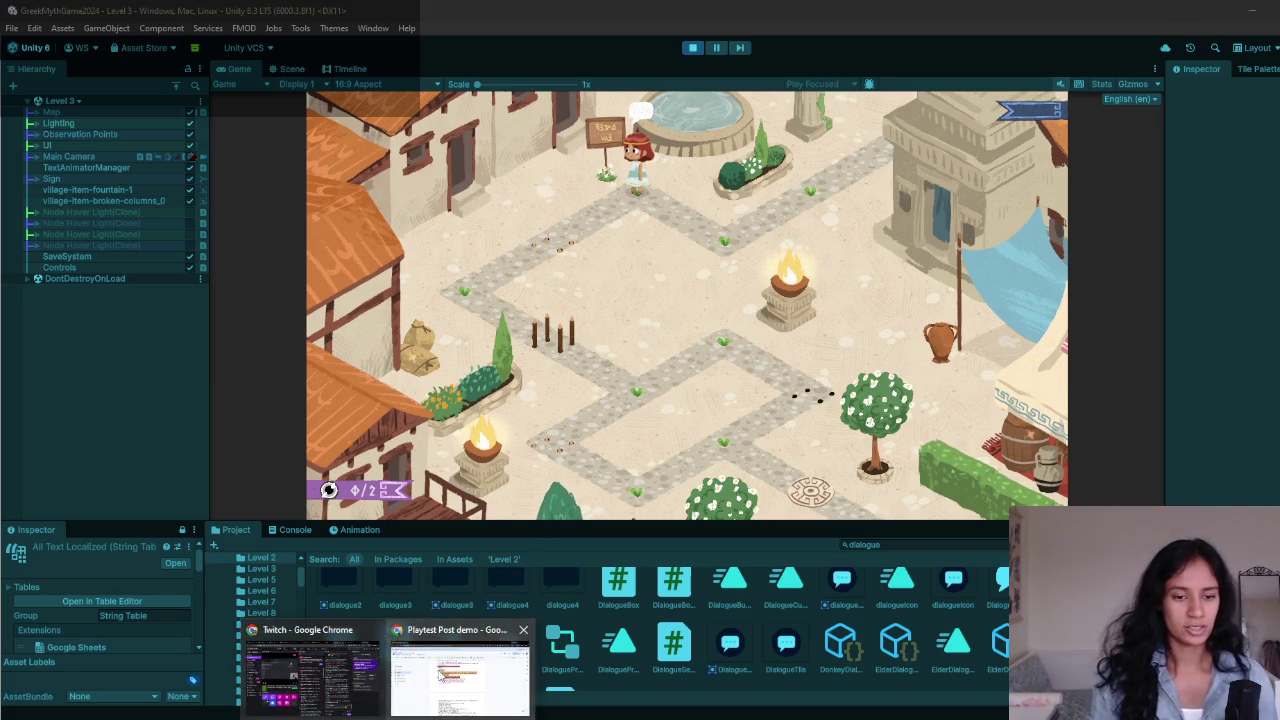
left_click(460, 680)
scroll(629, 382, "up", 1)
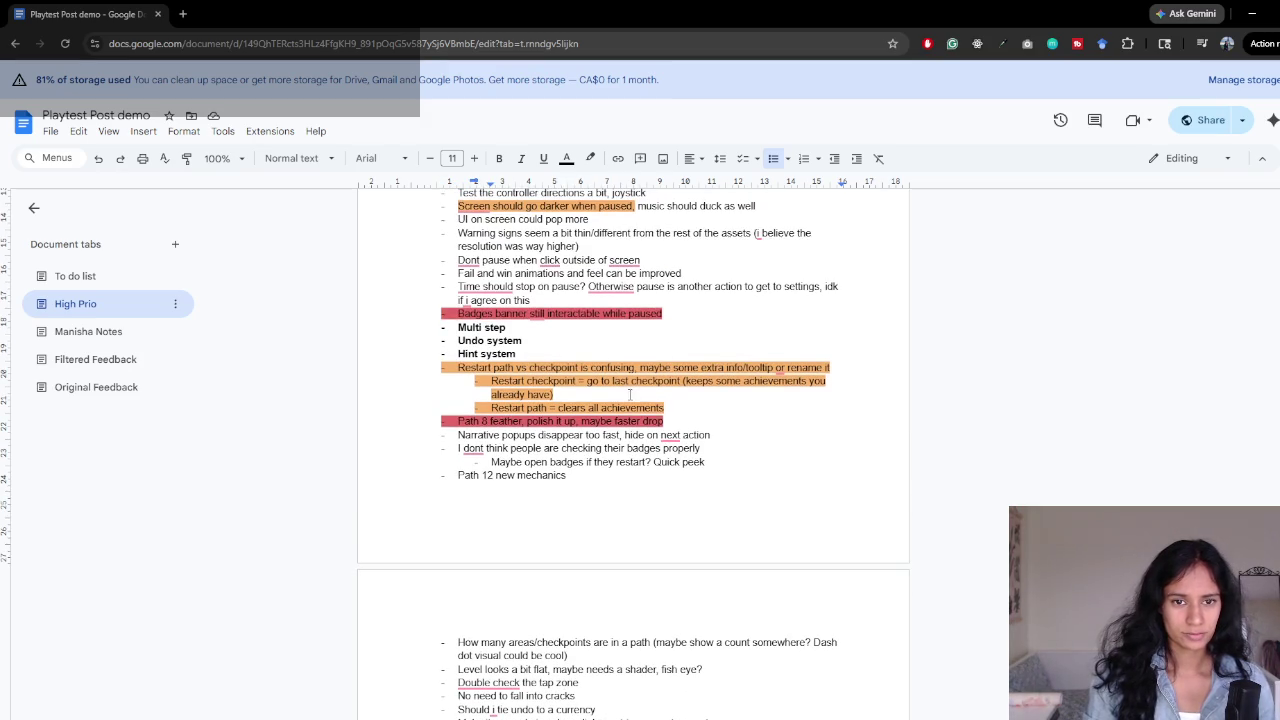
left_click(713, 434)
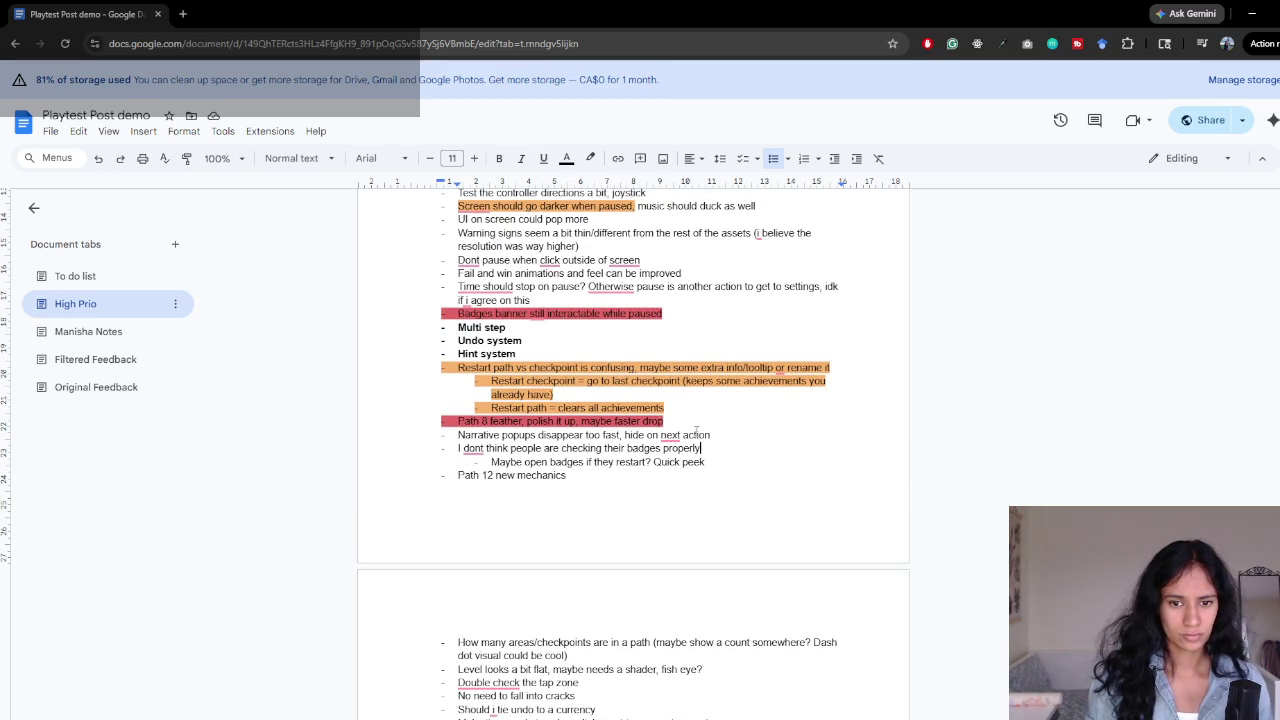
key("Return")
type("Or m")
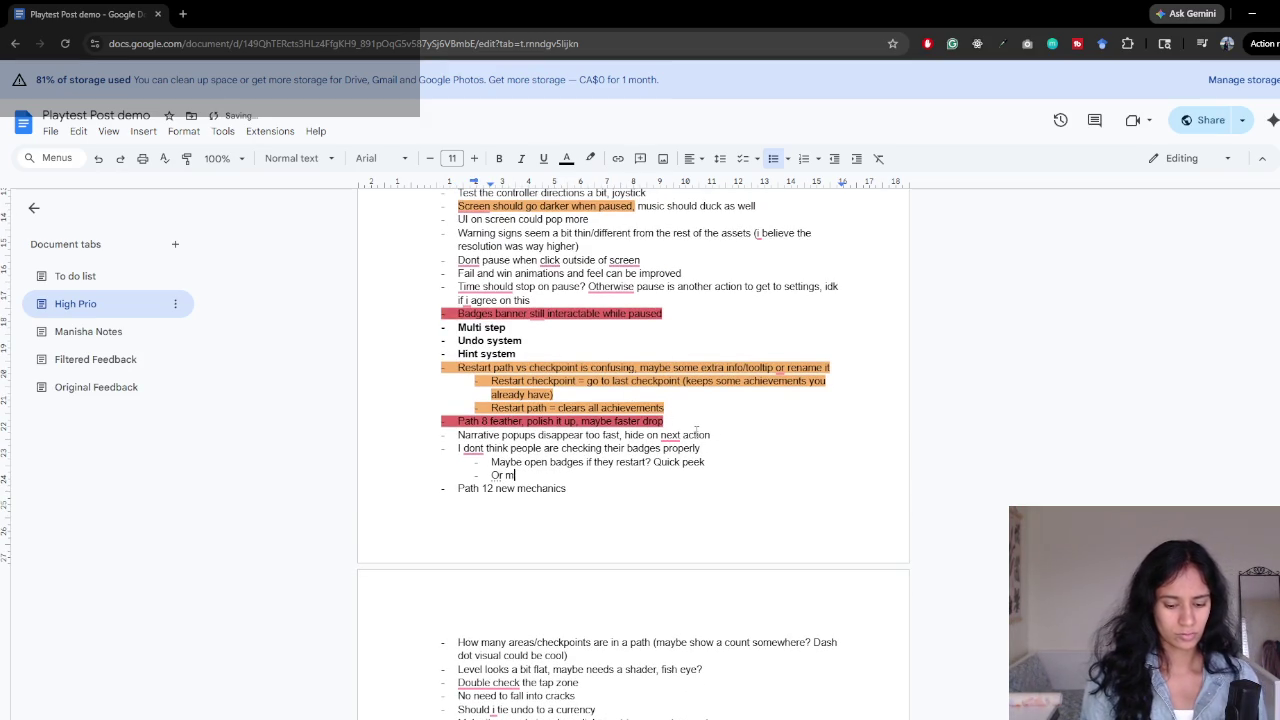
type("aybe three ")
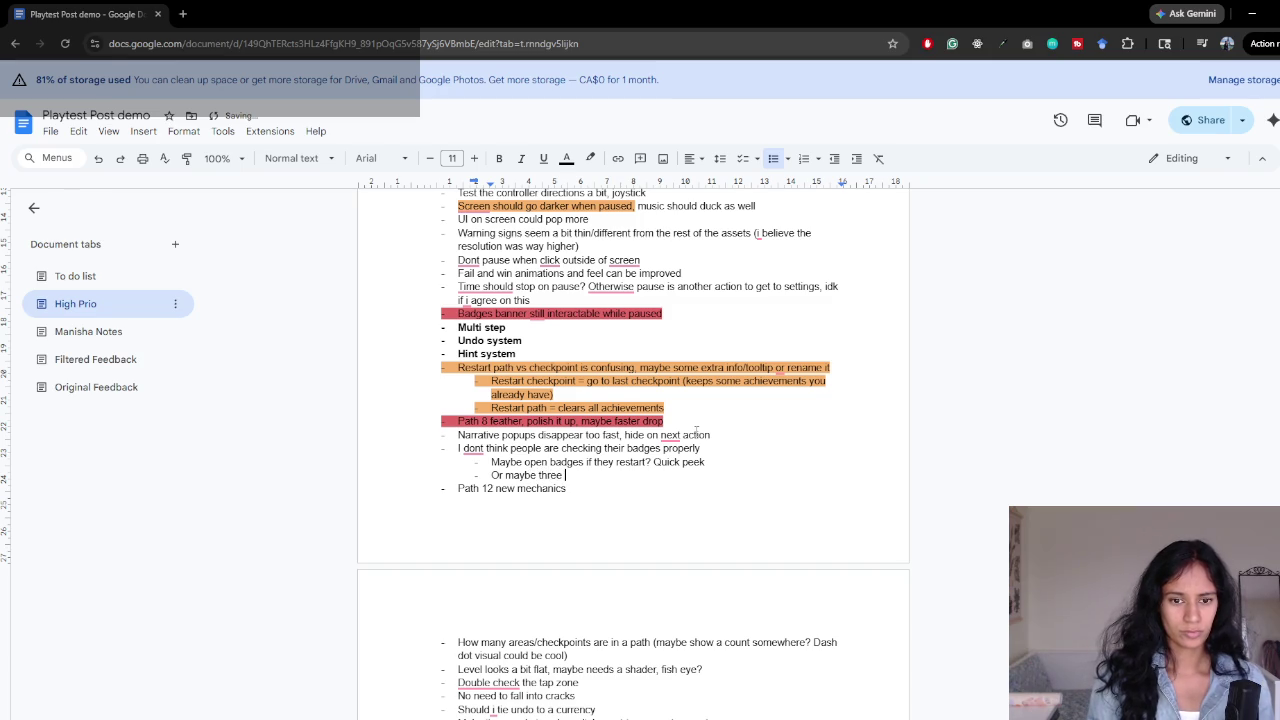
type("dots on the name")
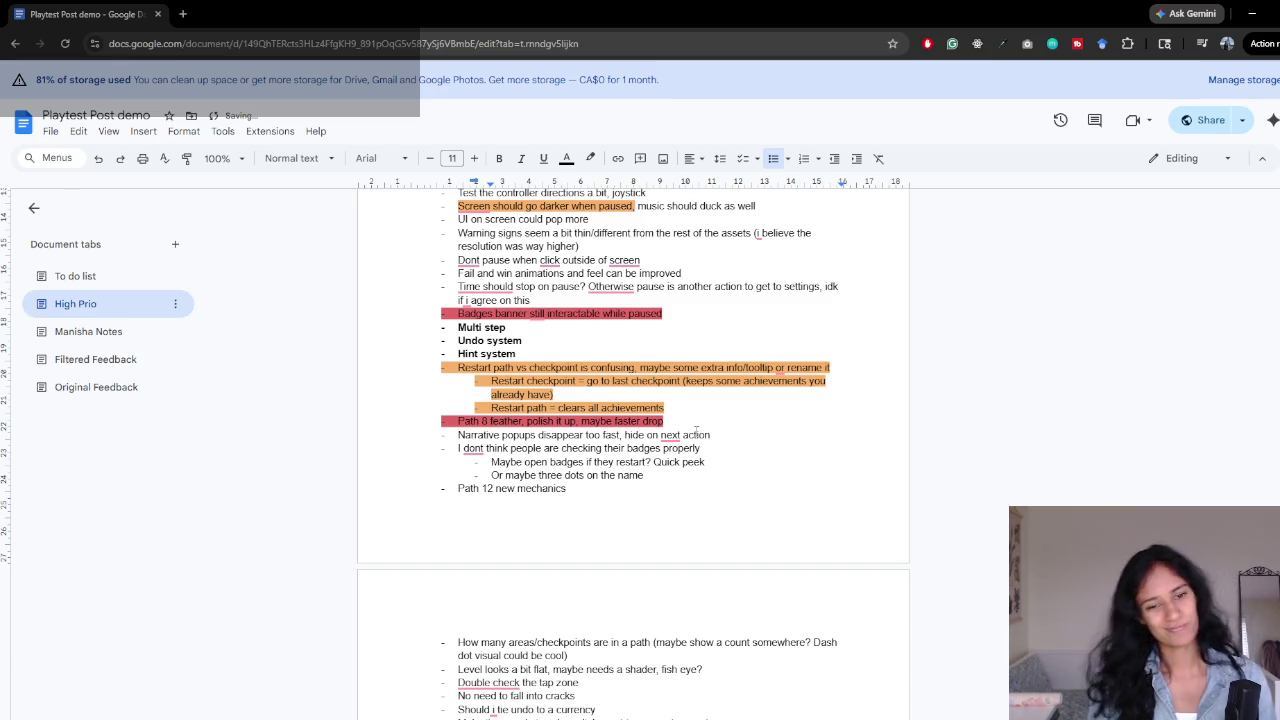
- Extend the Path 12 bullet with 'intro? The statue pressing mainly'
left_click(570, 492)
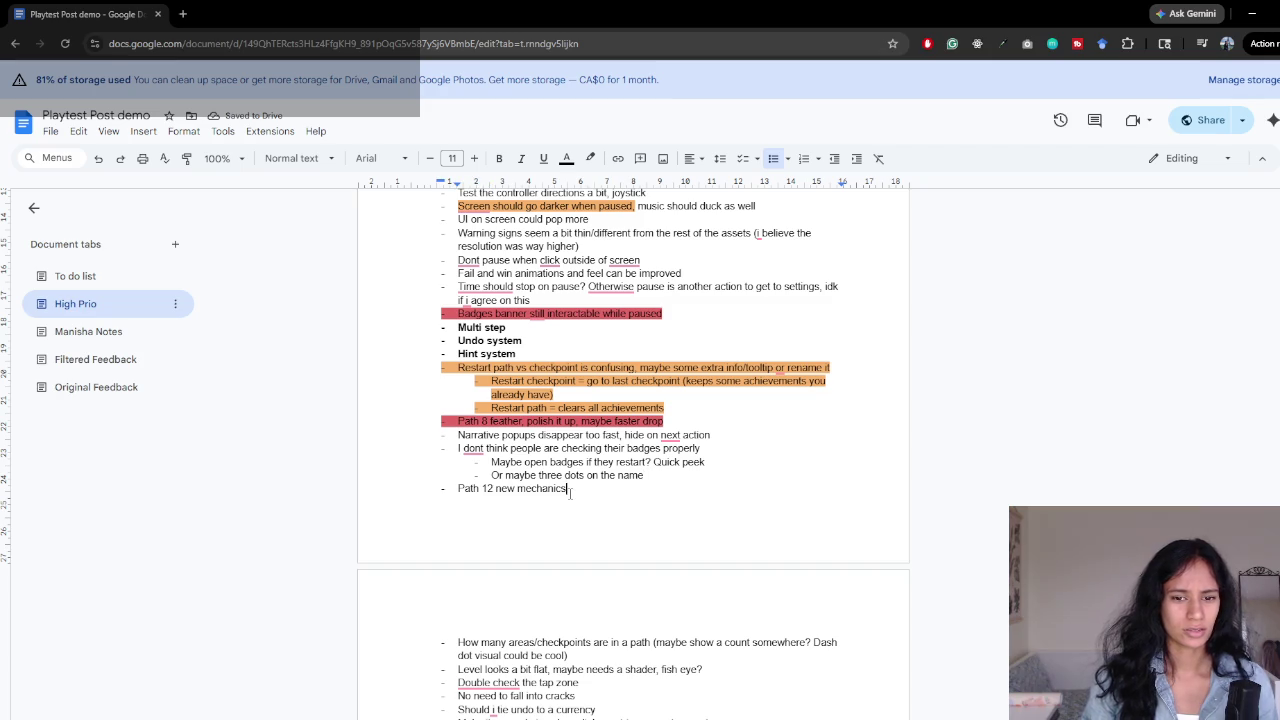
type(" intro")
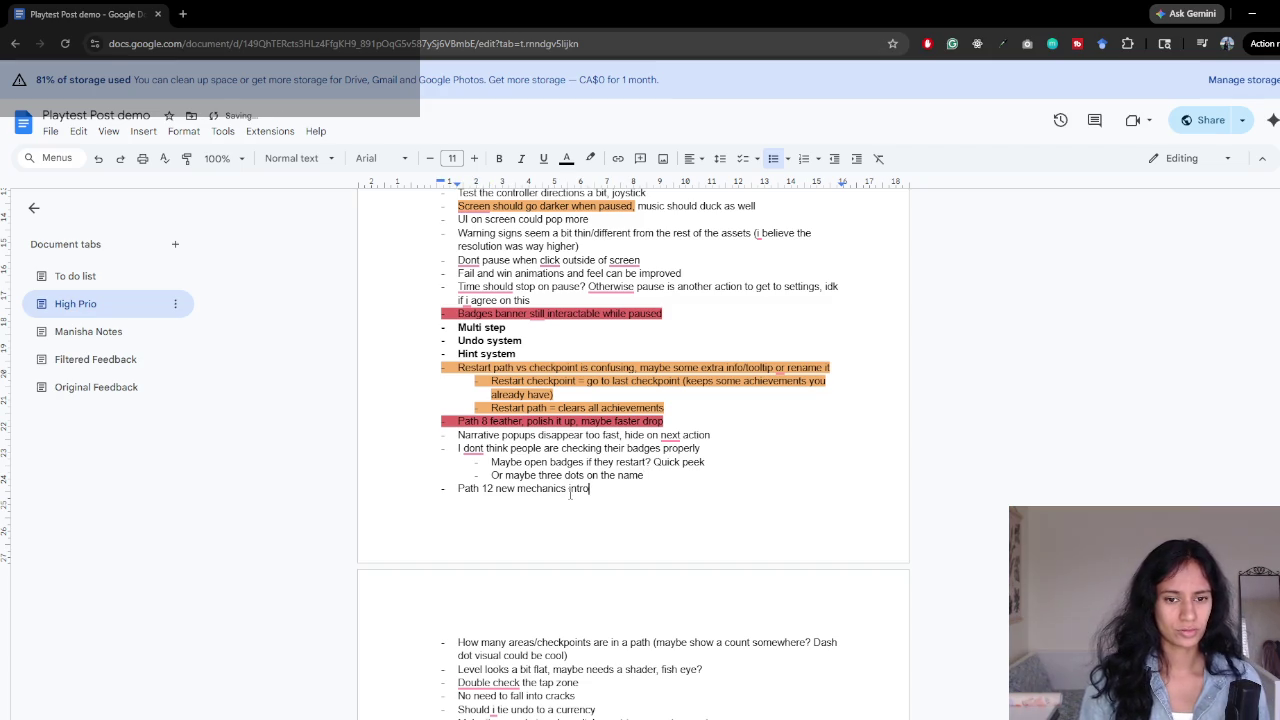
type("? The sta")
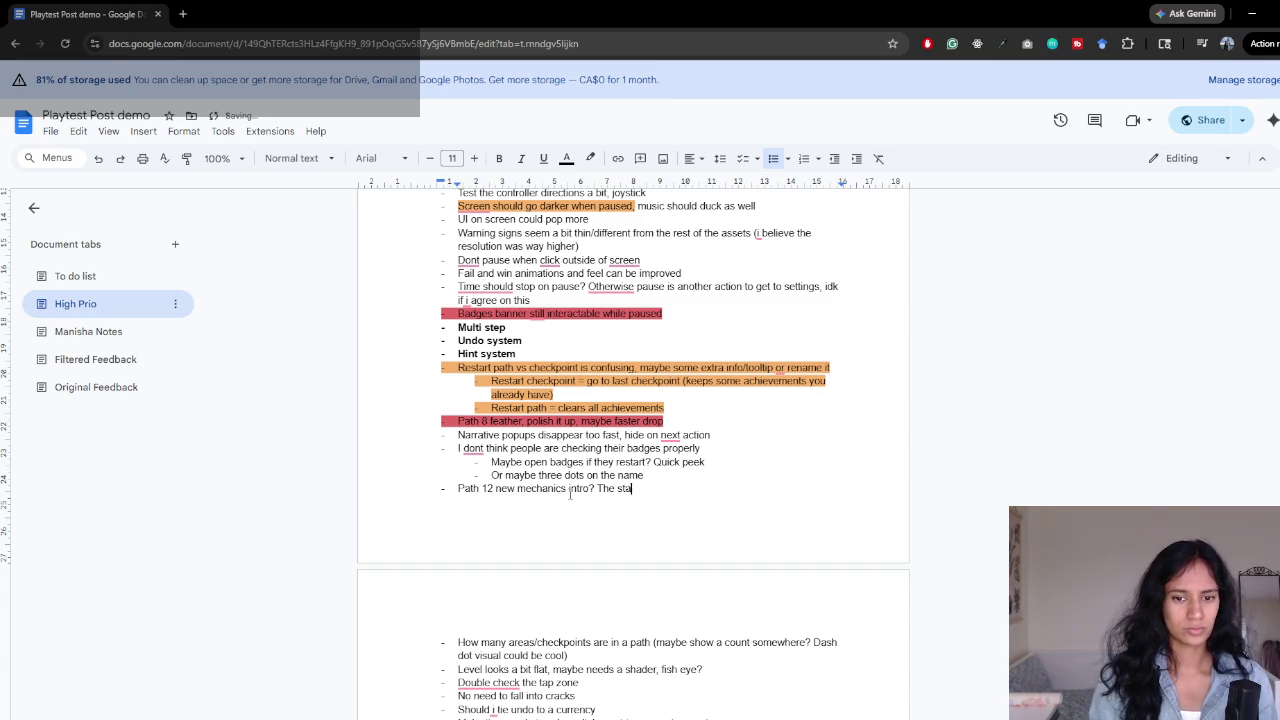
type("tue pressing mainly")
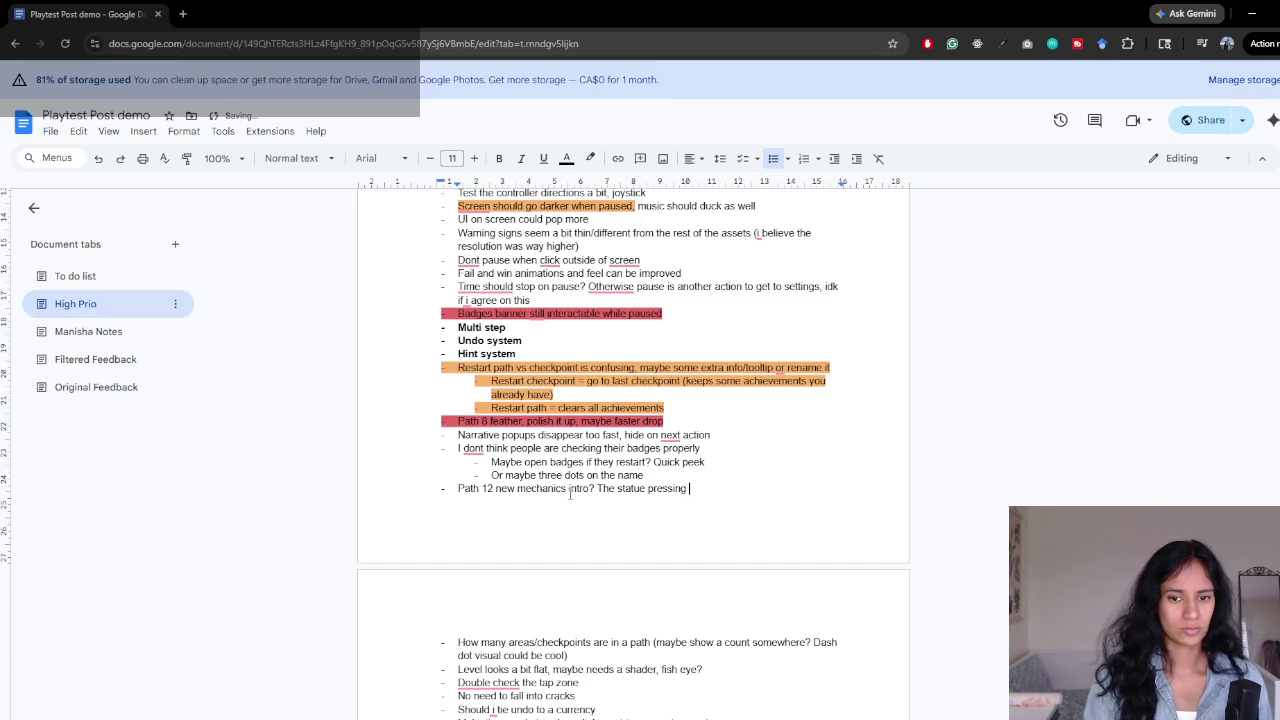
scroll(571, 492, "down", 2)
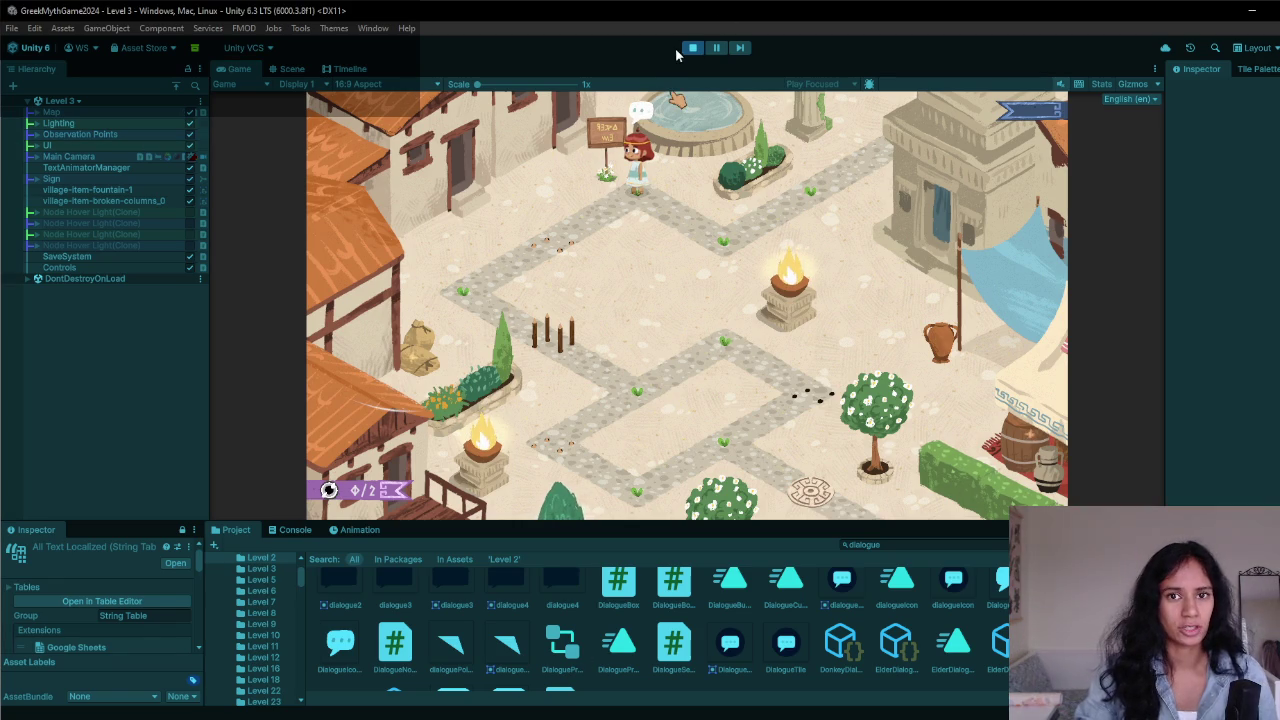
- Stop the playtest and load Level 12 - Athena Temple without saving Level 3
left_click(692, 47)
left_click(62, 100)
scroll(75, 270, "down", 5)
left_click(87, 227)
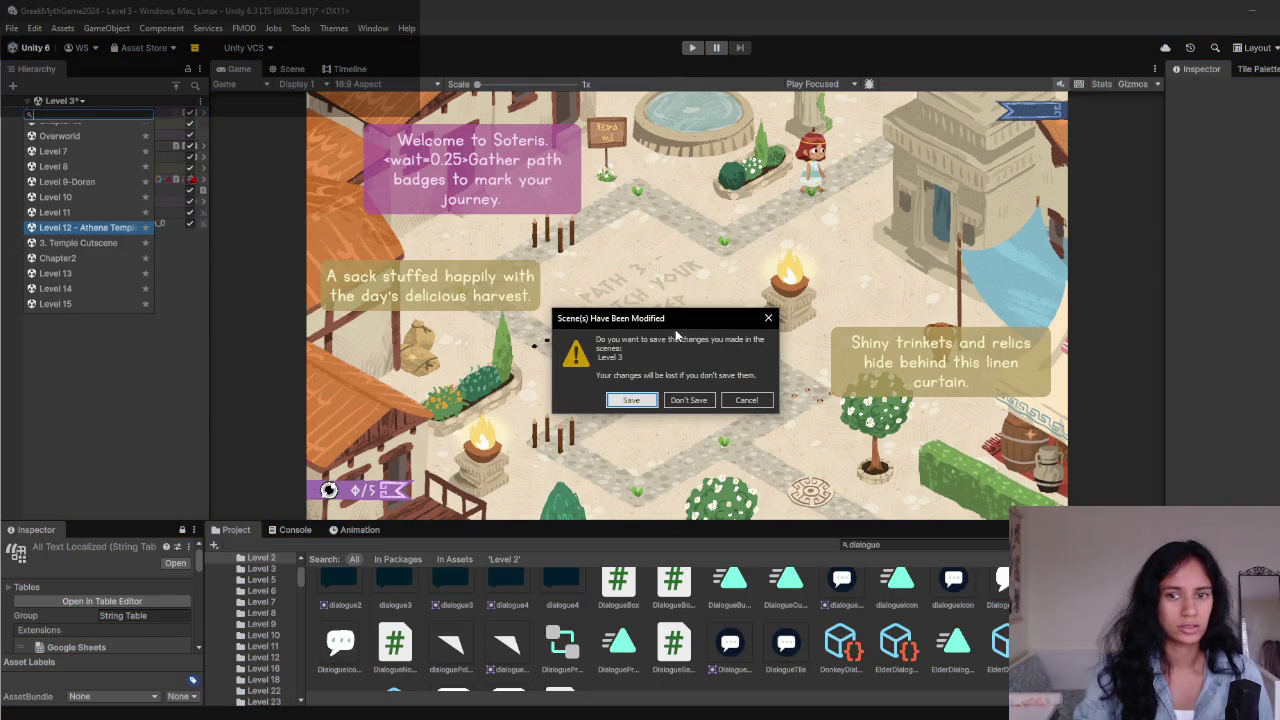
left_click(690, 400)
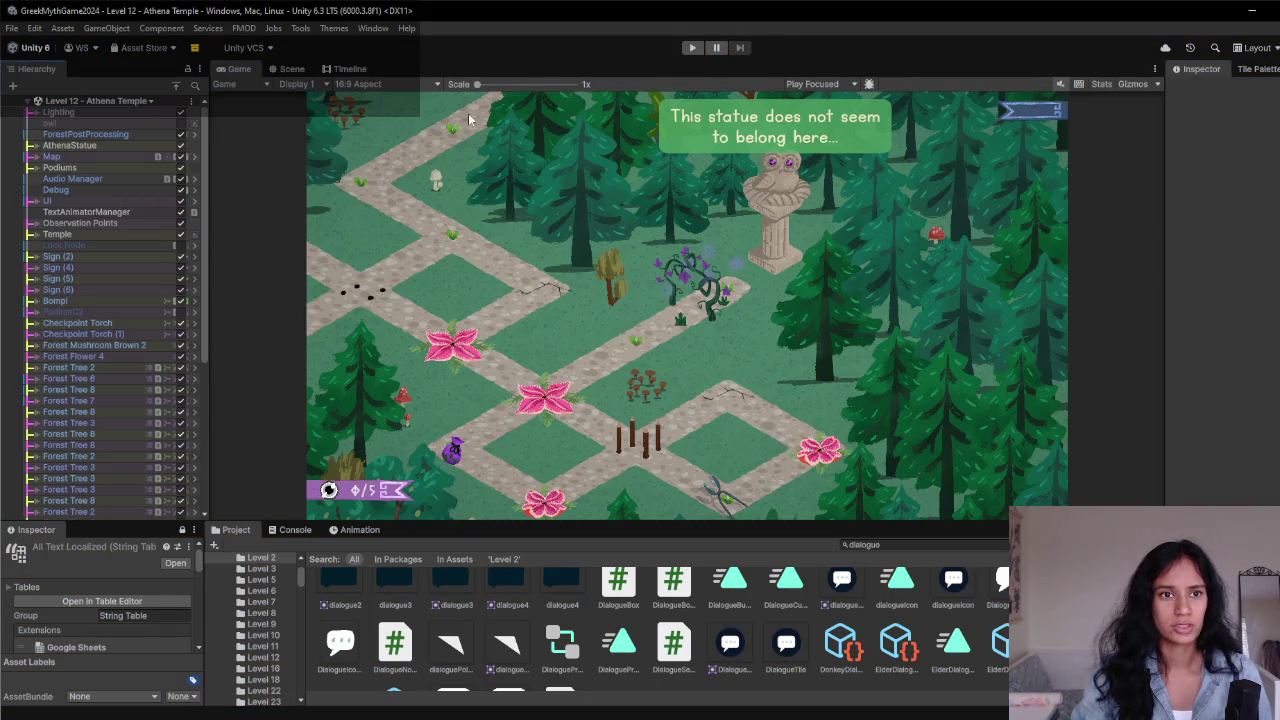
- In the Scene view, select and frame Sign (4), zooming in on it
left_click(290, 68)
left_click_drag(724, 296, 632, 218)
scroll(480, 306, "up", 2)
left_click(445, 320)
key("f")
scroll(727, 310, "up", 8)
scroll(726, 299, "up", 8)
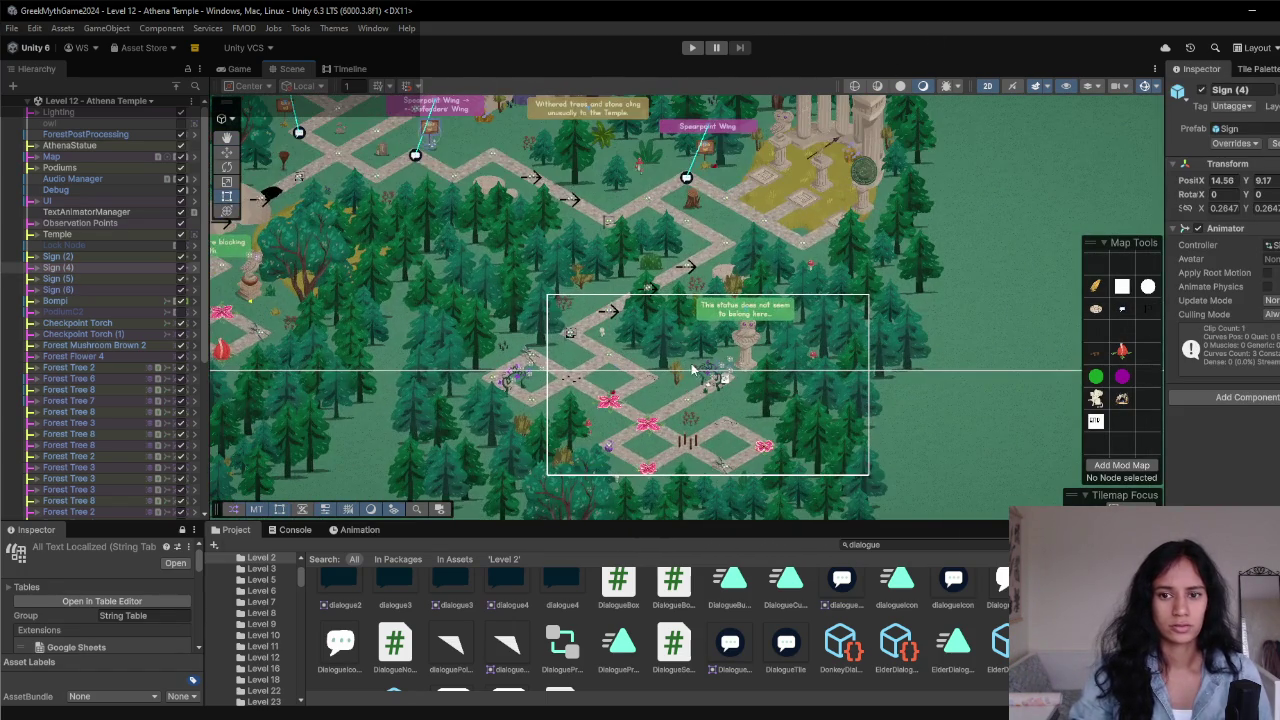
scroll(700, 360, "up", 8)
left_click_drag(723, 355, 681, 388)
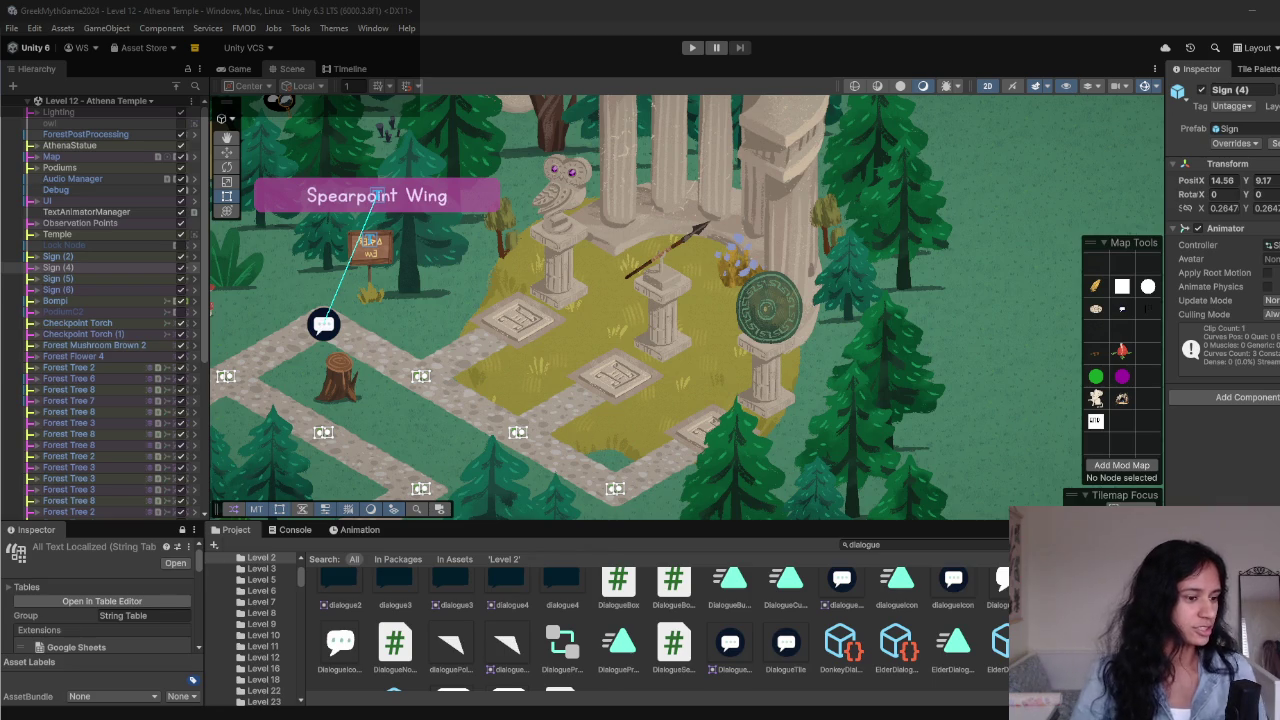
scroll(536, 384, "down", 5)
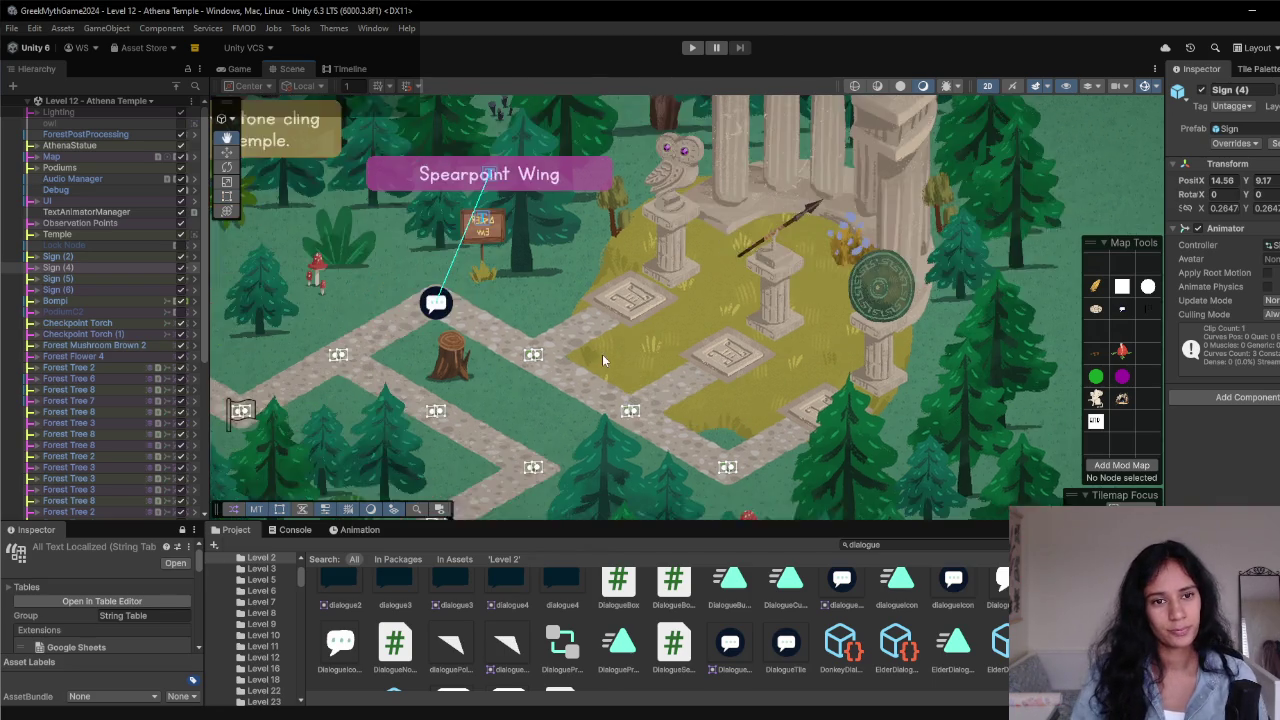
scroll(536, 384, "down", 3)
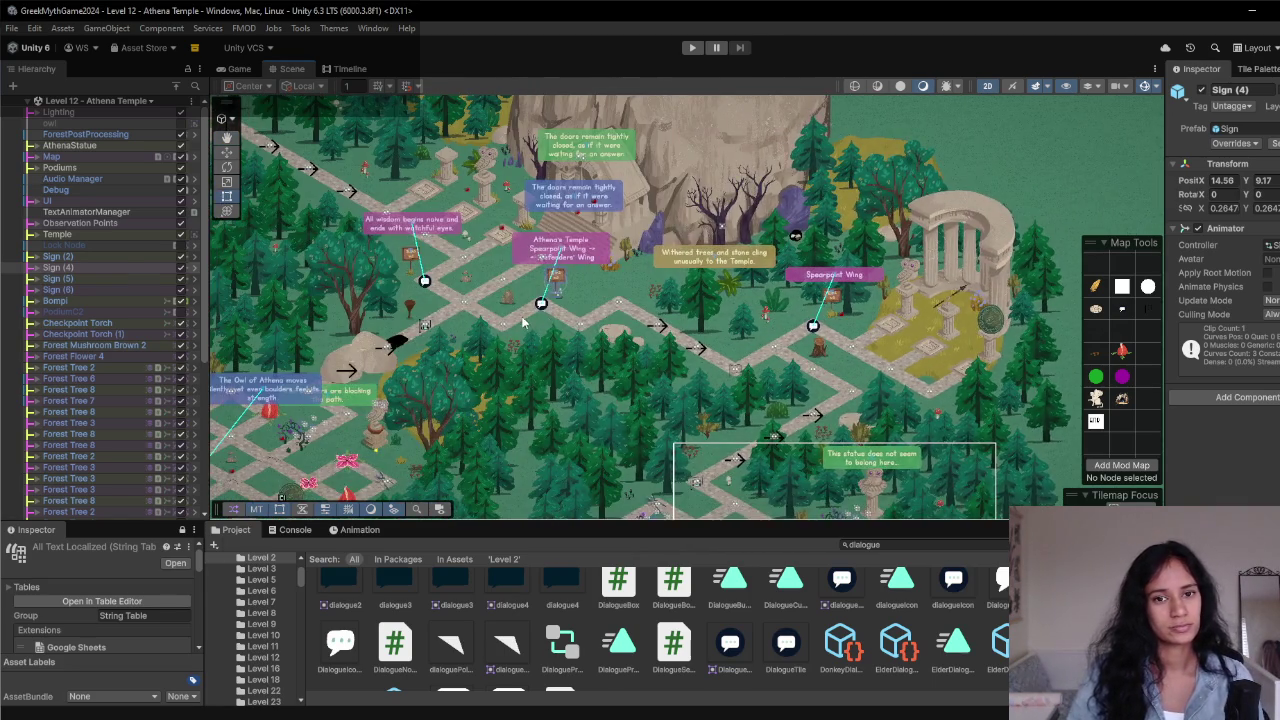
scroll(522, 316, "up", 3)
scroll(590, 355, "down", 2)
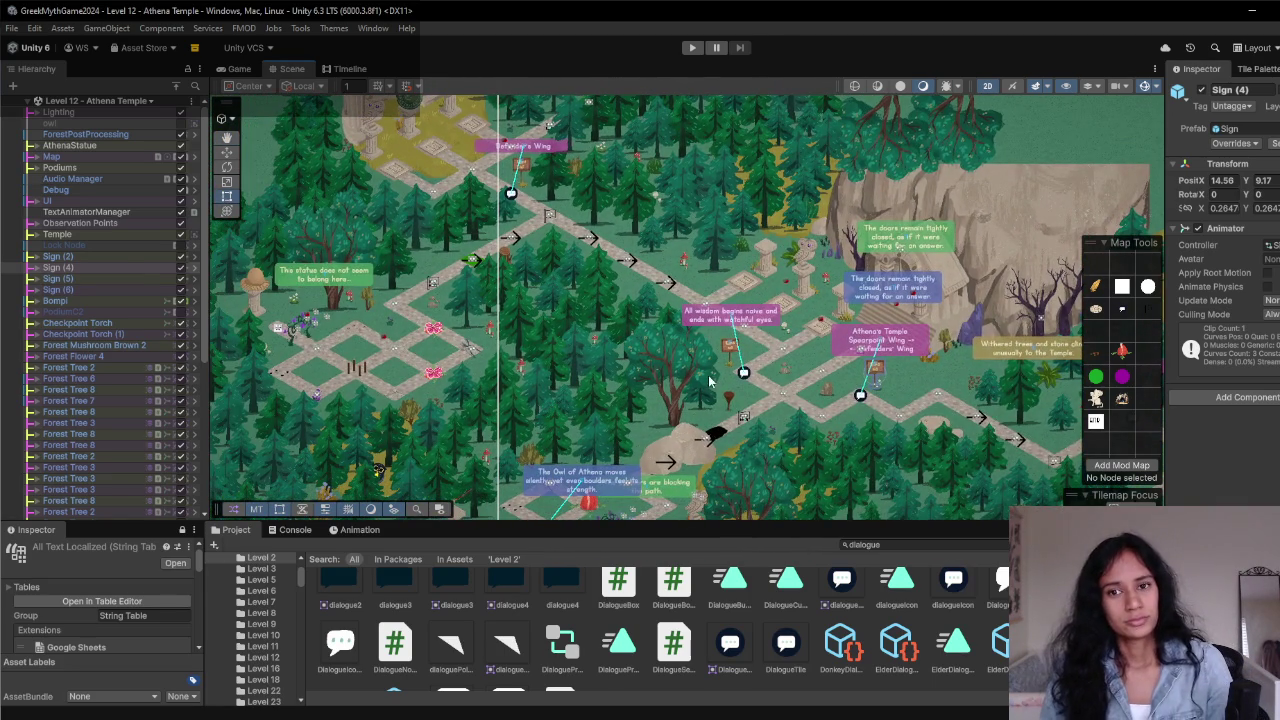
scroll(778, 252, "up", 4)
scroll(760, 290, "up", 3)
mouse_move(615, 448)
left_mouse_down()
mouse_move(567, 143)
mouse_move(813, 424)
mouse_move(585, 389)
mouse_move(680, 390)
left_mouse_up()
scroll(675, 291, "up", 1)
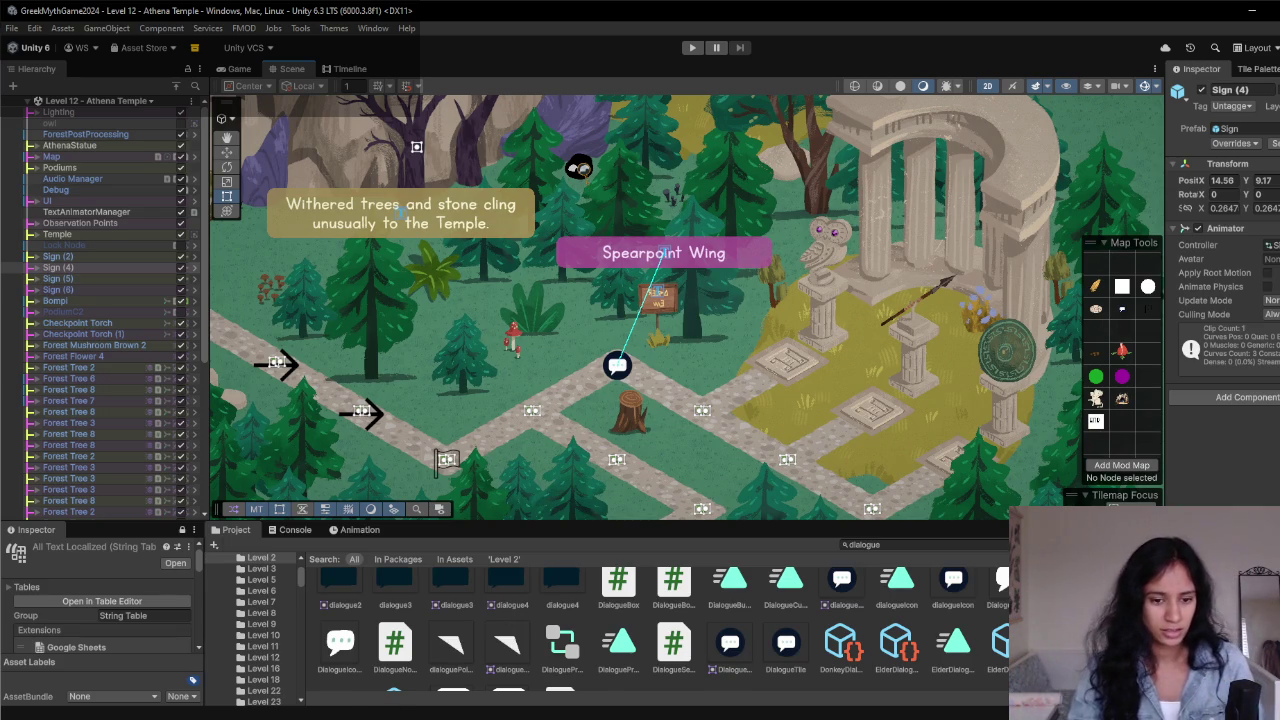
mouse_move(242, 700)
left_click(440, 670)
- Search the notes for 'statue' and step through the matches
key("ctrl+f")
type("pillars")
key("ctrl+a")
key("BackSpace")
type("statues")
key("BackSpace")
key("Return")
key("Return")
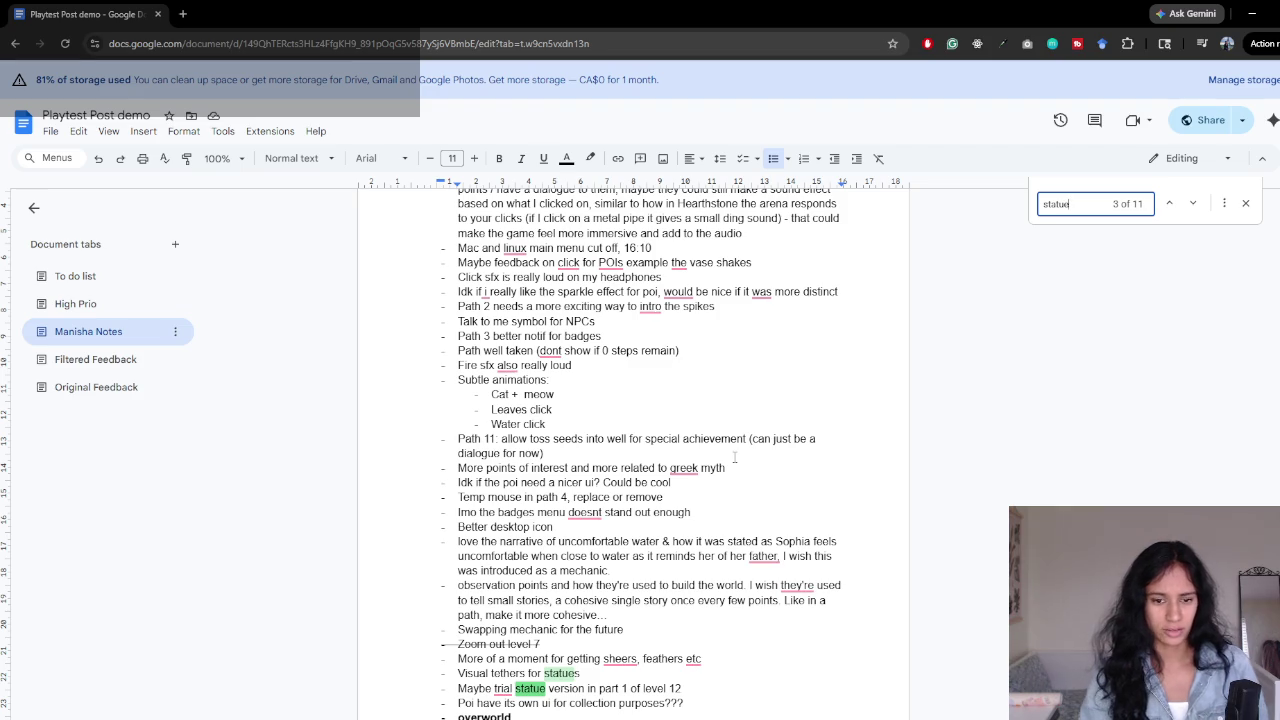
left_click(553, 702)
left_click_drag(494, 688, 628, 690)
scroll(628, 693, "up", 2)
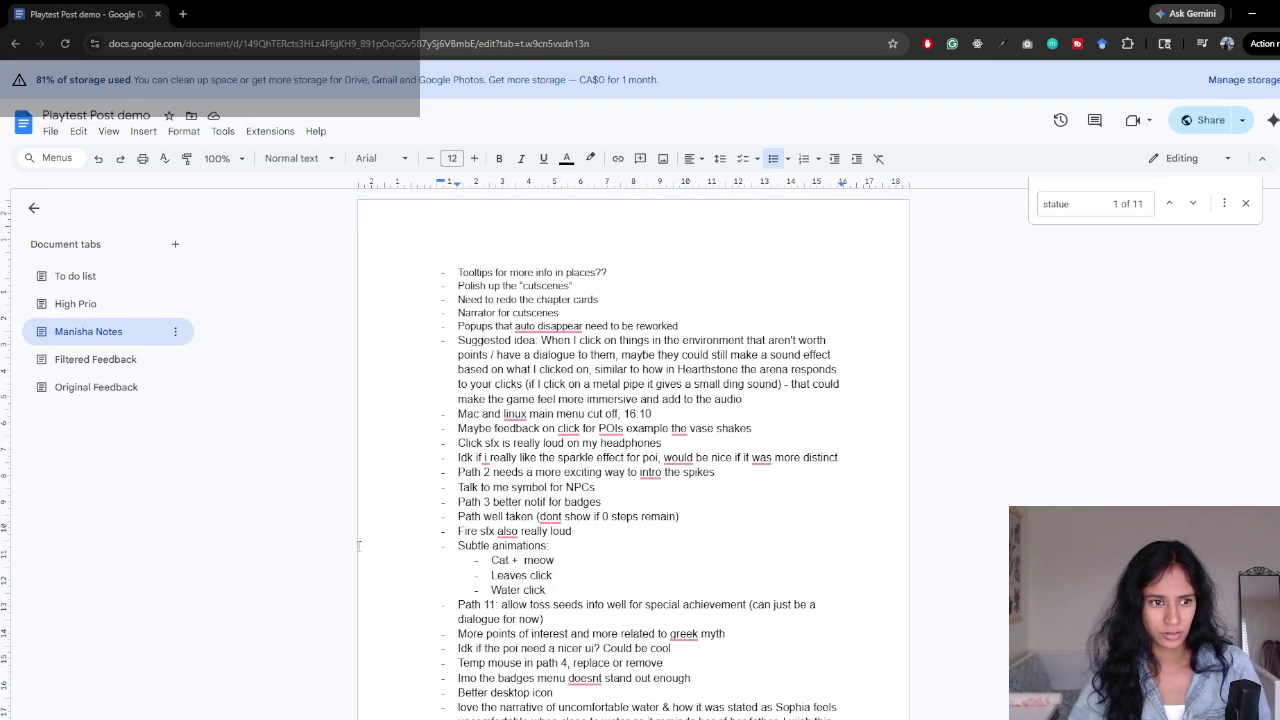
- Add the High Prio bullet 'tether statues in level 12, visually'
left_click(75, 304)
scroll(595, 466, "down", 2)
left_click(745, 287)
key("Return")
type("tether statuesin level 12, visually")
key("Left")
key("Left")
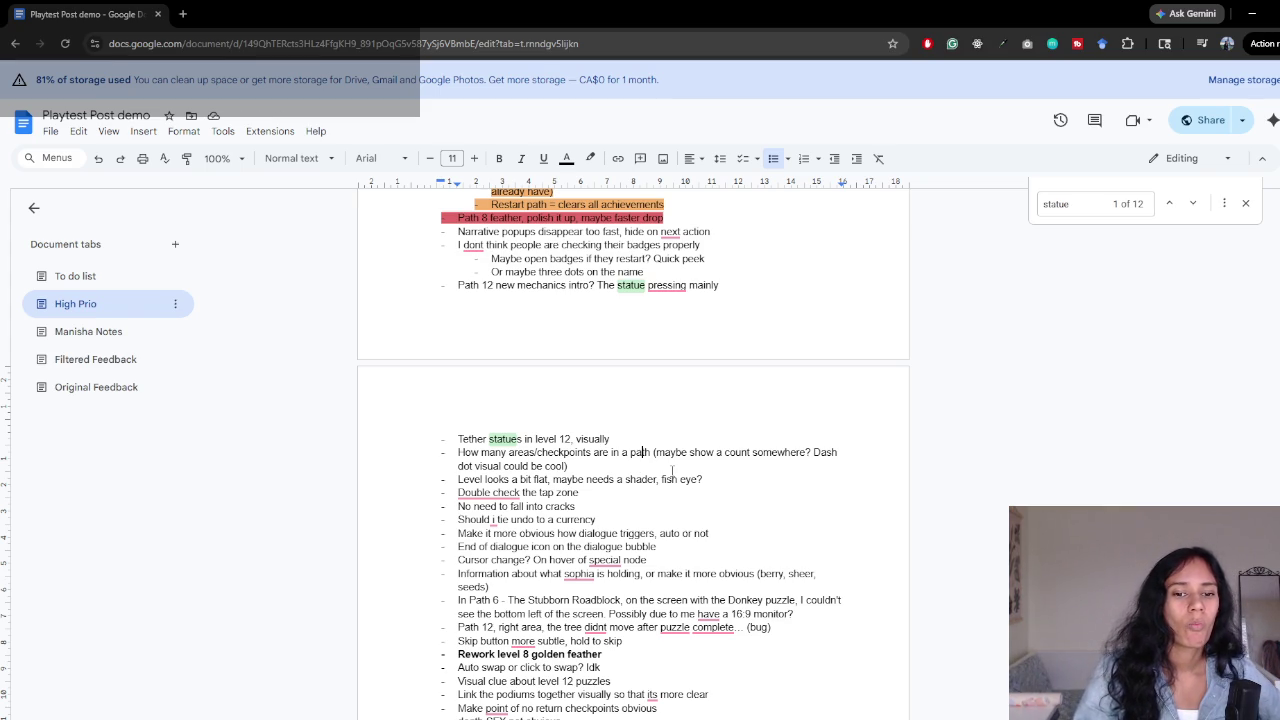
scroll(698, 469, "down", 3)
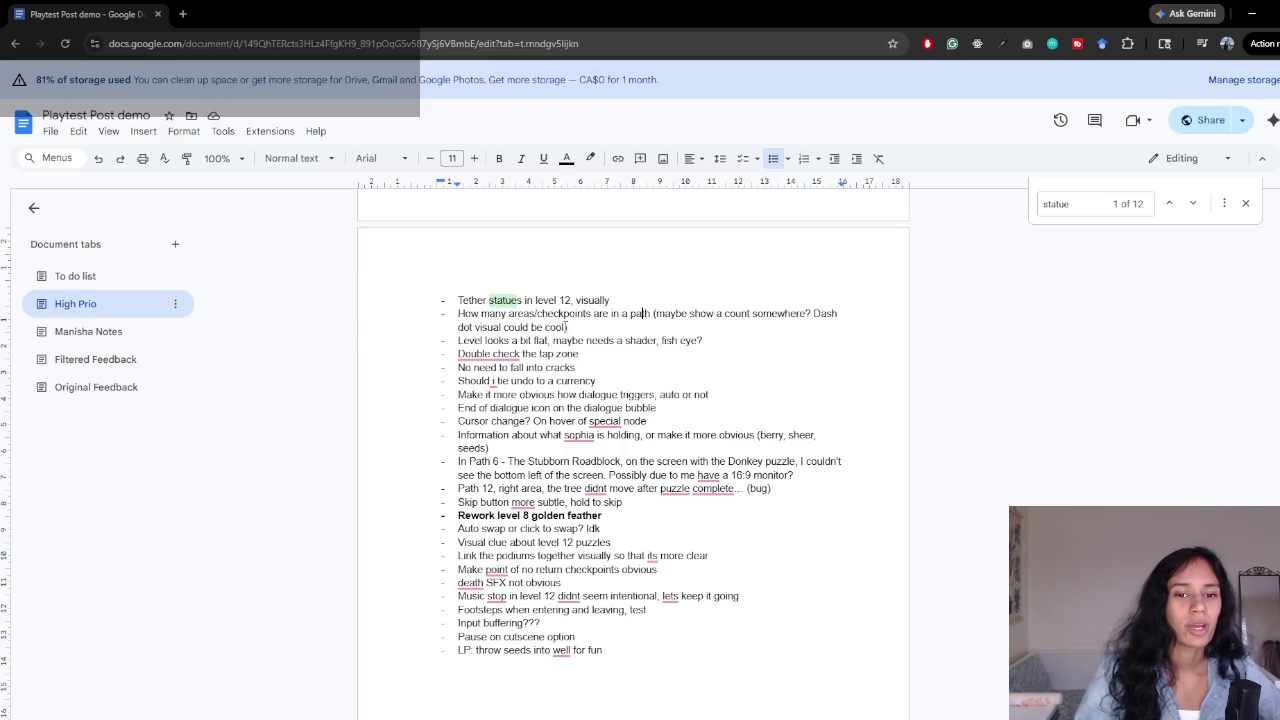
triple_click(567, 327)
left_click(513, 327)
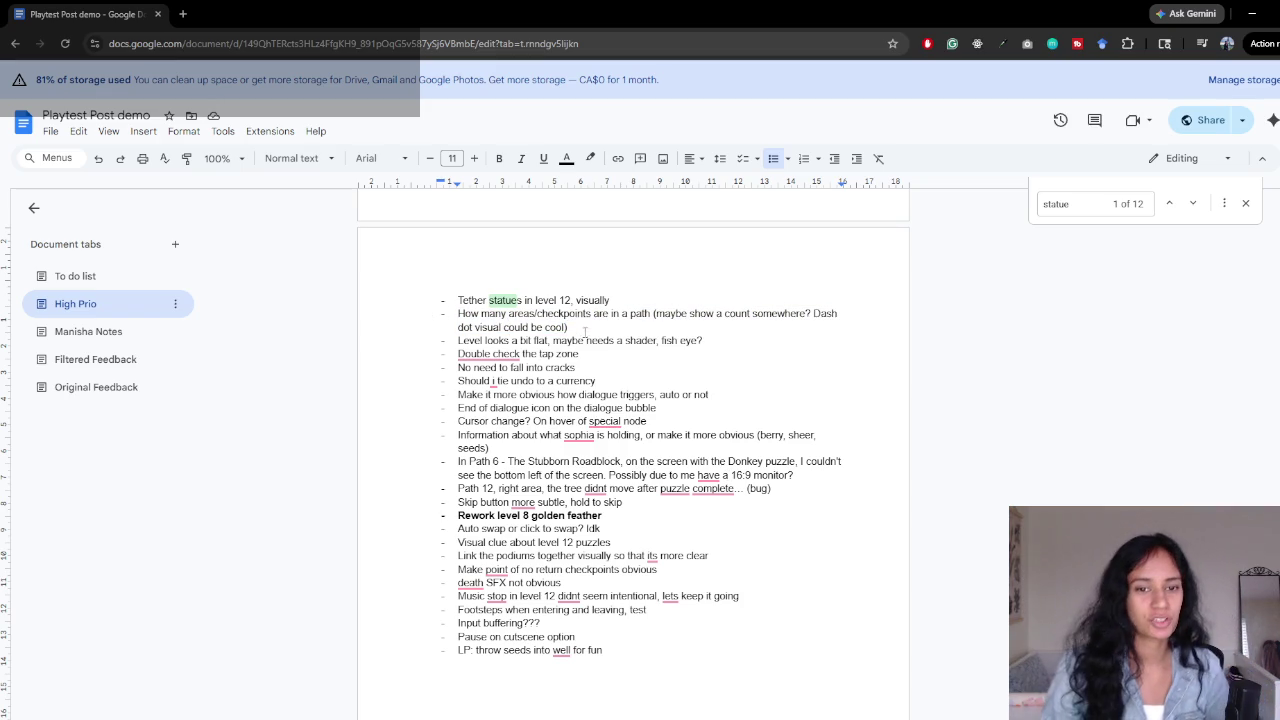
triple_click(570, 327)
left_click(657, 360)
left_click_drag(458, 341, 709, 341)
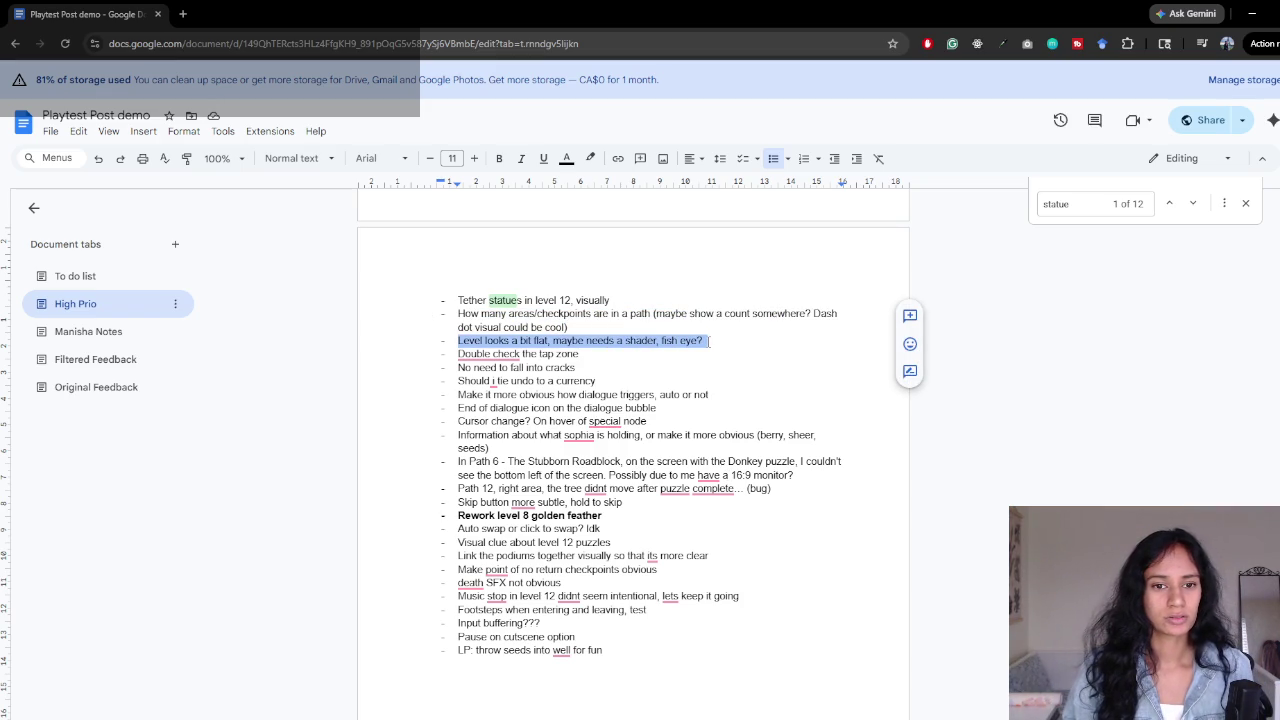
left_click_drag(458, 354, 588, 354)
left_click(520, 354)
triple_click(520, 354)
left_click_drag(458, 367, 599, 367)
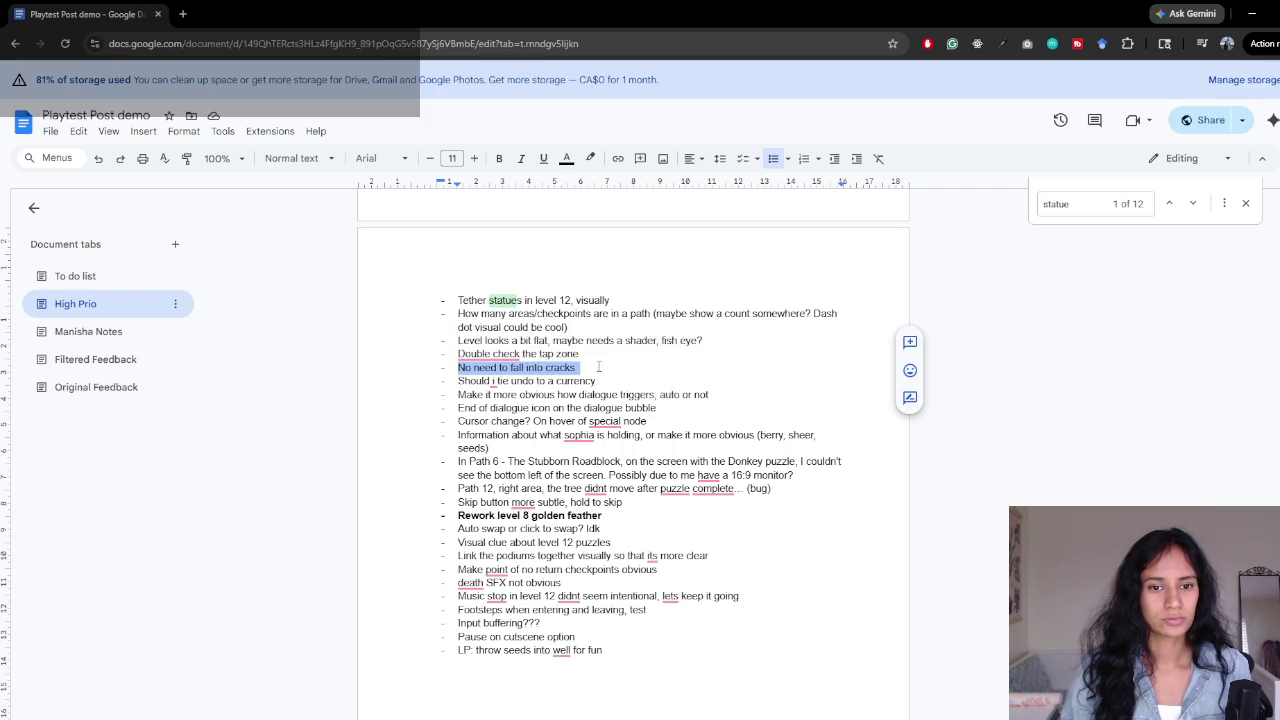
left_click(599, 367)
left_click_drag(458, 381, 602, 381)
left_click(620, 380)
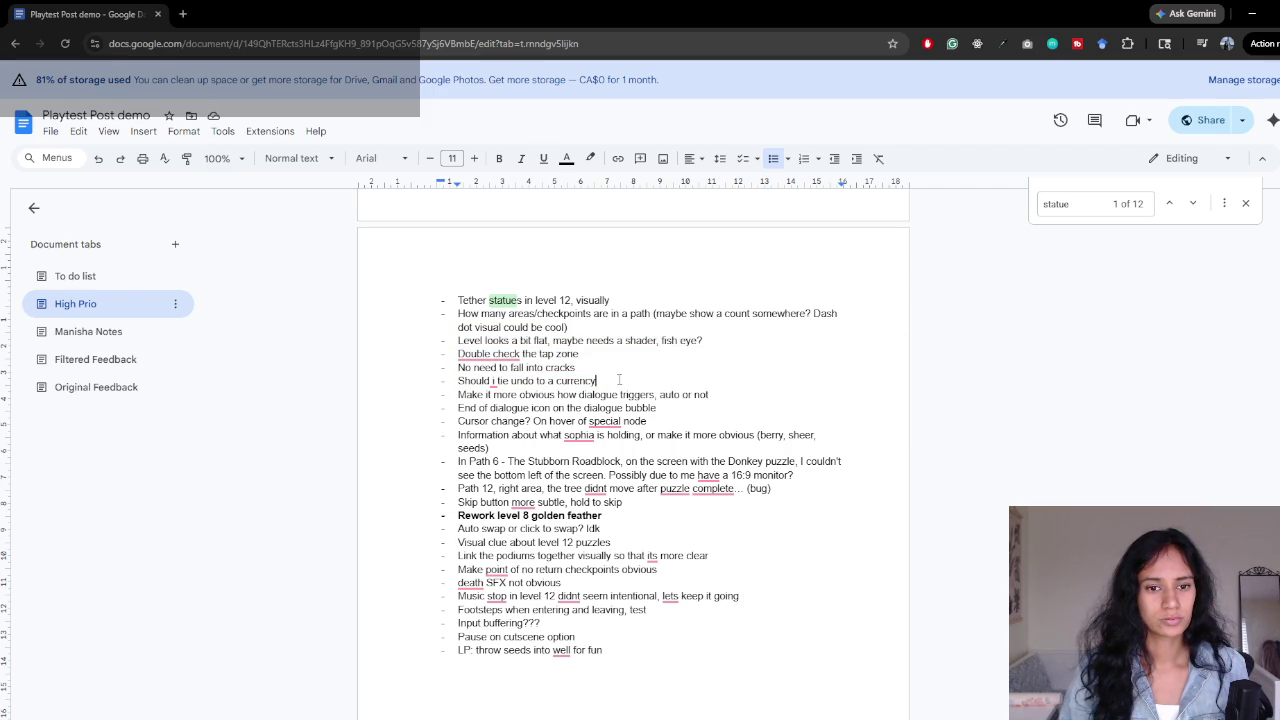
left_click_drag(458, 394, 734, 397)
left_click(736, 397)
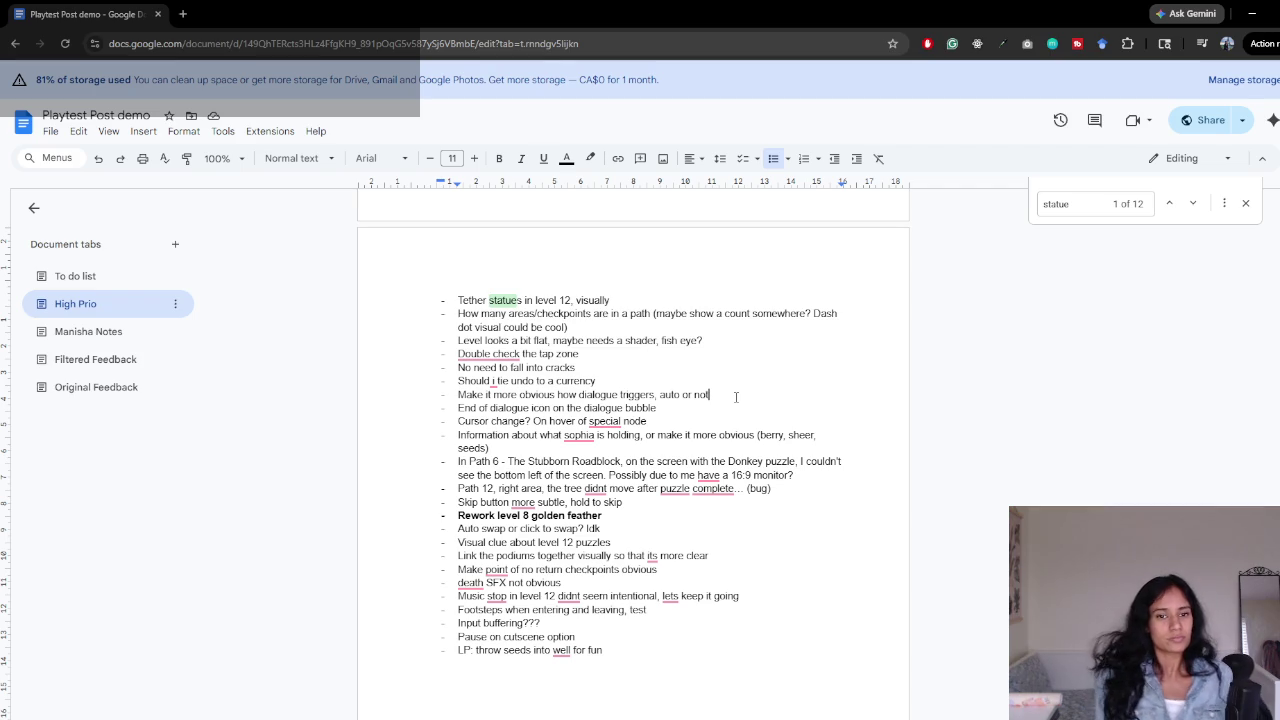
left_click(706, 405)
scroll(707, 440, "down", 3)
scroll(708, 500, "up", 2)
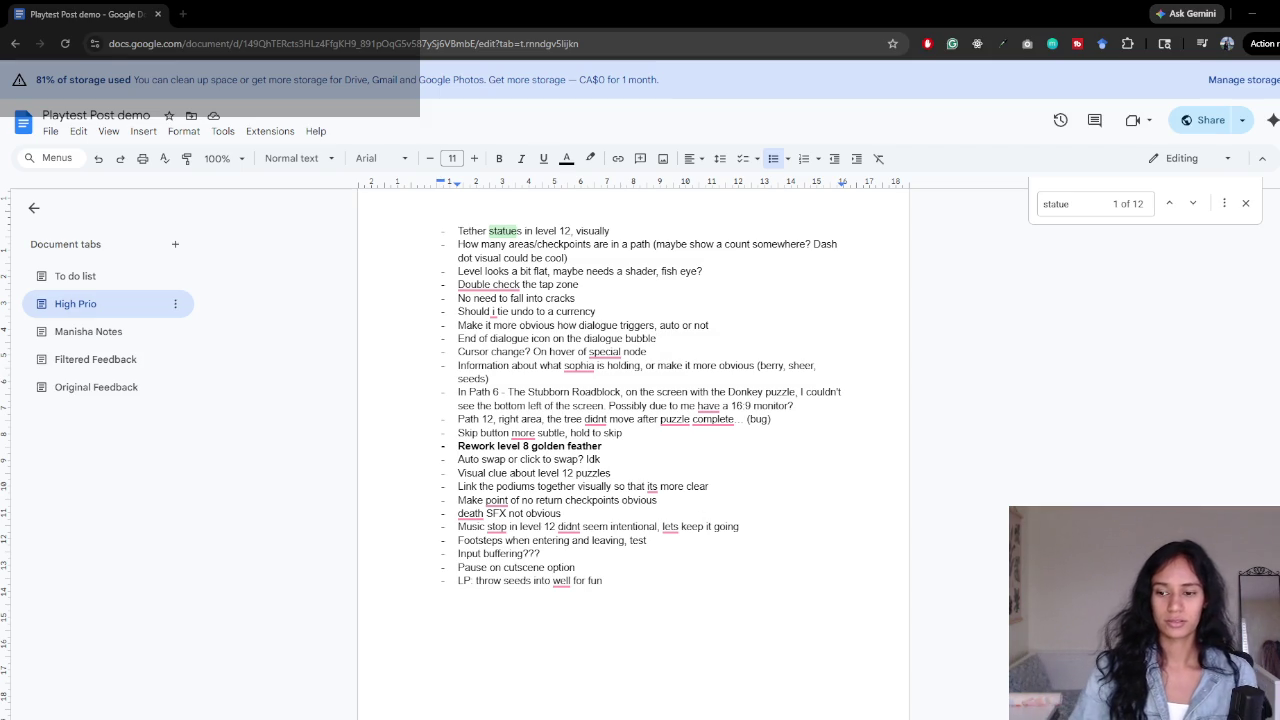
left_click(739, 503)
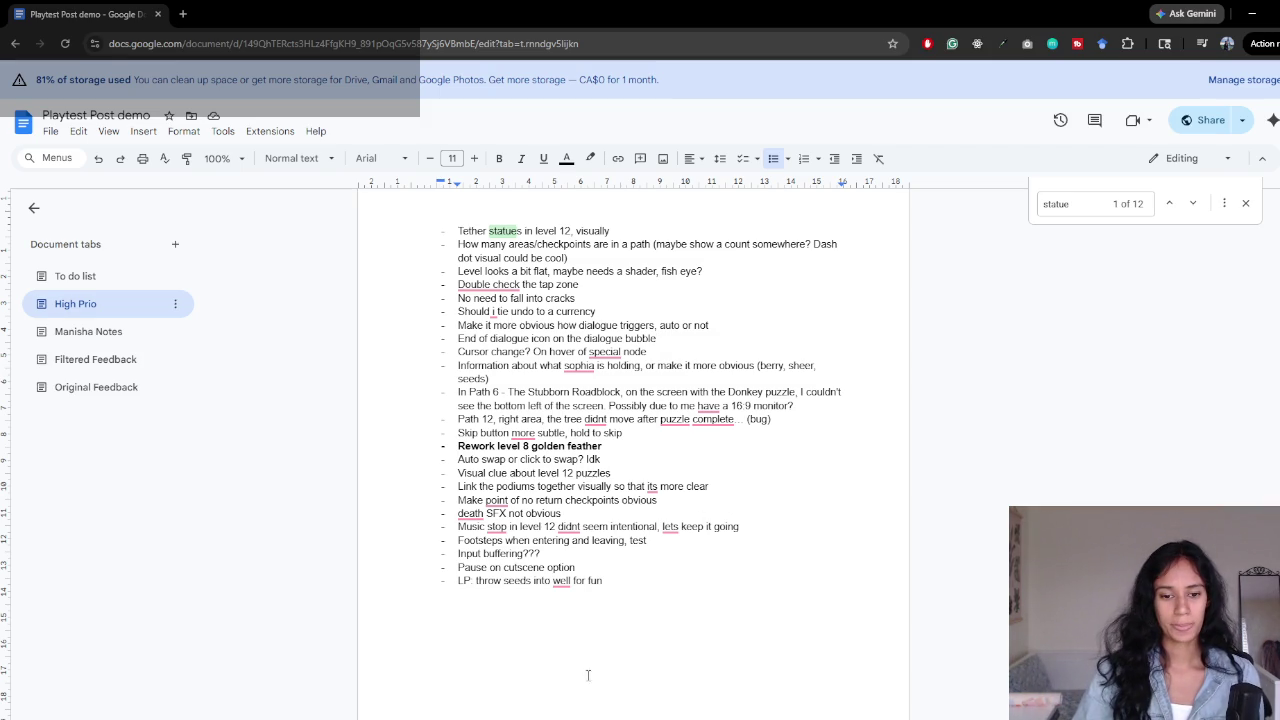
mouse_move(490, 719)
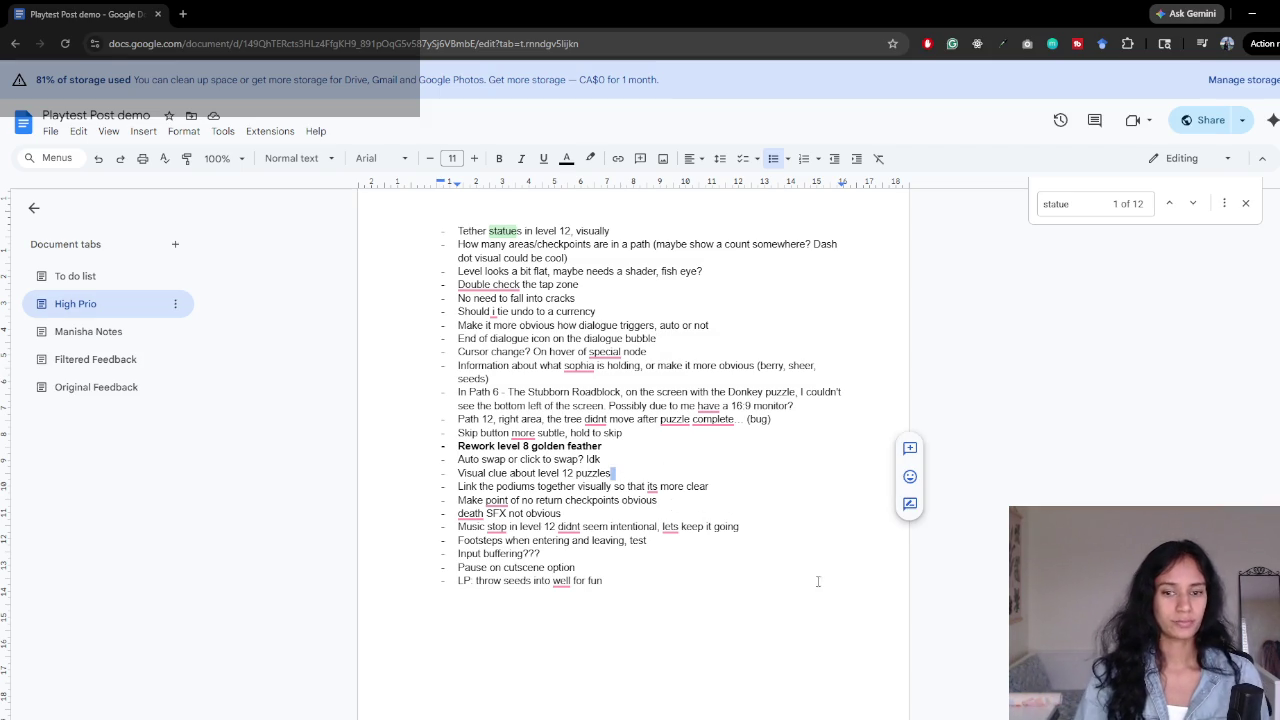
left_click(650, 472)
left_click(778, 562)
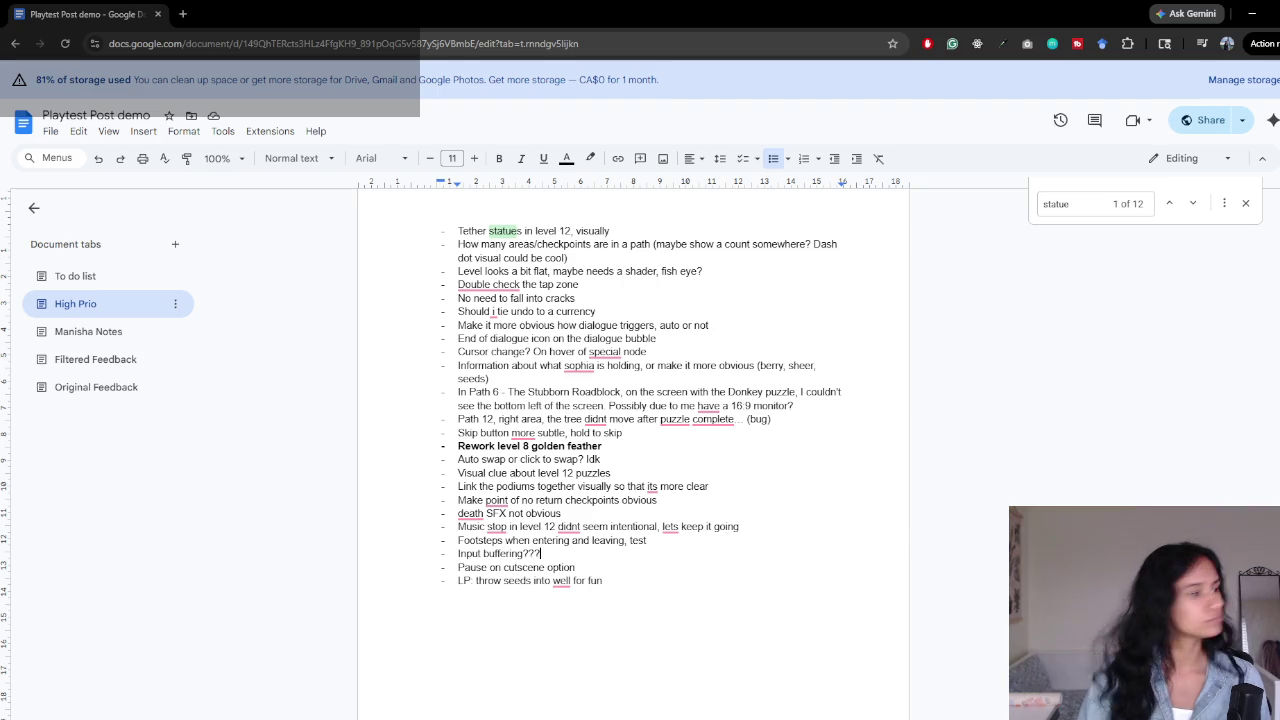